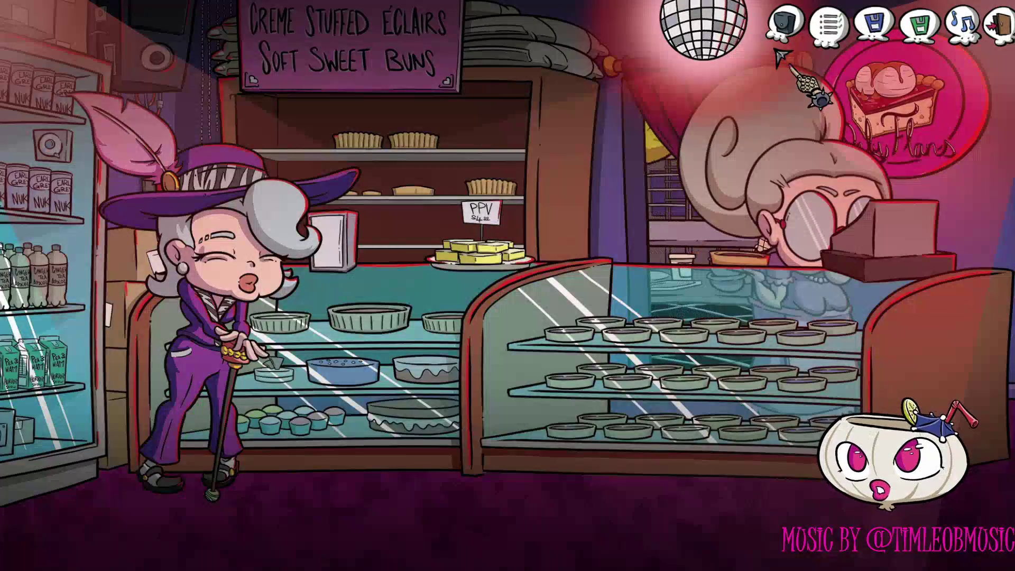
In the game's audio settings, lower Sound one step and dip Voice, then restore it to full
click(963, 26)
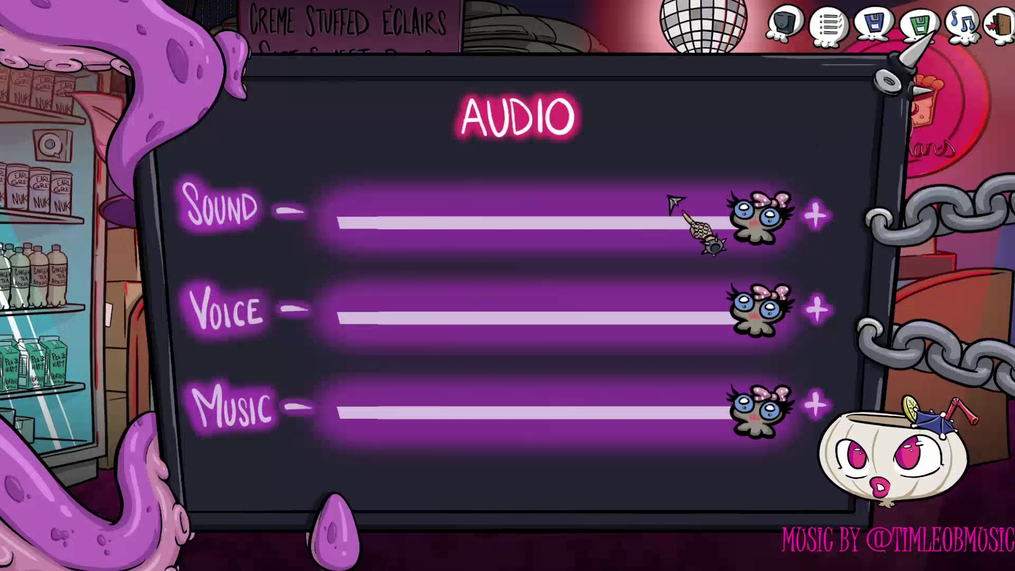
click(294, 212)
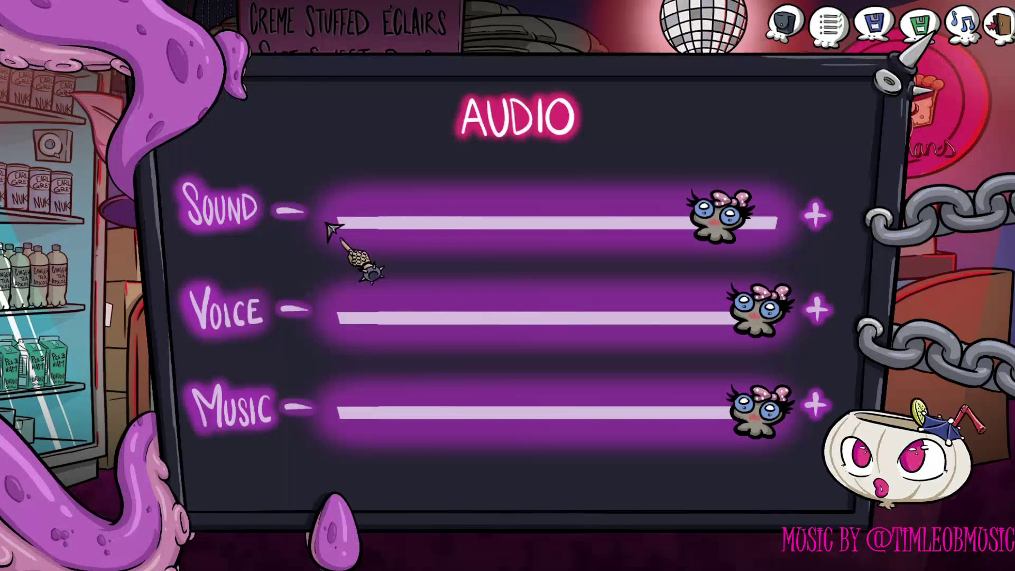
key(Escape)
click(957, 27)
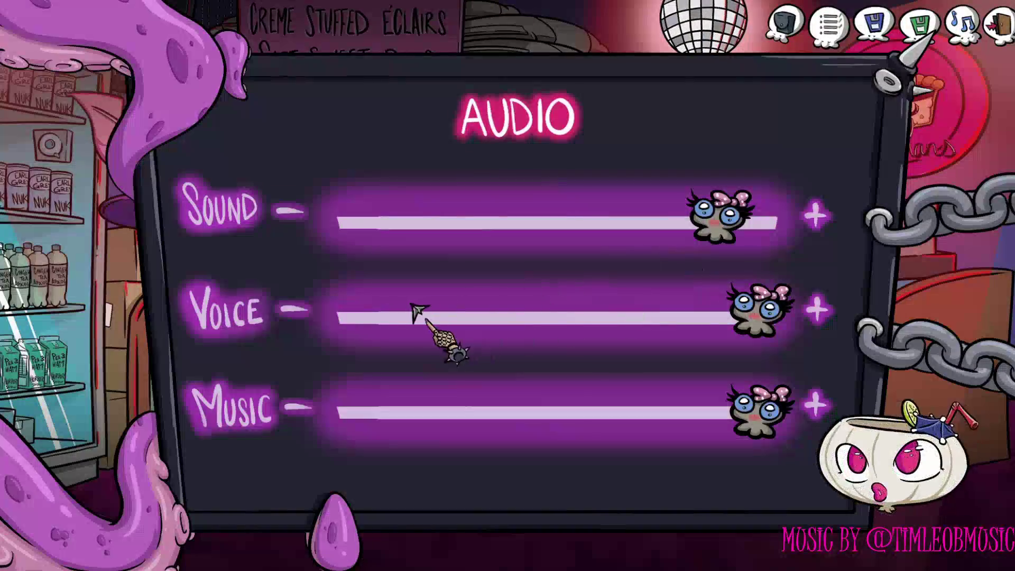
click(313, 313)
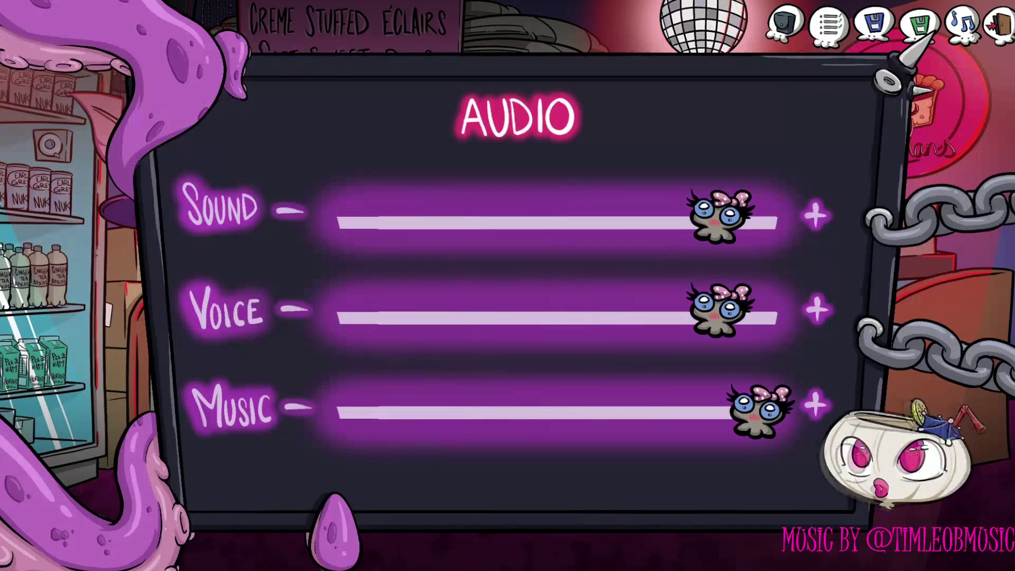
click(313, 313)
click(296, 312)
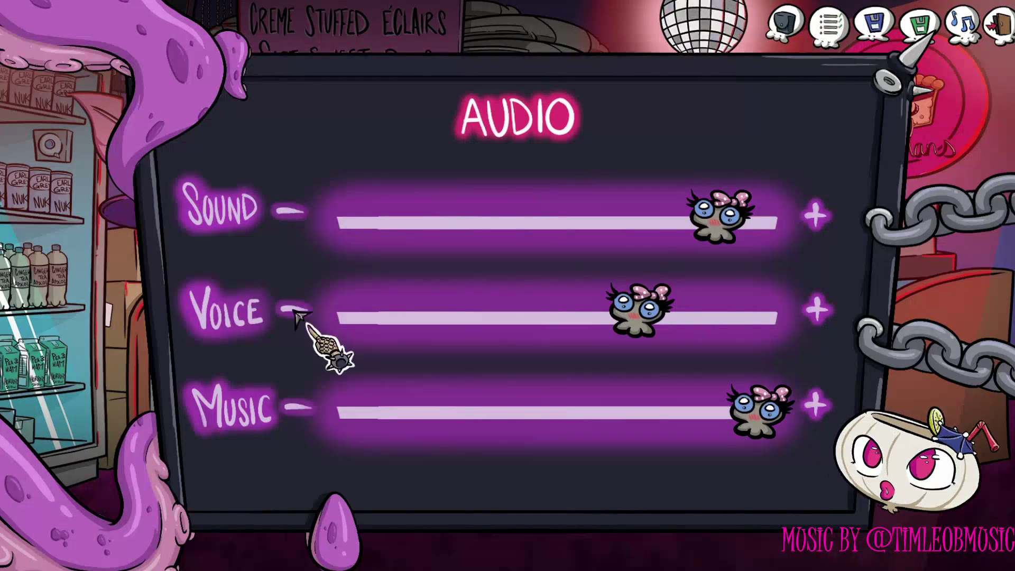
click(817, 308)
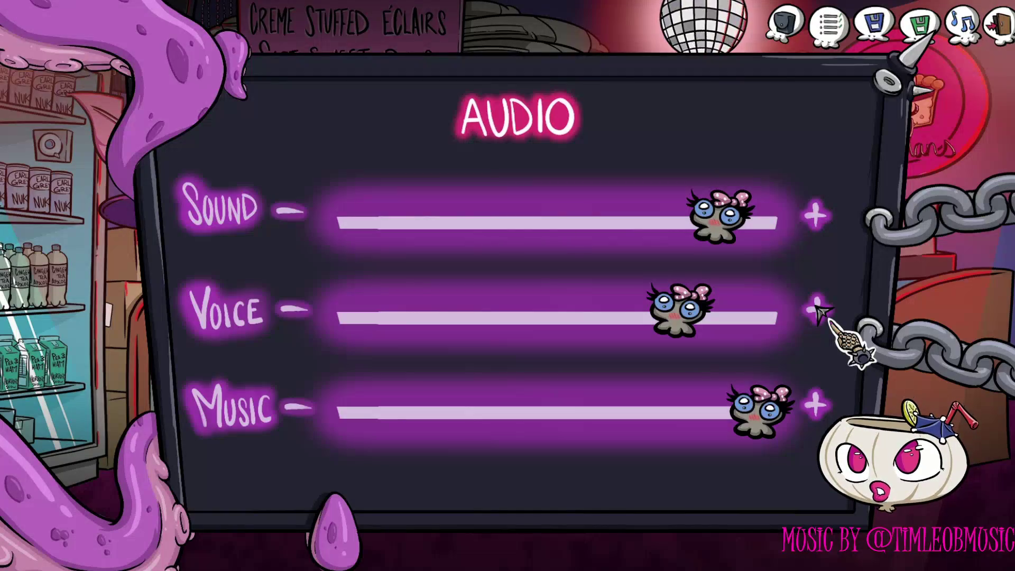
click(817, 308)
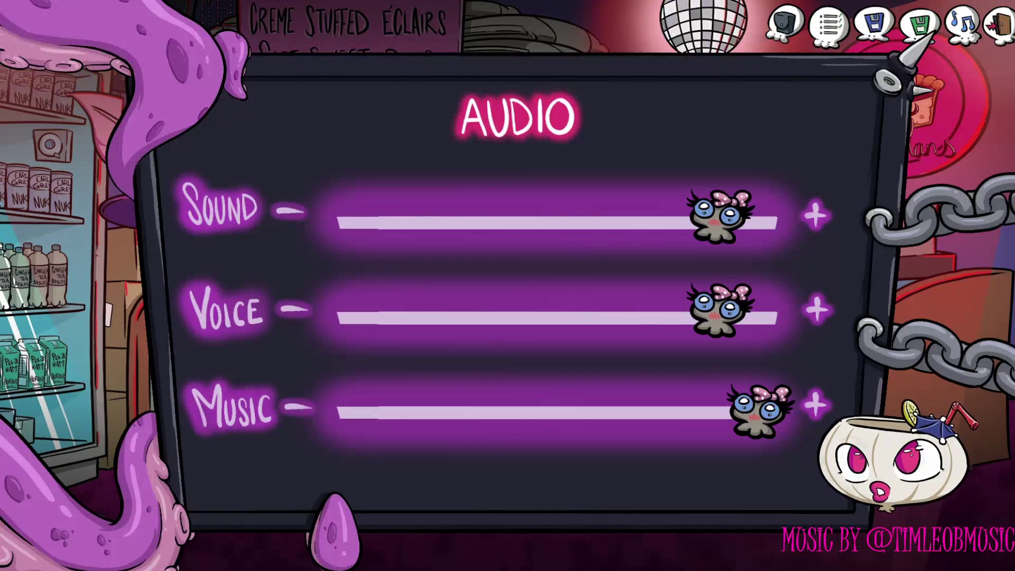
click(816, 308)
click(938, 299)
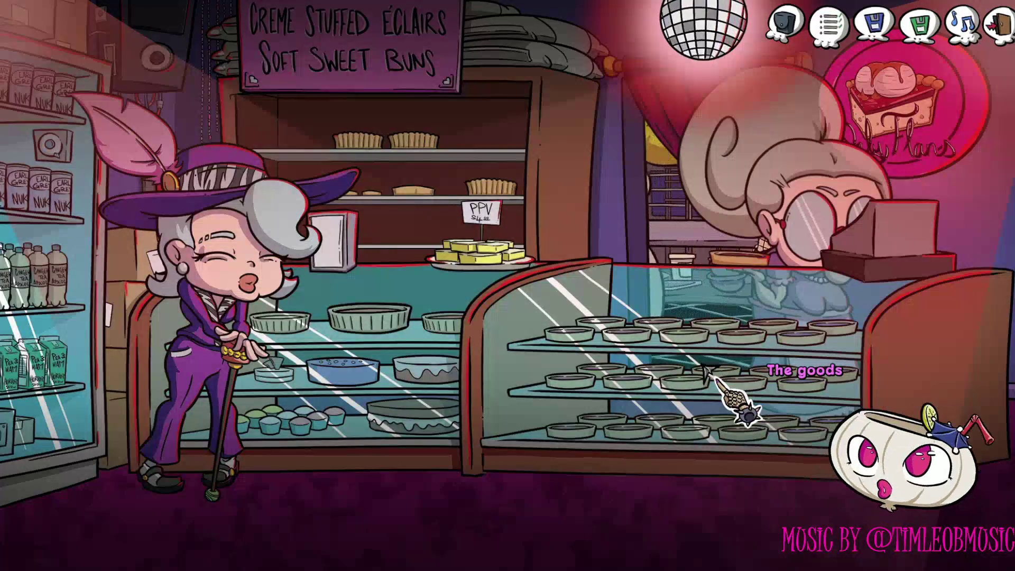
Cycle the action verb on the pastry goods until it reads Use
right_click(708, 372)
right_click(709, 372)
right_click(708, 372)
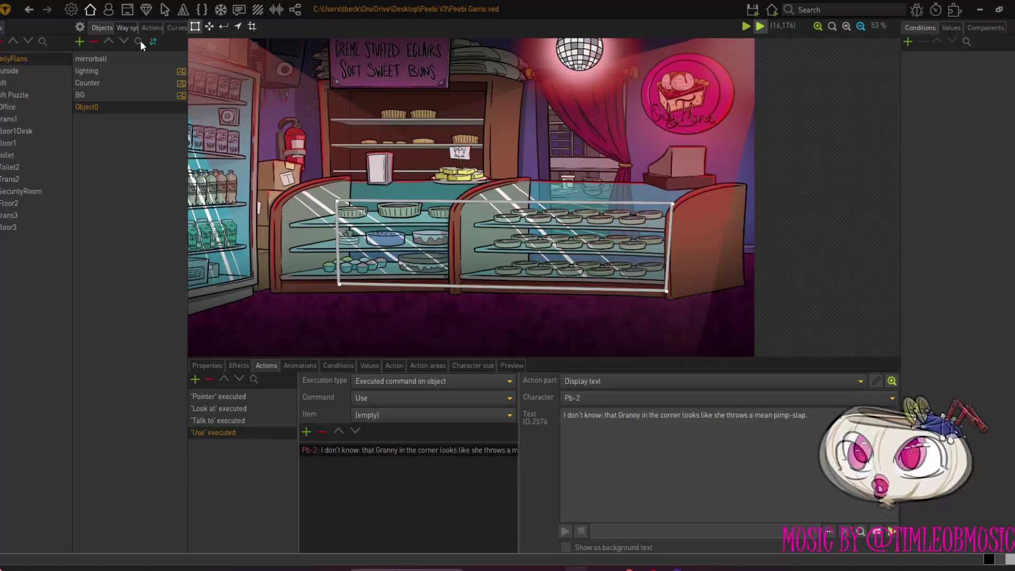
Inspect The goods' properties and position picker, leaving its position at 1250, 930
click(217, 364)
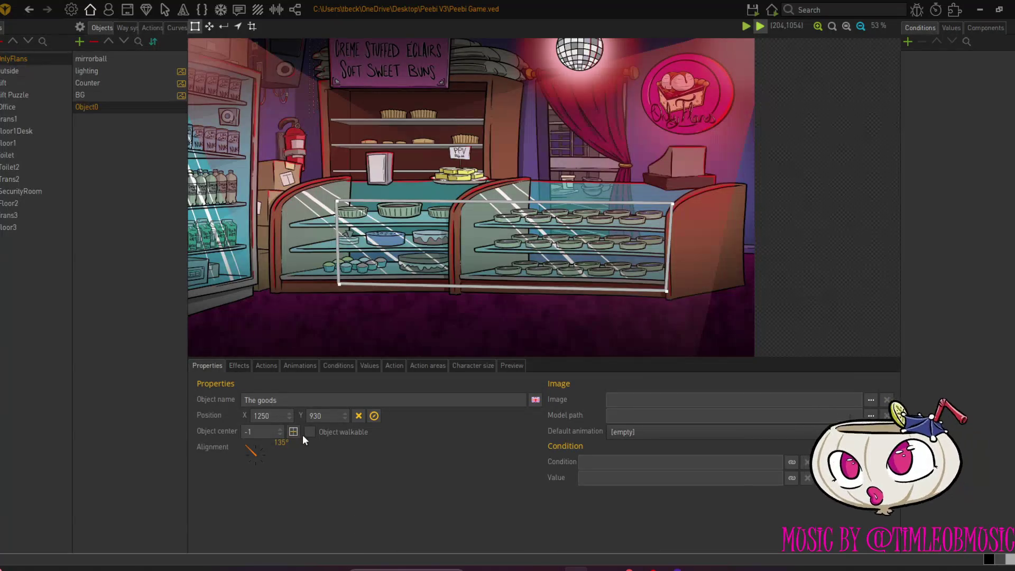
click(374, 416)
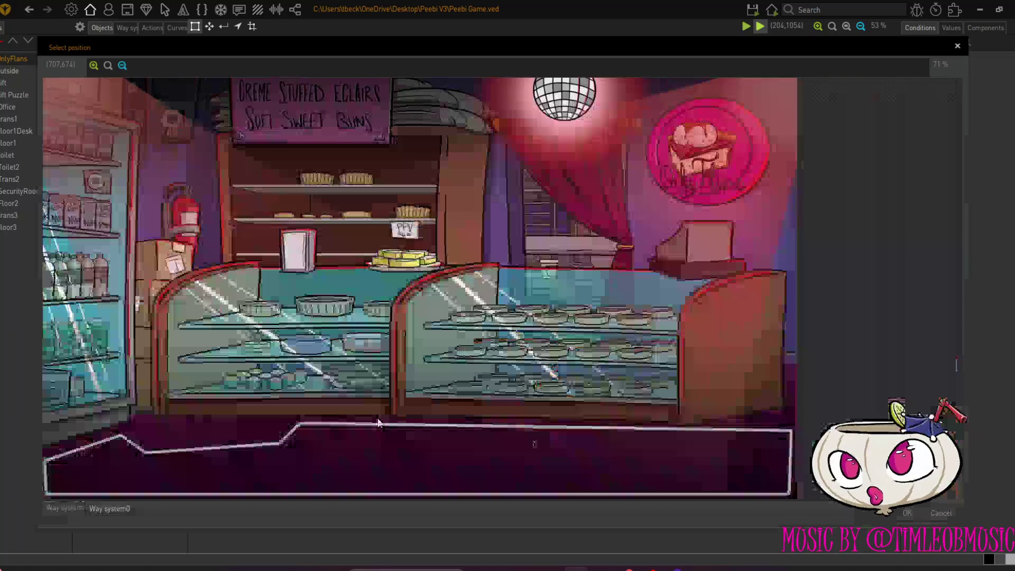
click(904, 513)
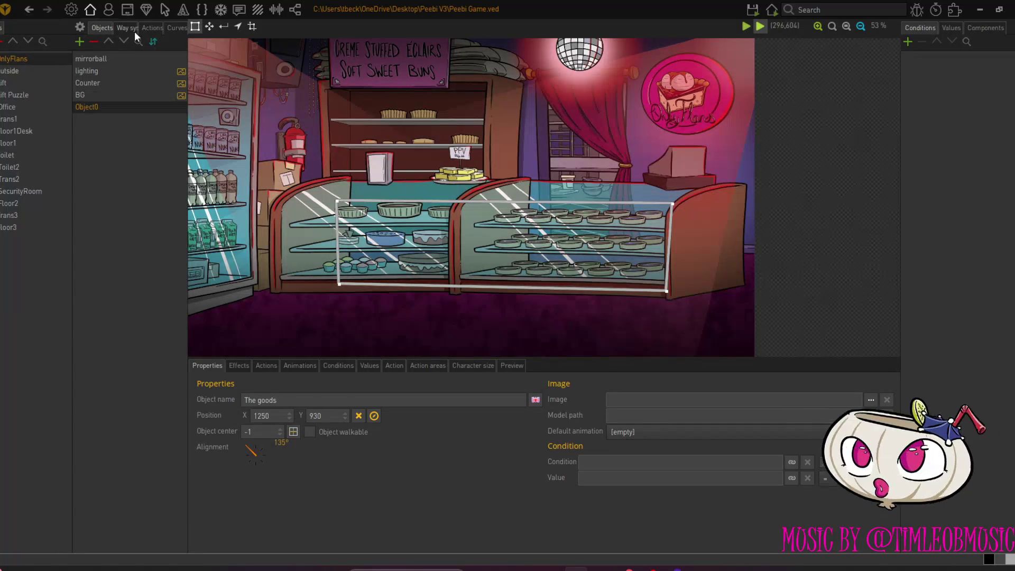
click(155, 28)
Add a new OnlyFlans scene action with execution type At beginning of scene
click(90, 73)
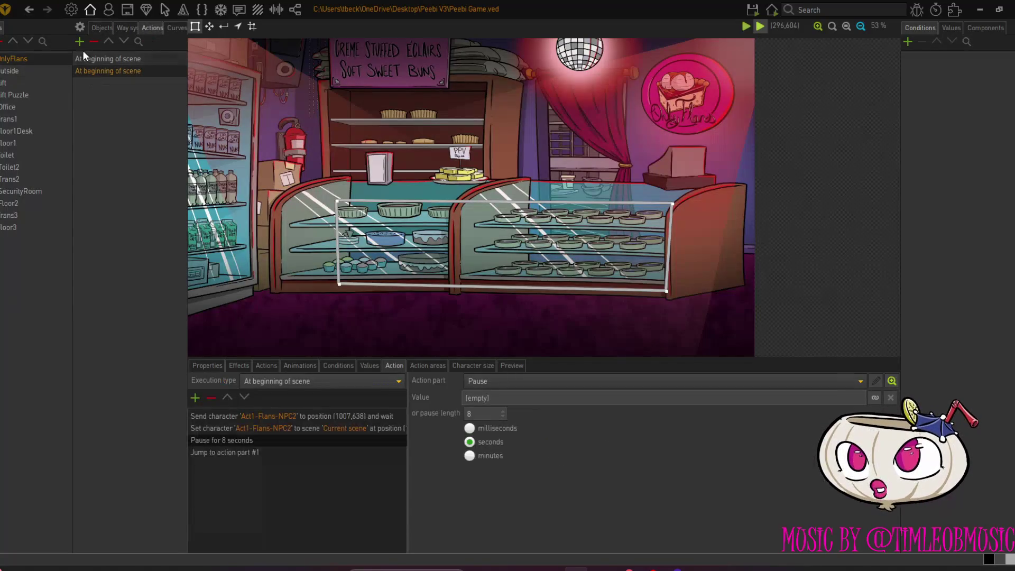
click(80, 42)
key(Return)
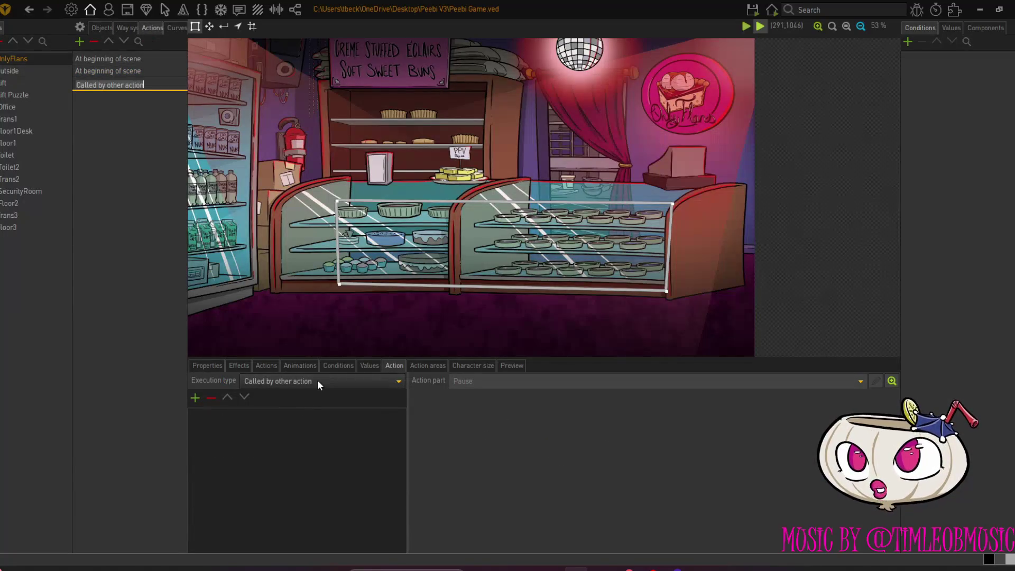
click(317, 381)
click(306, 409)
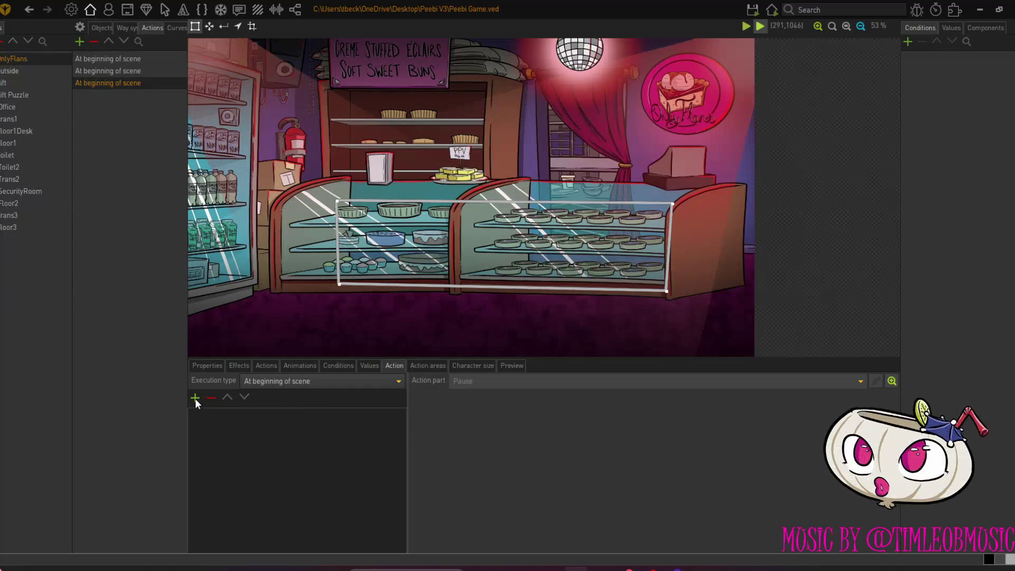
Add a Set character to position step placing Pb-2 at 1726, 988 facing 225°, then run the scene
click(196, 398)
click(550, 215)
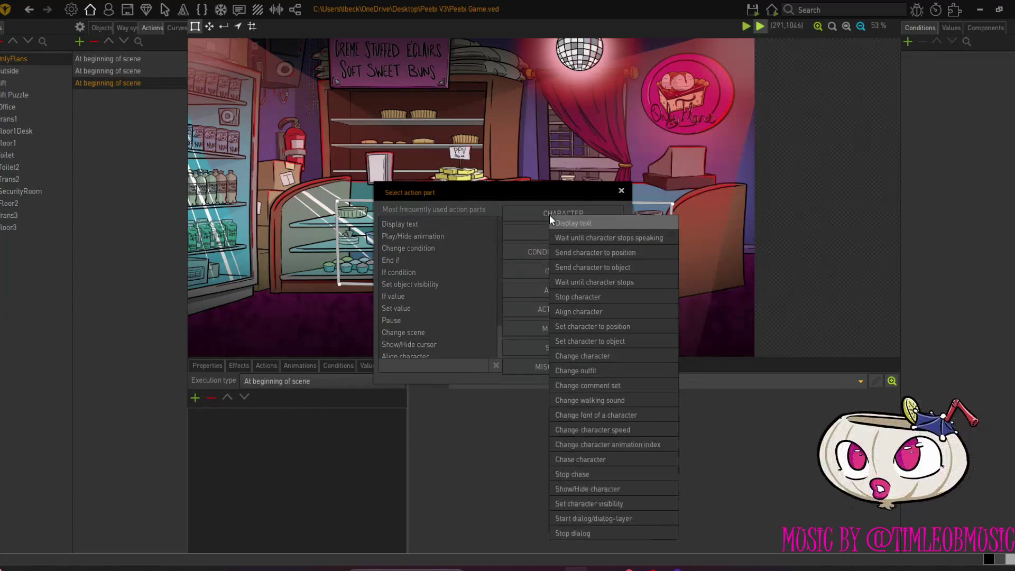
click(601, 331)
click(587, 398)
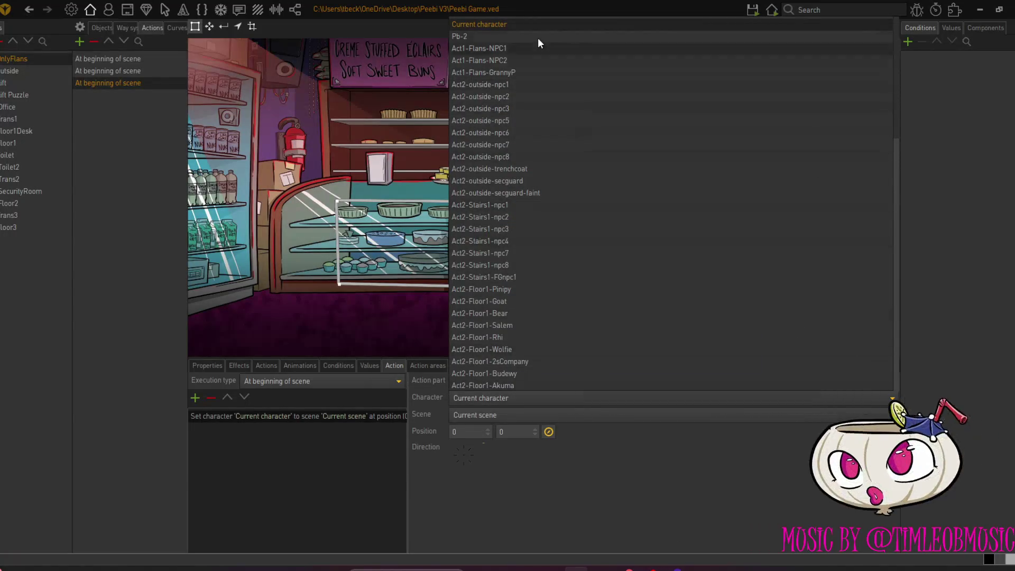
click(538, 40)
click(548, 431)
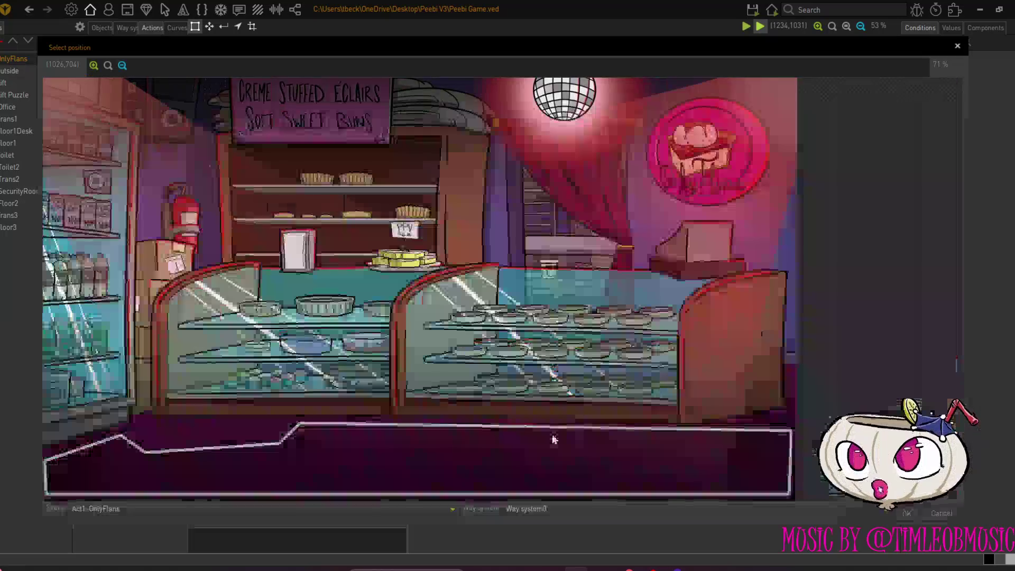
click(721, 465)
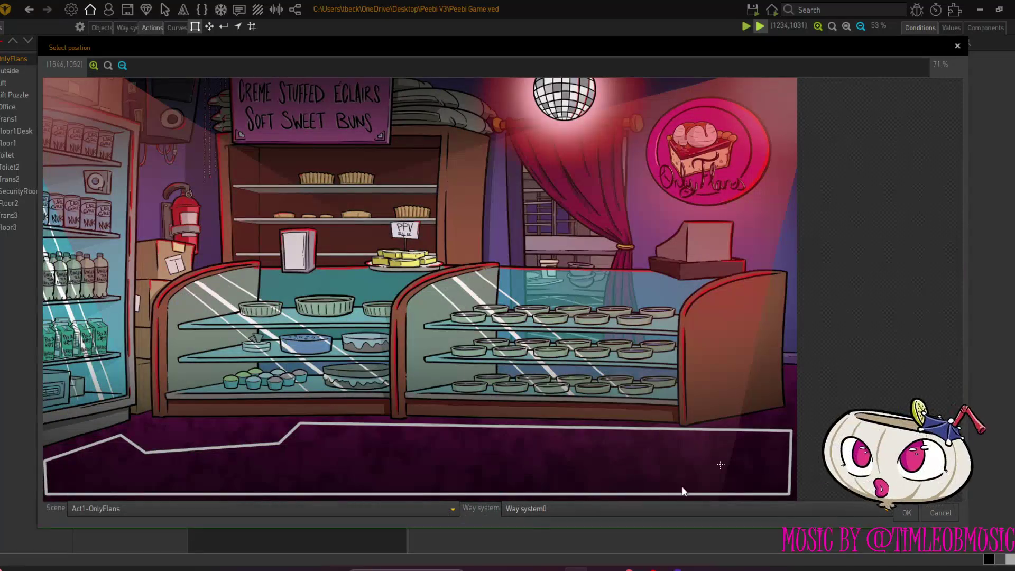
click(903, 512)
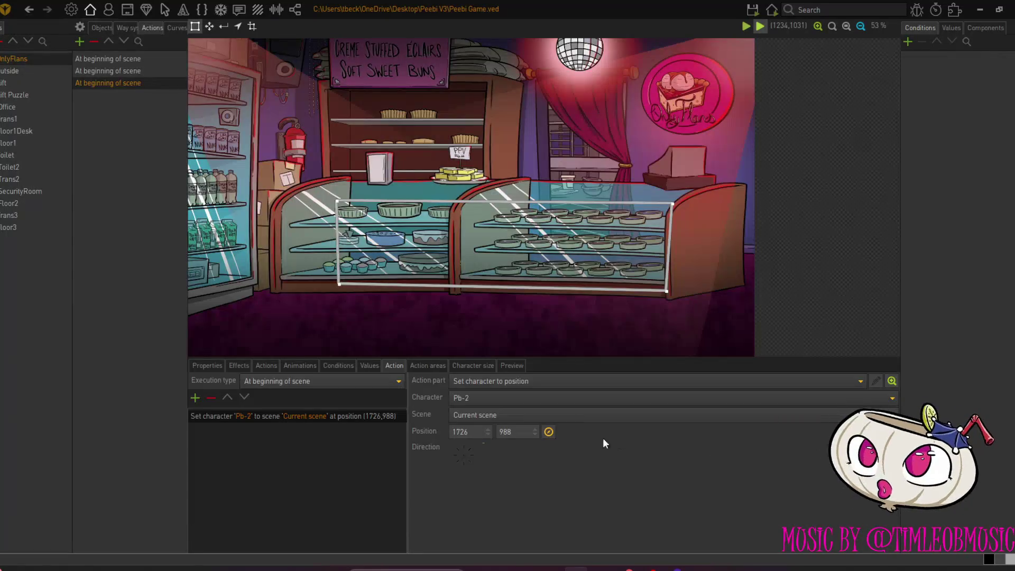
click(457, 463)
click(772, 9)
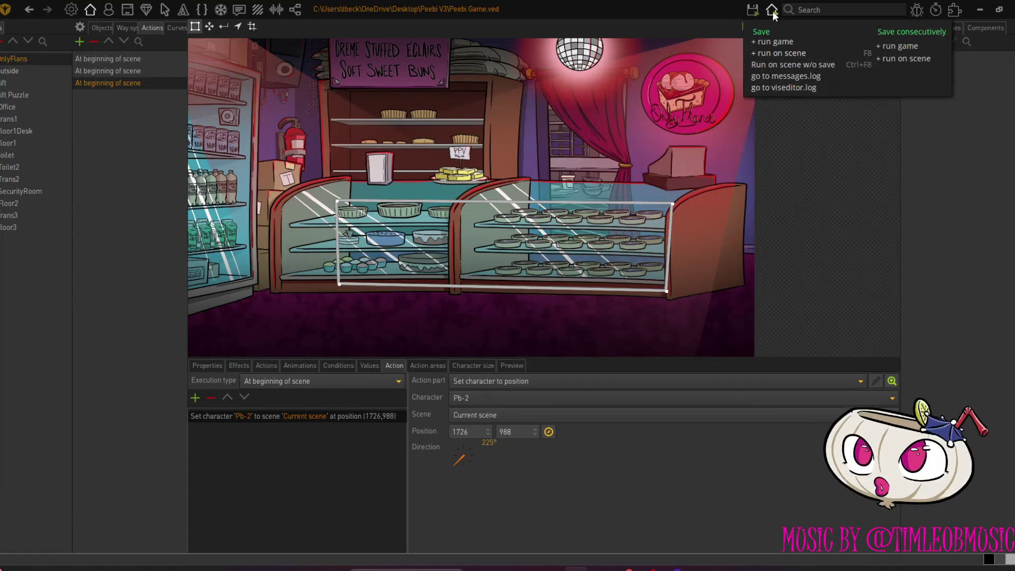
click(771, 53)
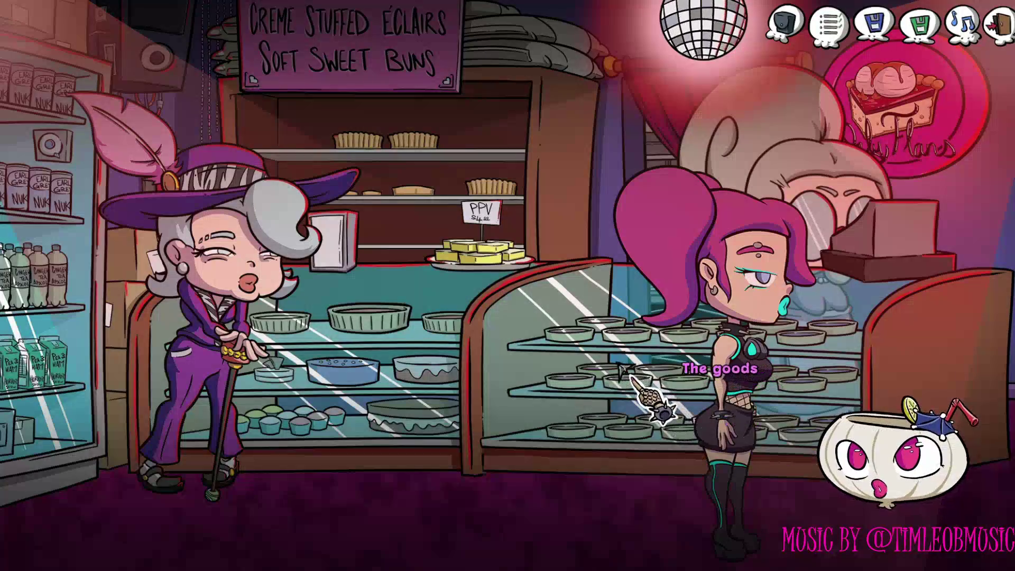
In the playtest, have Pb-2 examine The goods, advance her lines, then Use them for Granny's comment
click(618, 363)
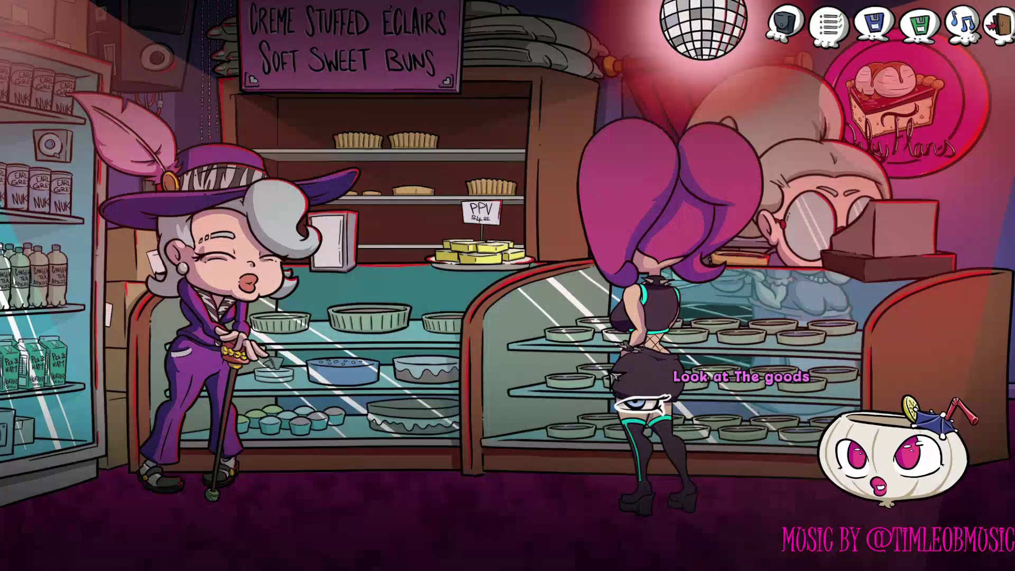
click(643, 405)
click(643, 404)
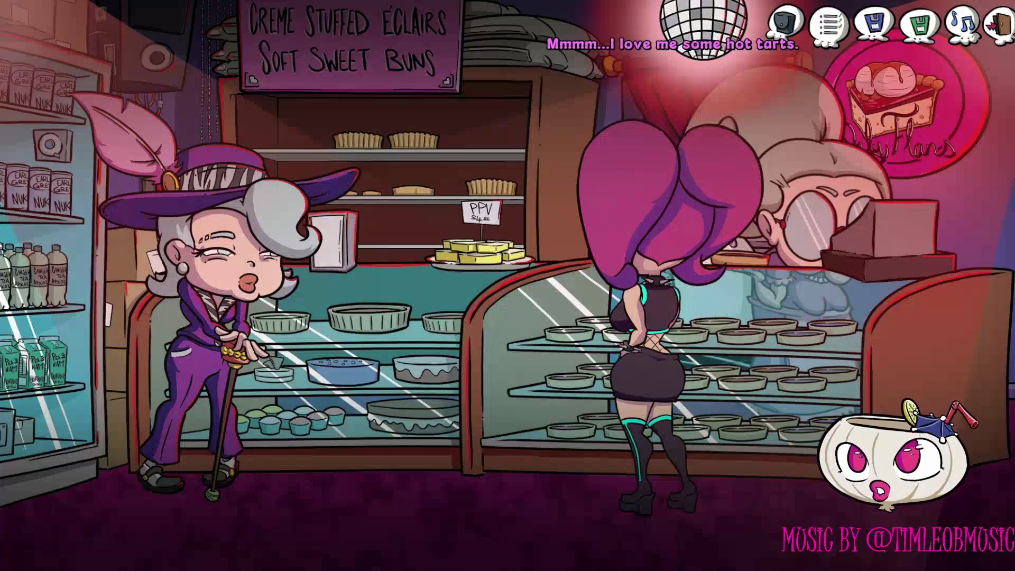
right_click(643, 404)
right_click(643, 405)
click(643, 404)
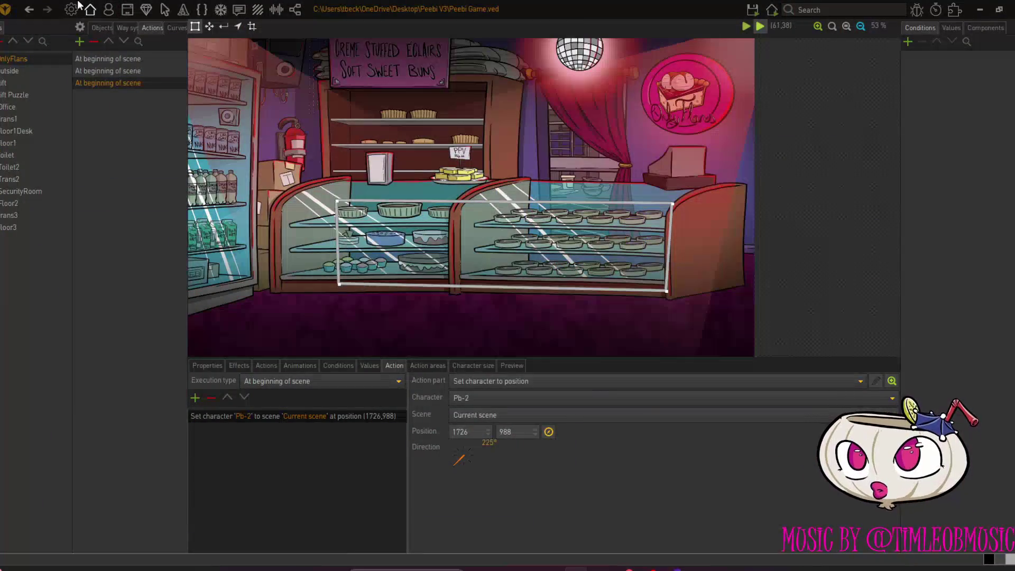
Give the Flans-GrannyP character a new dialog named Dialog0 from her Dialogs tab
click(108, 11)
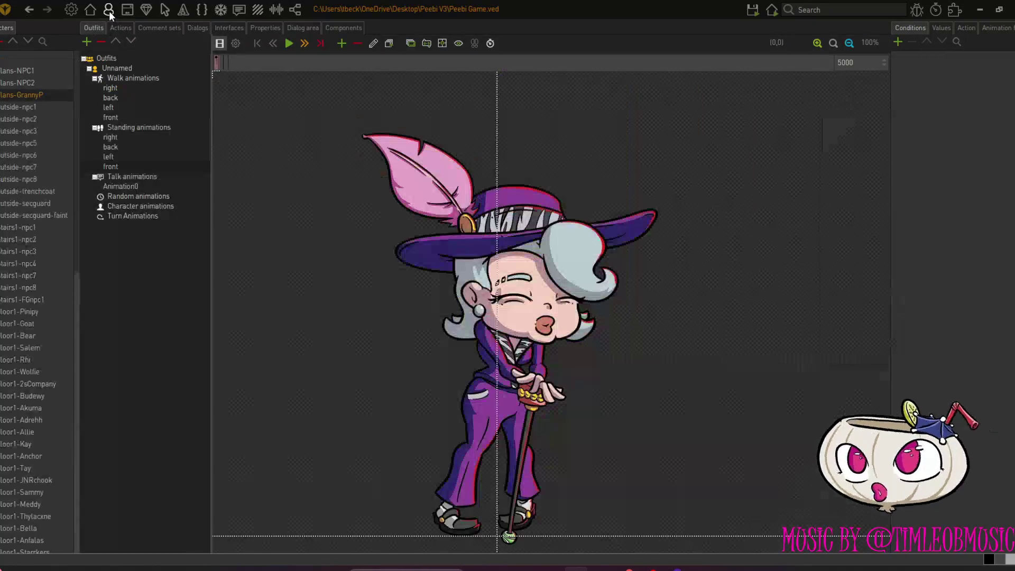
click(197, 28)
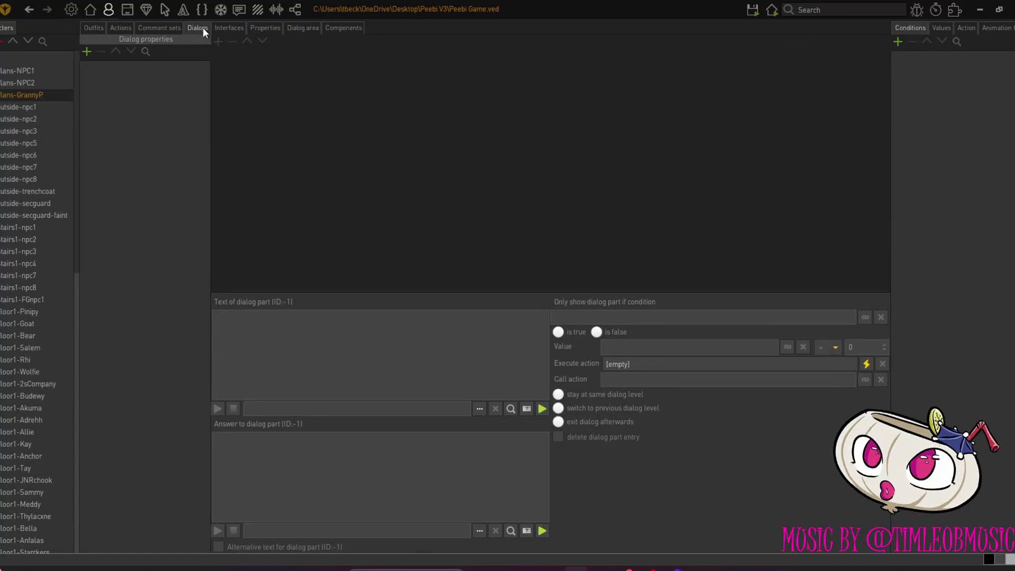
click(86, 52)
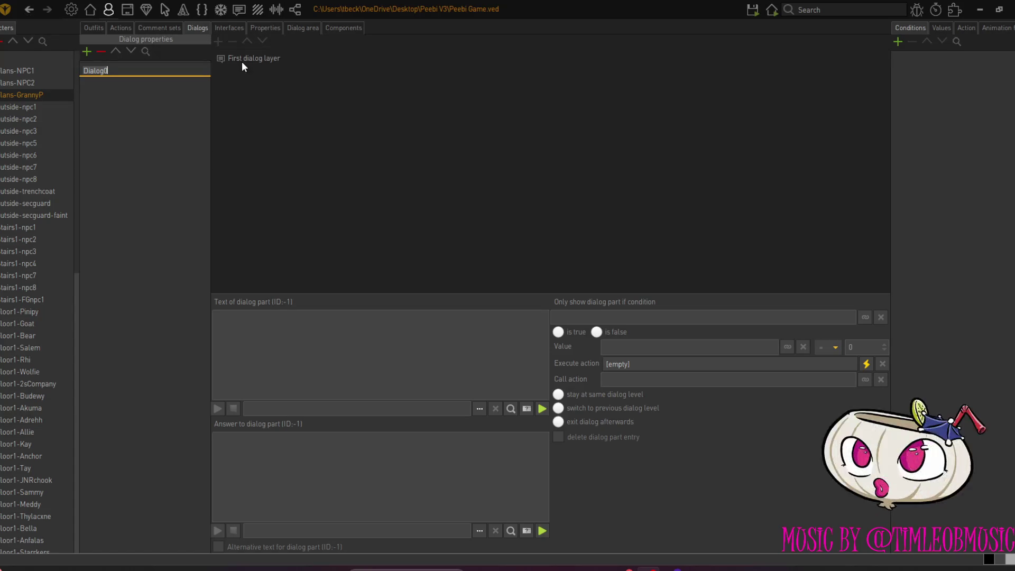
key(Return)
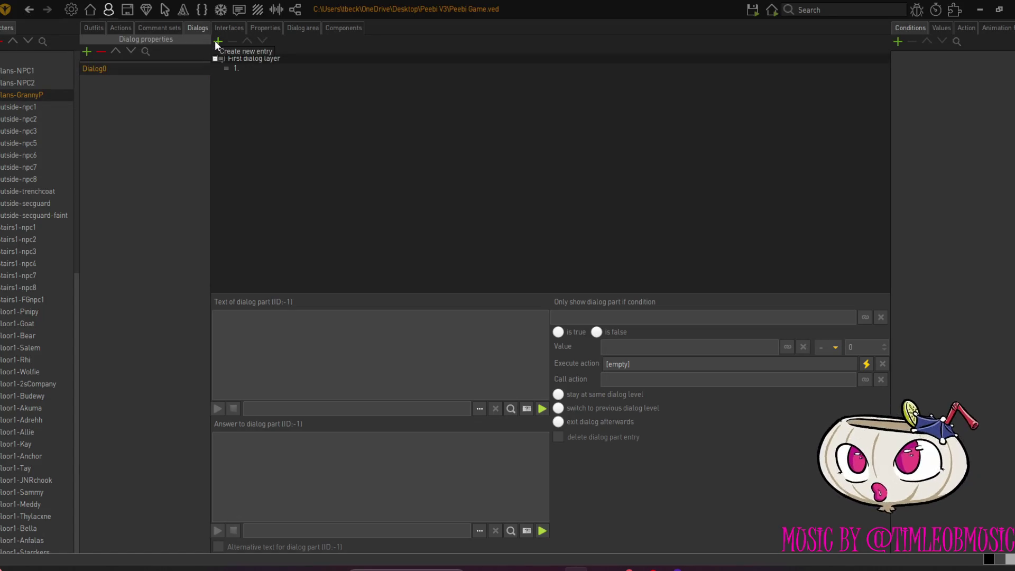
Name Dialog0's first part Outfit with alternative text 'Now those are some happening threads you've got there.'
click(252, 71)
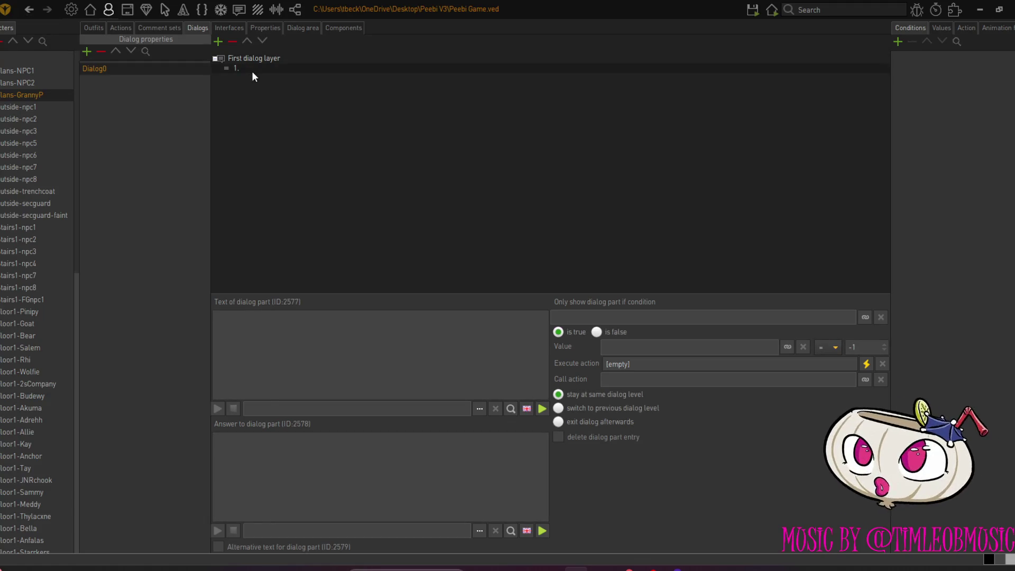
click(252, 336)
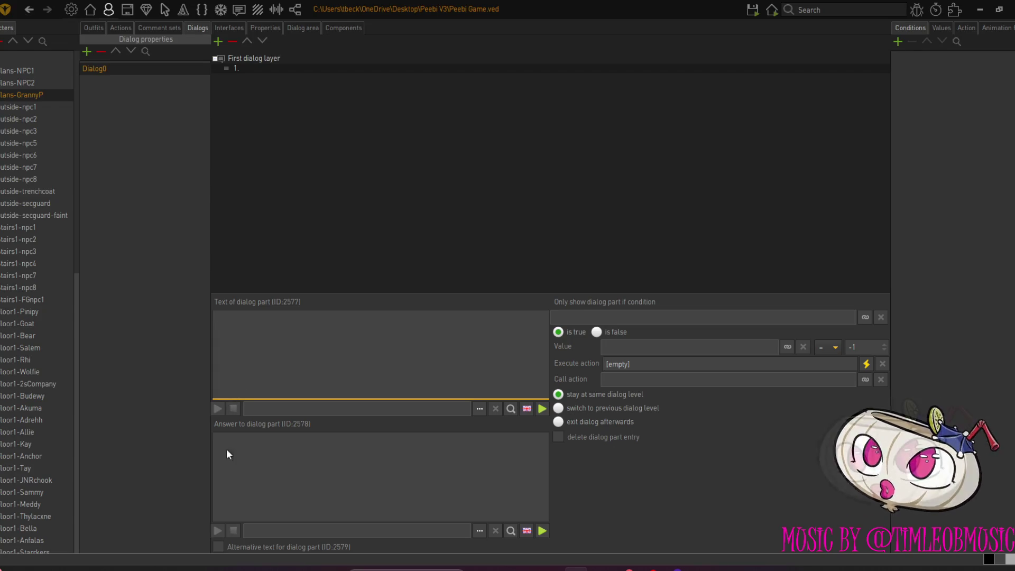
click(219, 546)
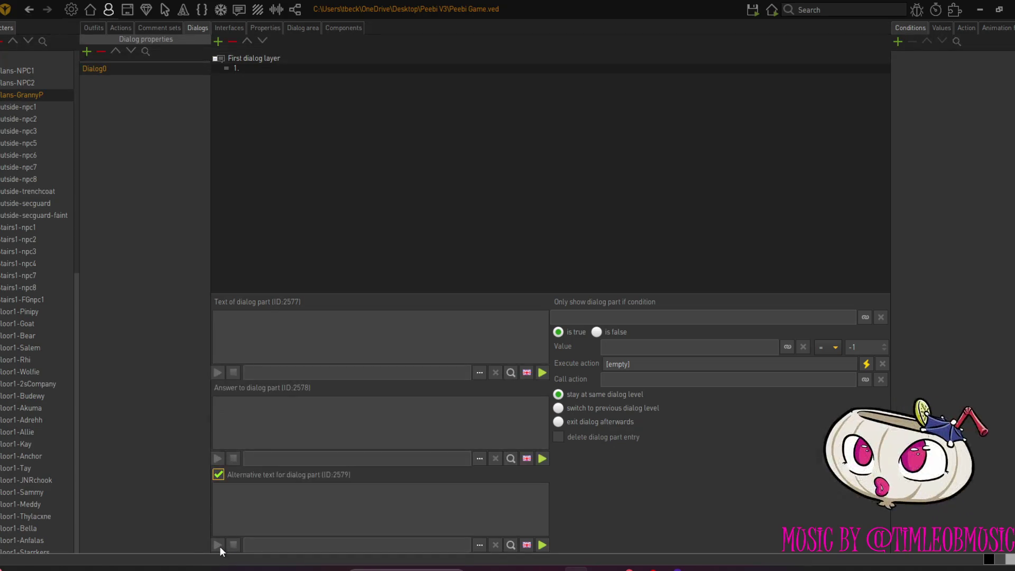
click(264, 317)
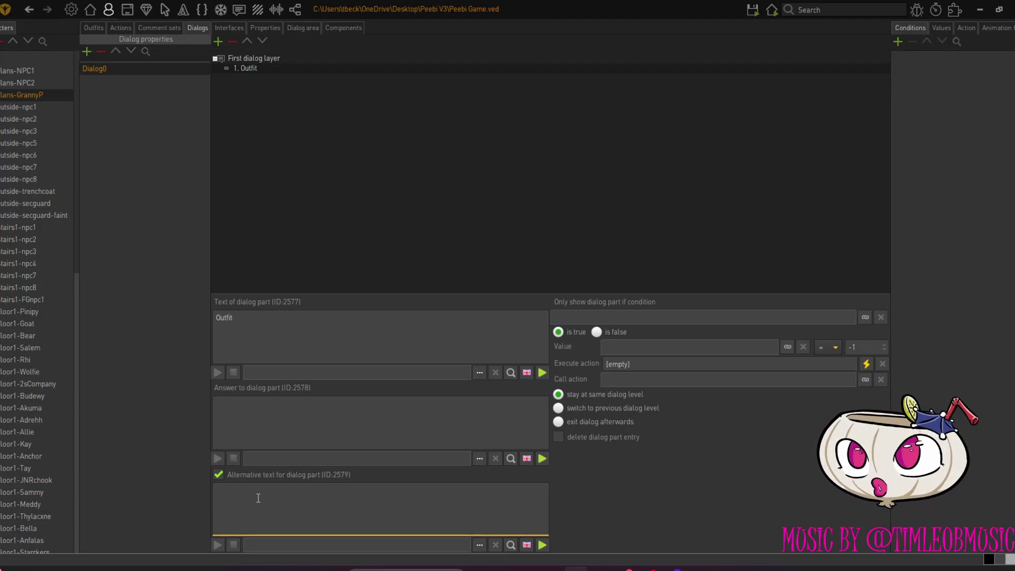
text(No)
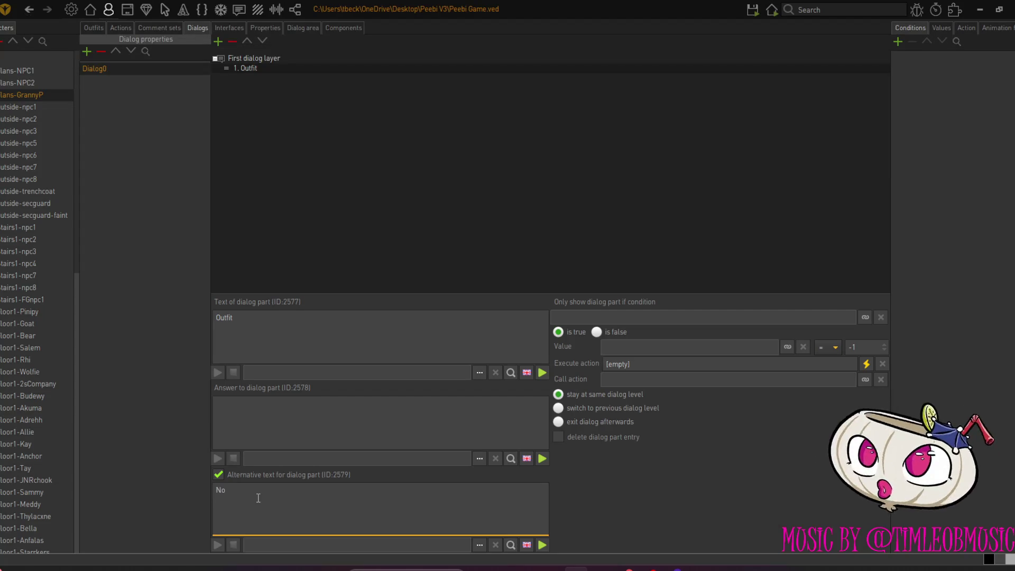
text(w those are some ha)
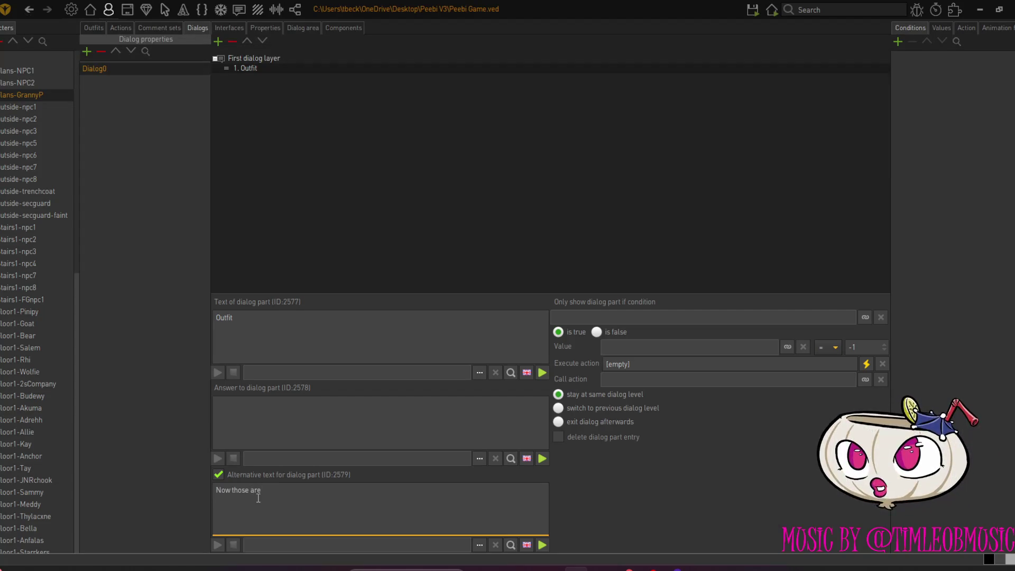
text(pp)
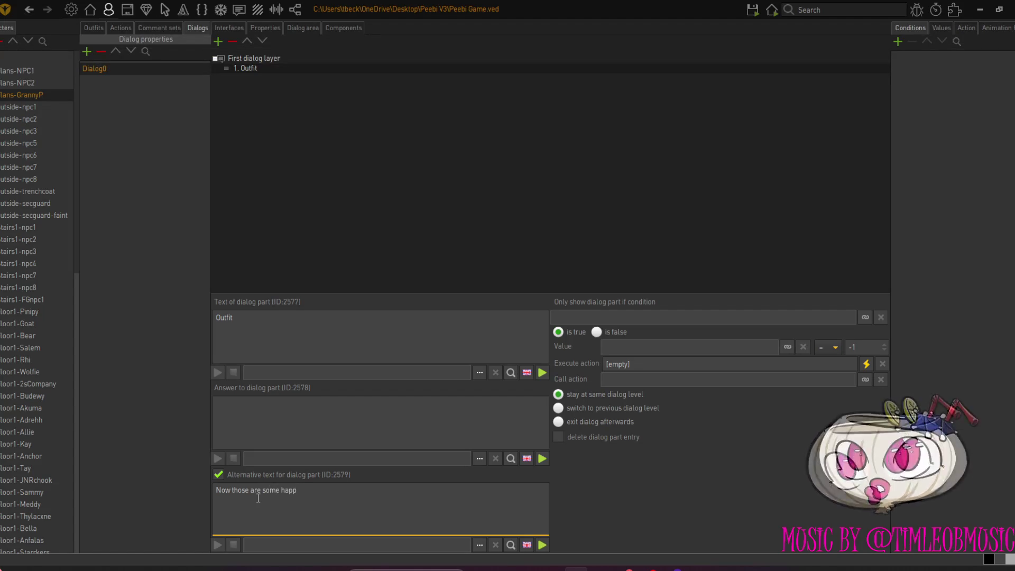
text(e)
text(ni)
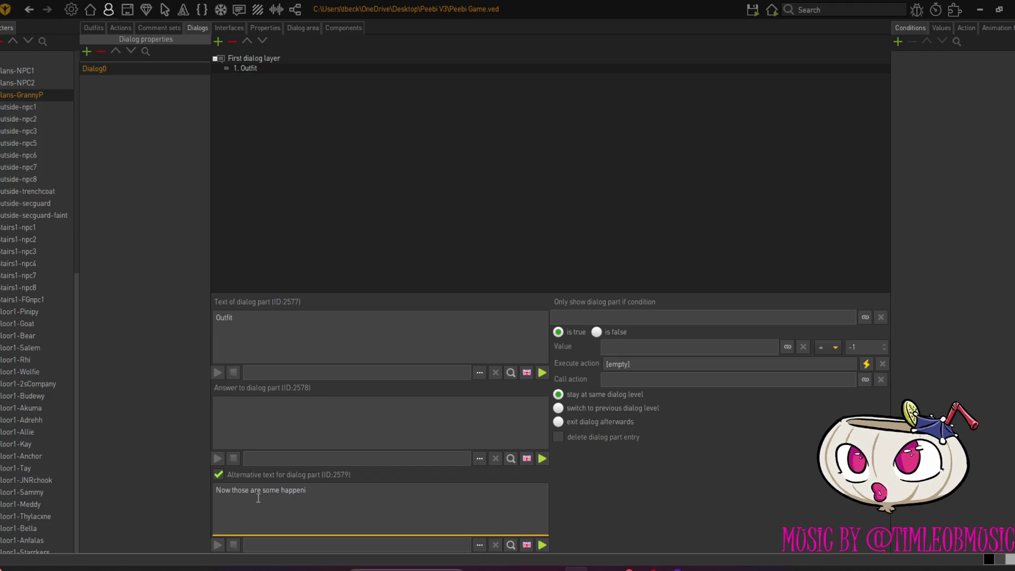
text(ng threa)
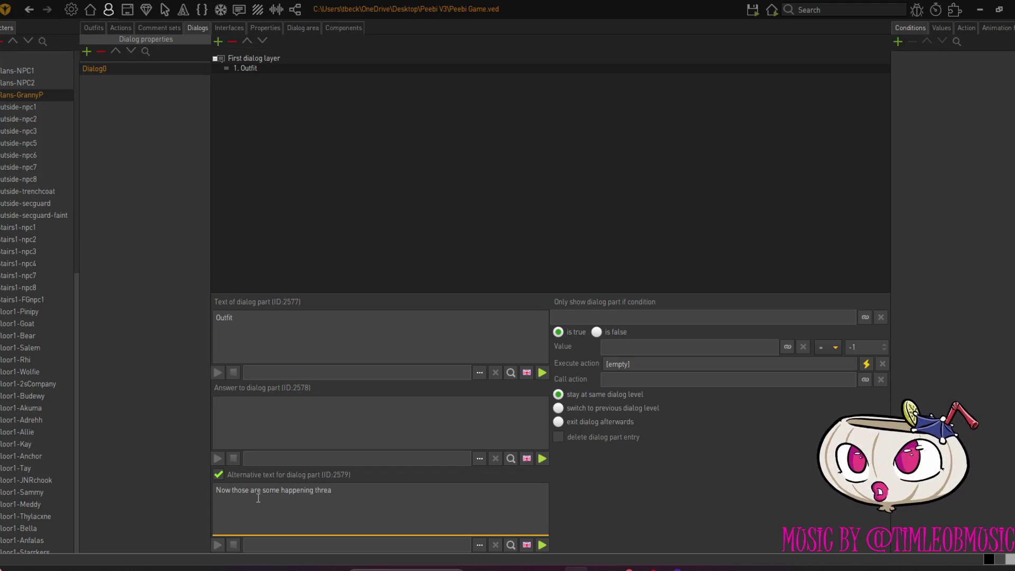
text(ds you'v)
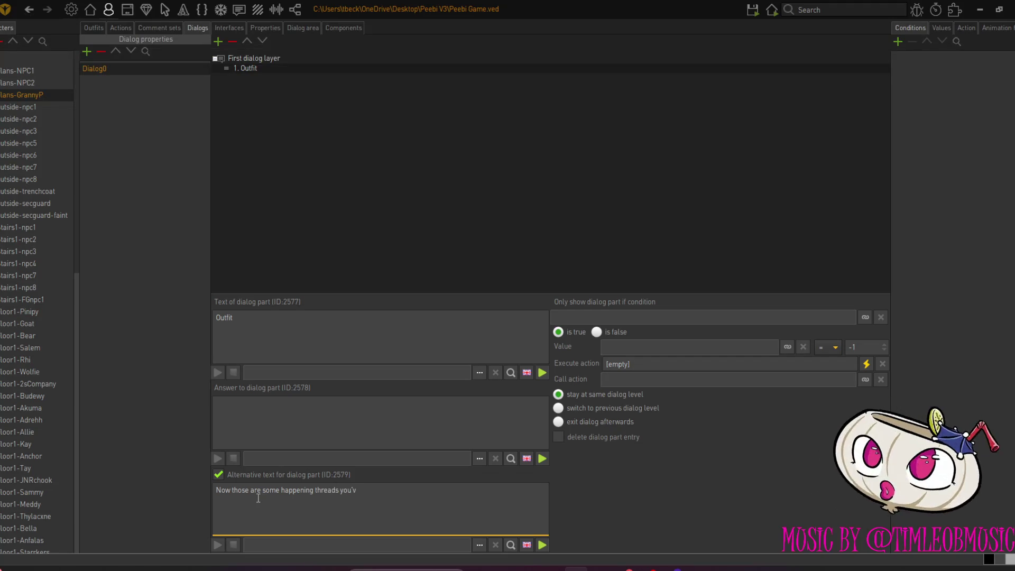
text(e got there)
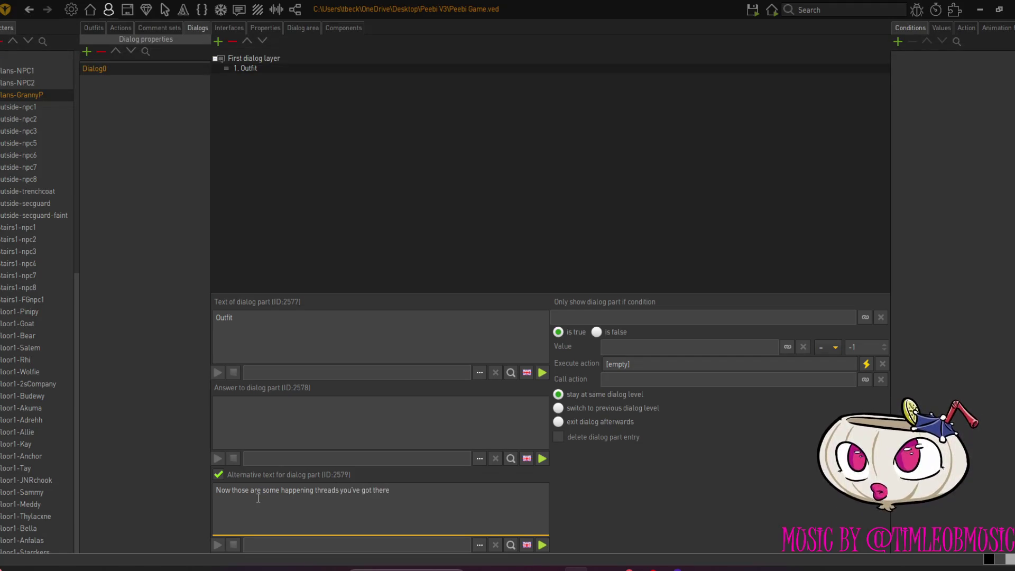
text(.)
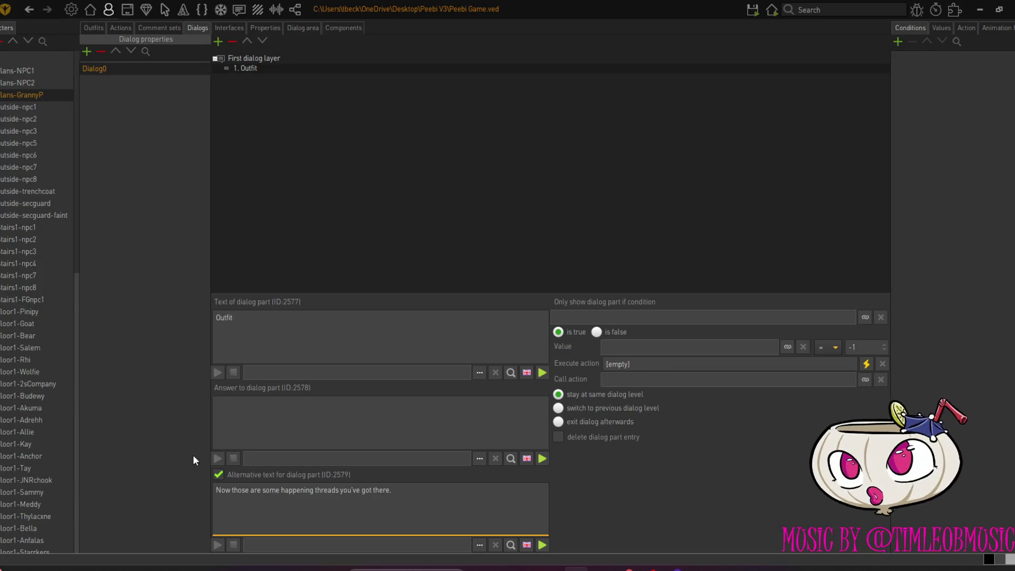
click(258, 417)
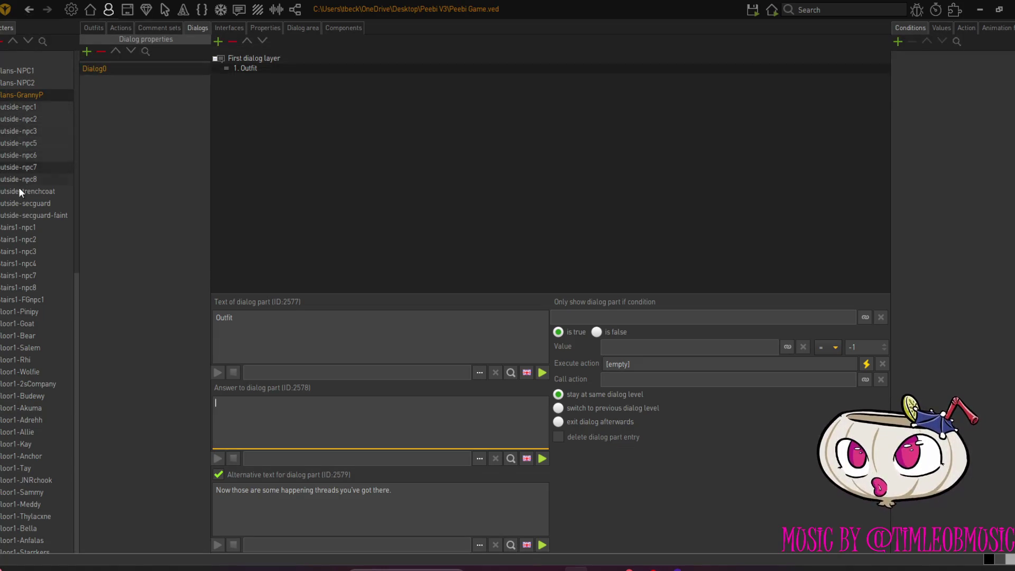
scroll(24, 203, down, 15)
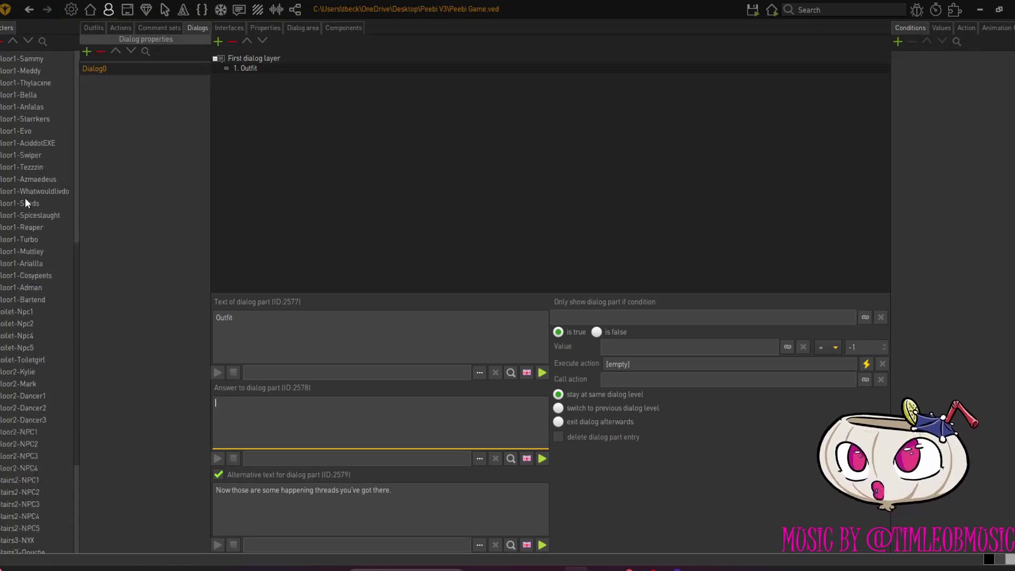
scroll(29, 341, up, 10)
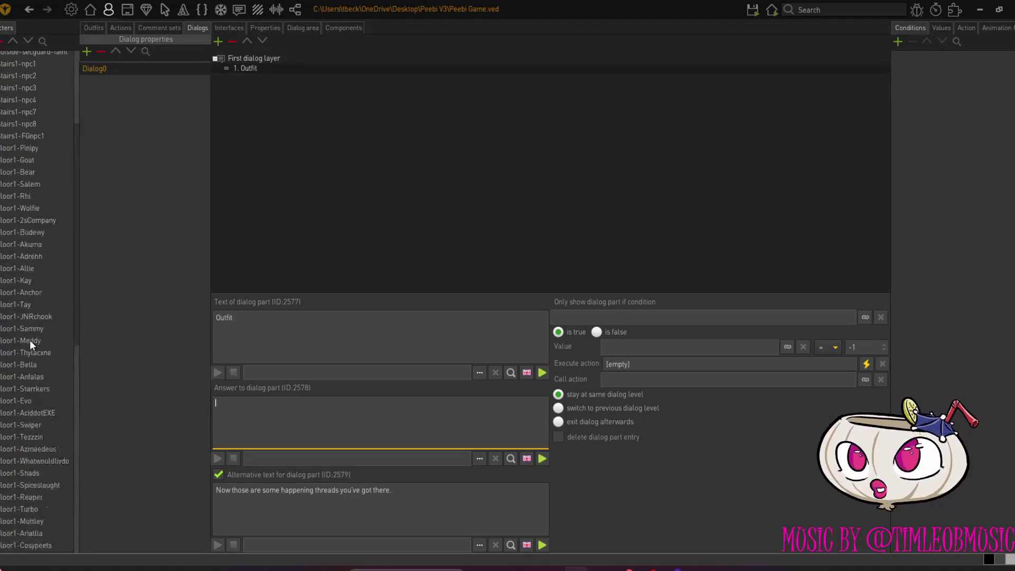
scroll(30, 331, down, 10)
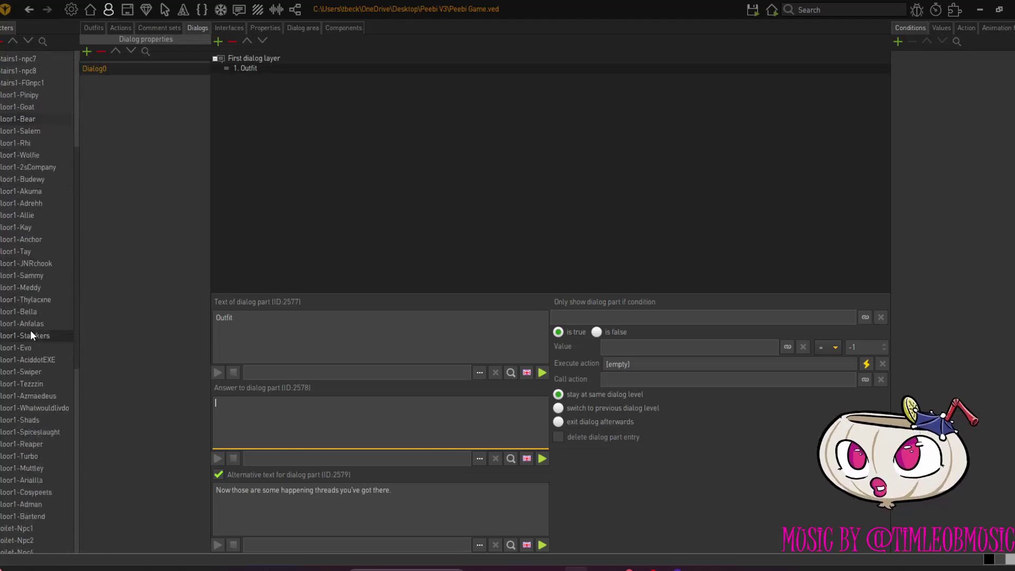
scroll(31, 330, up, 10)
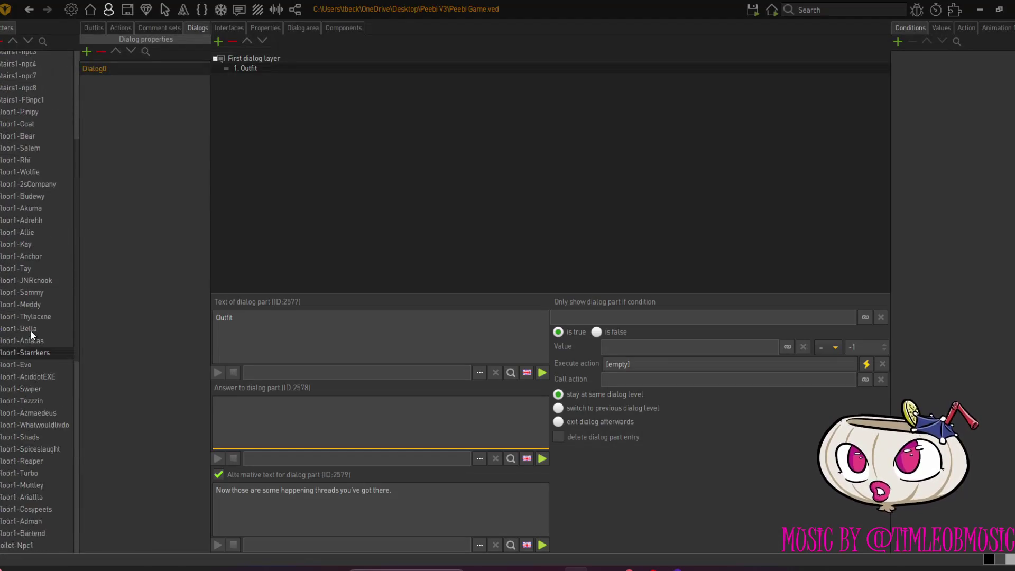
scroll(28, 323, up, 6)
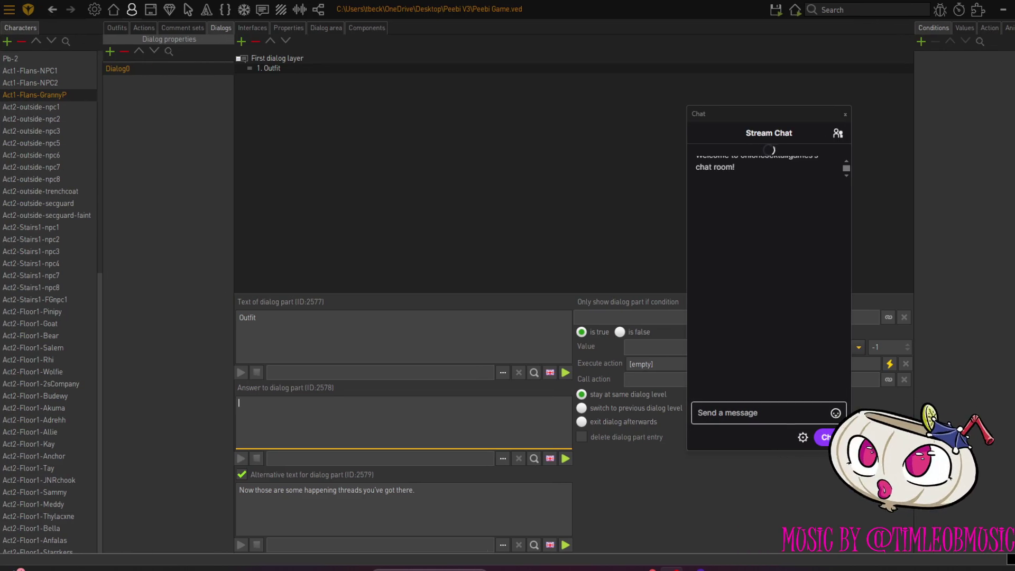
drag(743, 114, 0, 116)
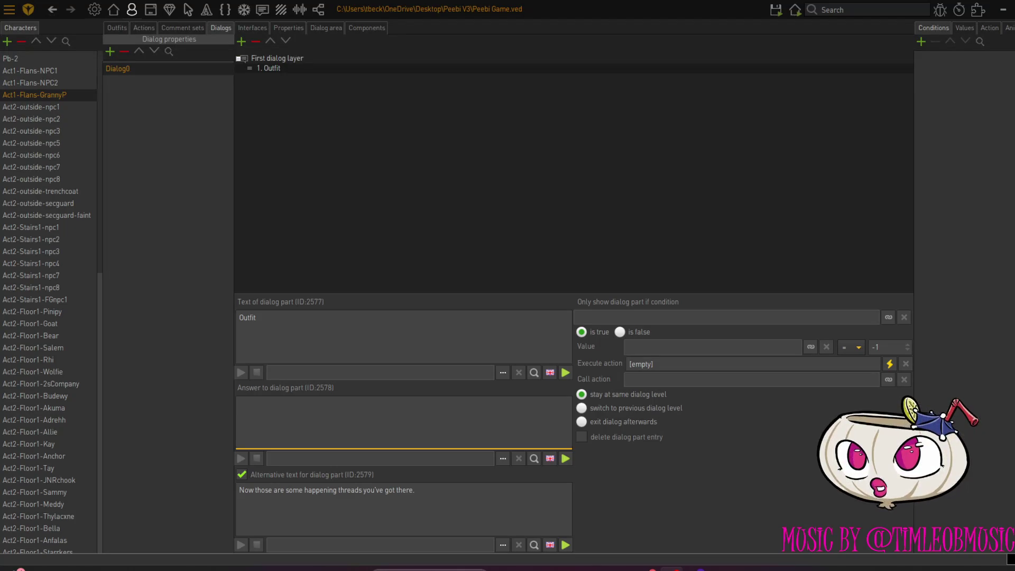
Draft the Outfit answer as 'Oh deary. Make fun of my style and', correcting typos
click(318, 425)
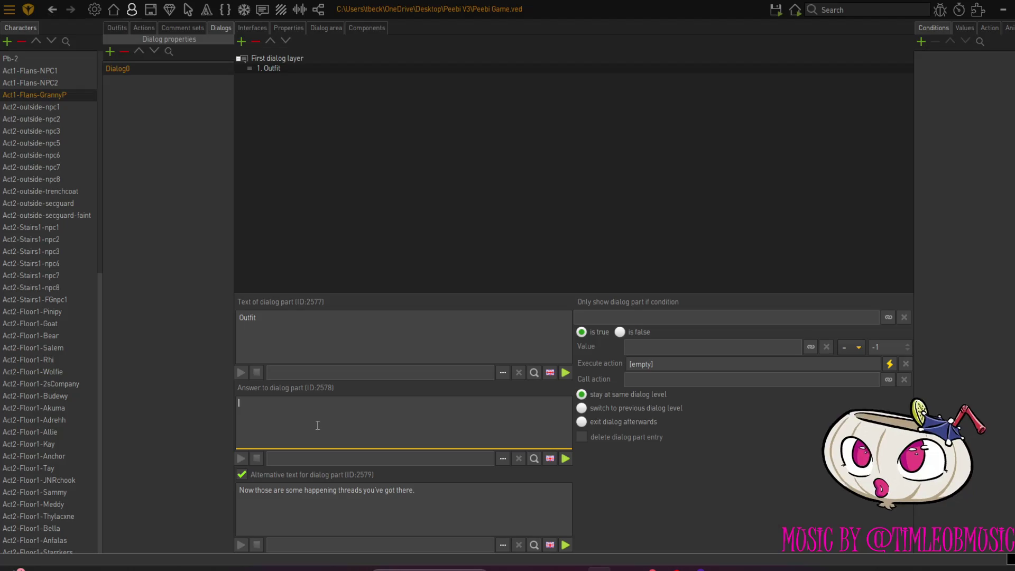
text(Oh deary.)
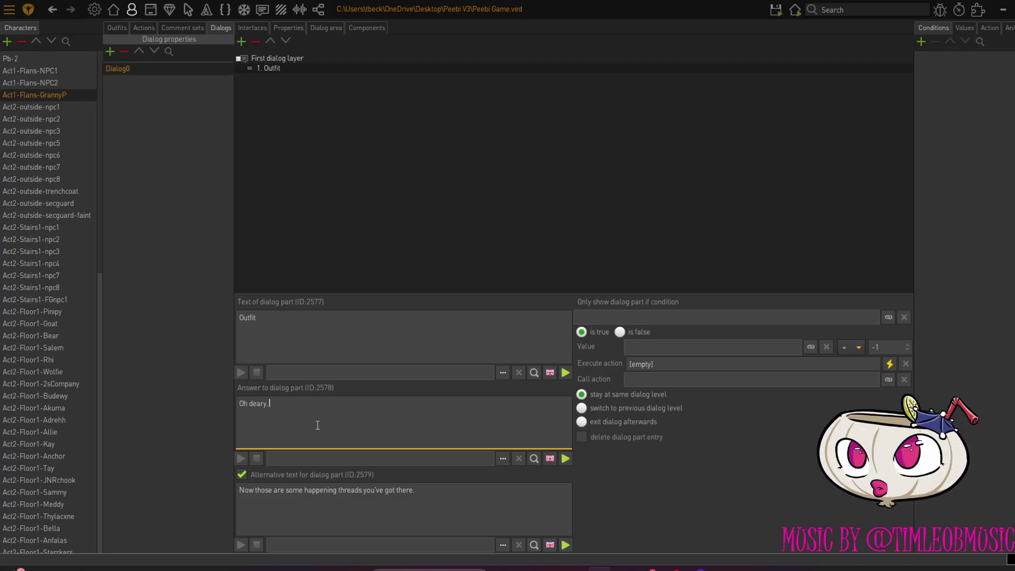
text(T)
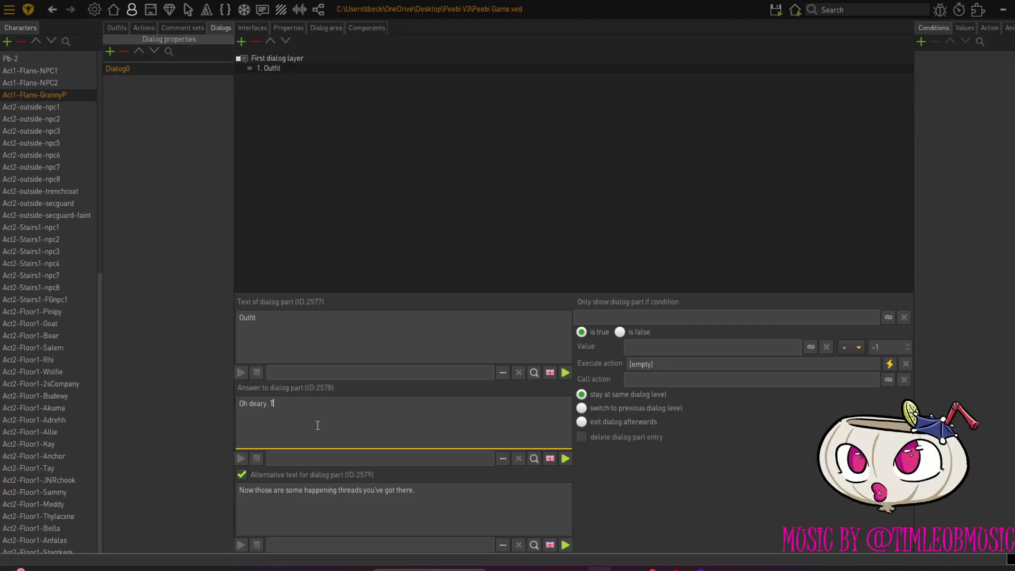
key(BackSpace)
key(BackSpace)
key(BackSpace)
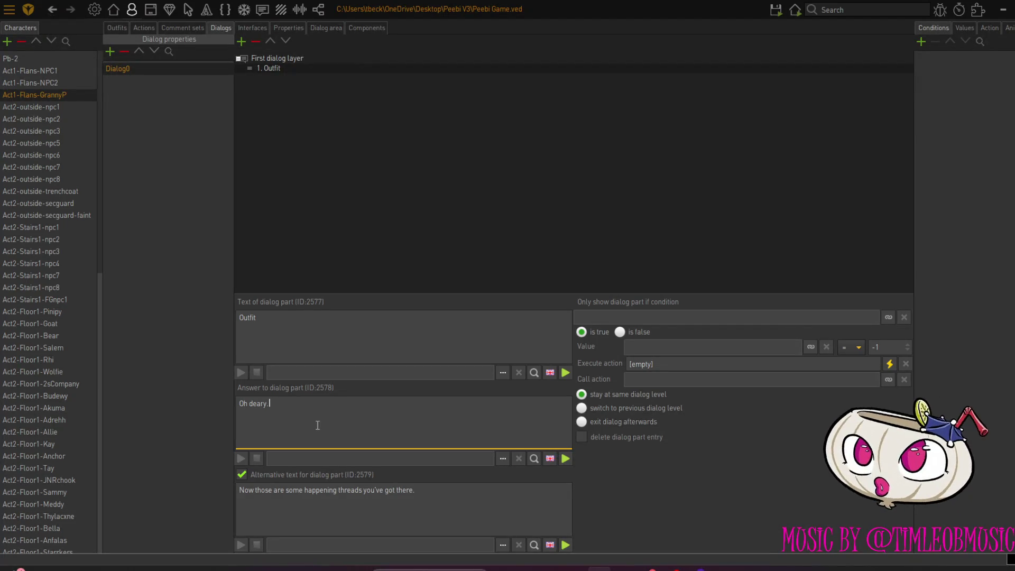
text(Make)
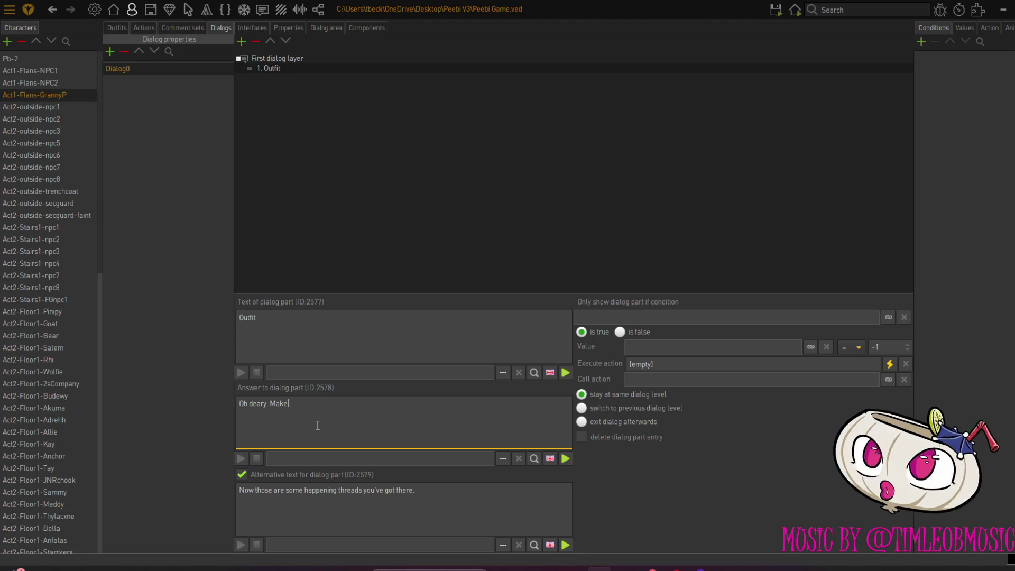
text( fun o)
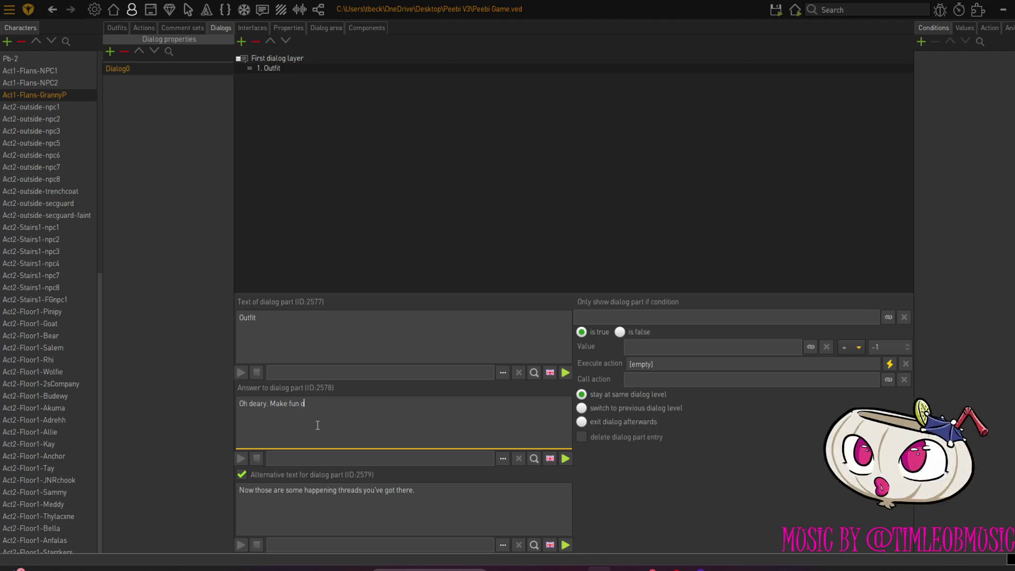
text(f my)
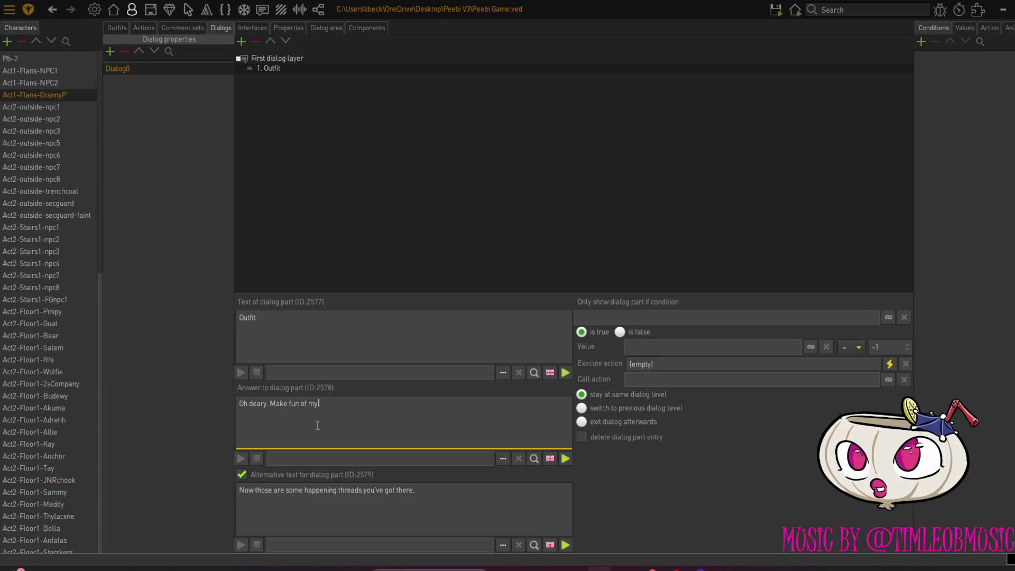
text( style)
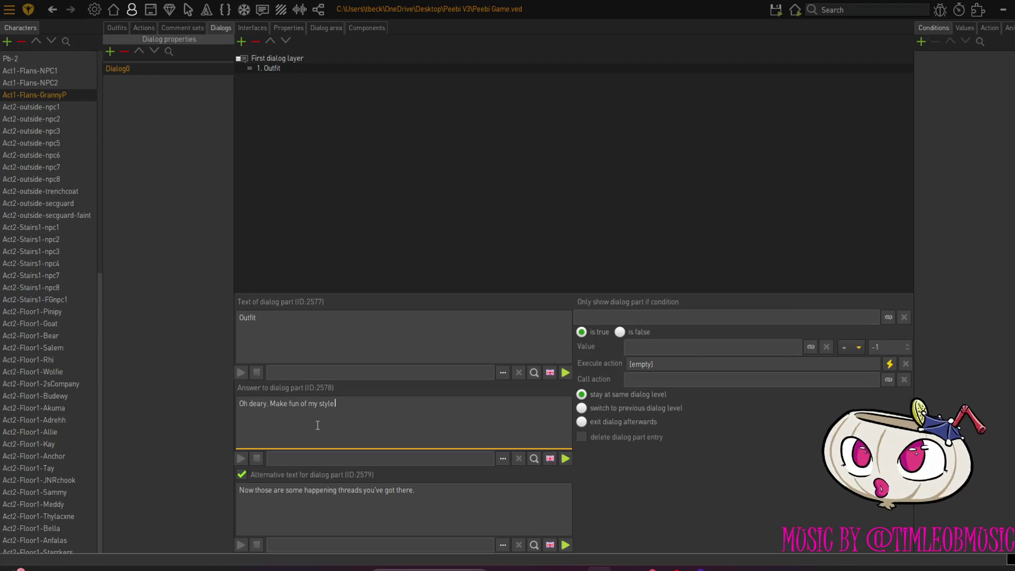
text( and i'll se)
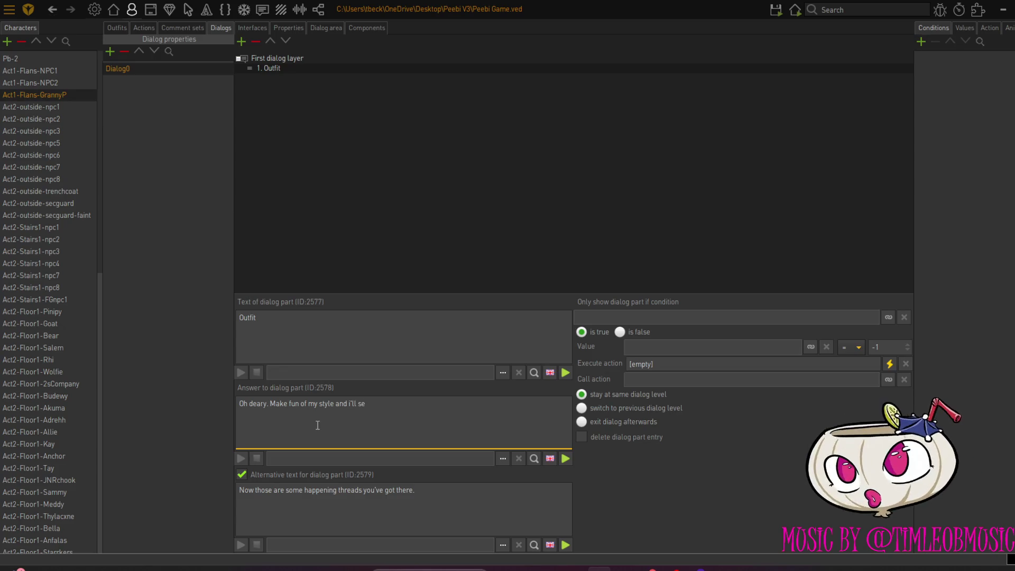
text(nd)
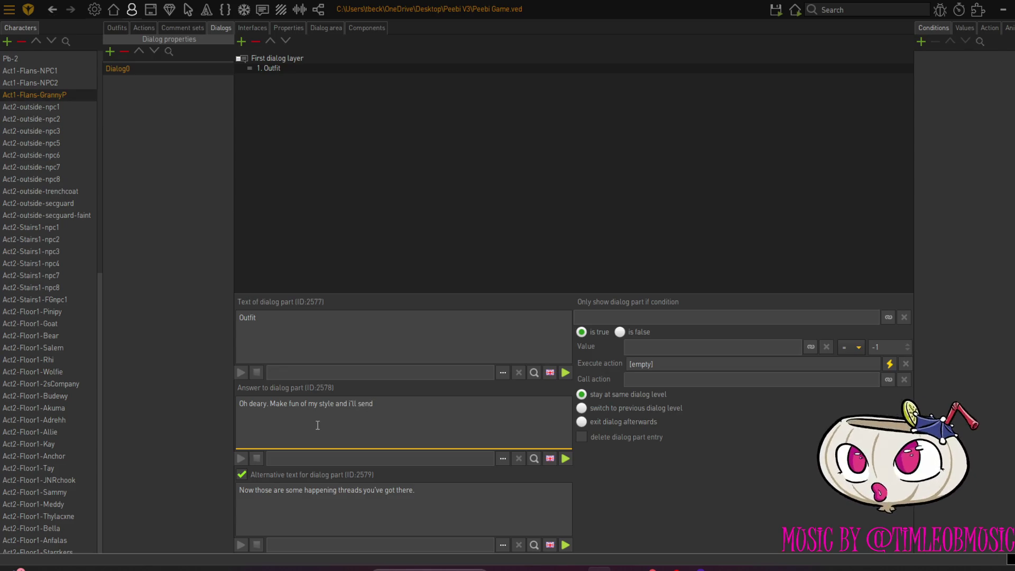
key(BackSpace)
key(BackSpace)
key(BackSpace)
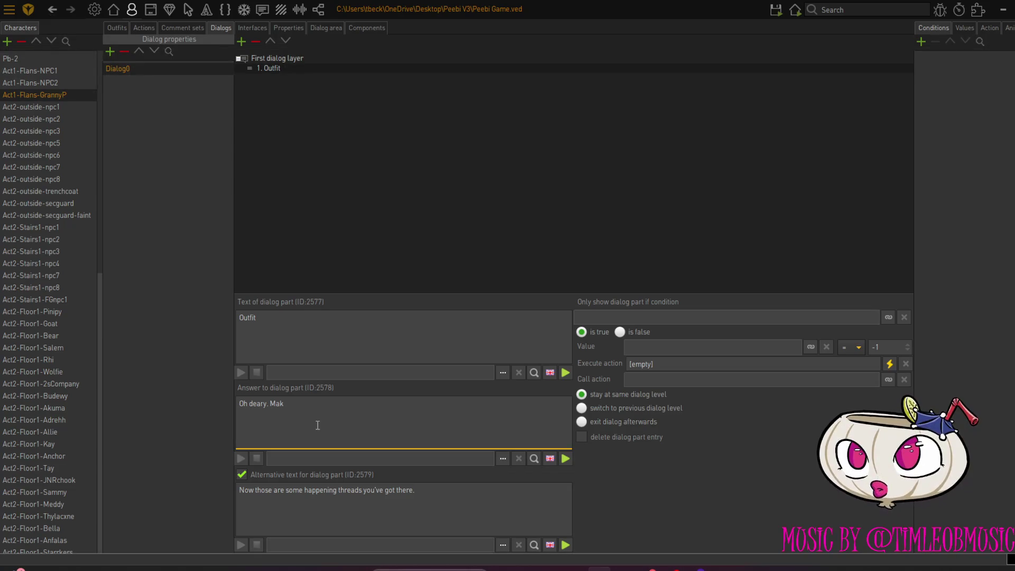
Erase the draft Outfit answer and begin retyping it as 'Oh deary. You've got to represent'
key(BackSpace)
key(BackSpace)
key(BackSpace)
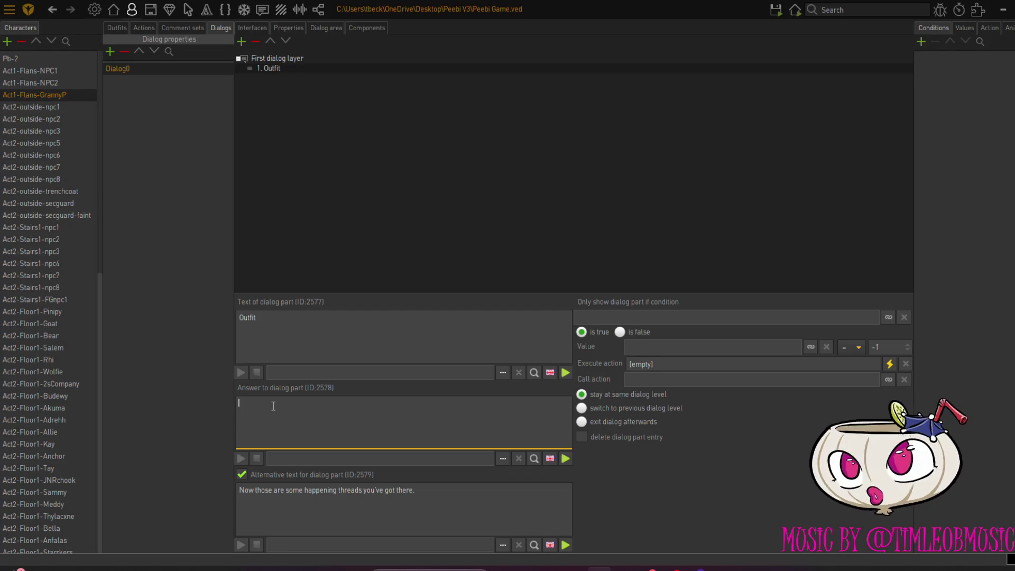
text(d)
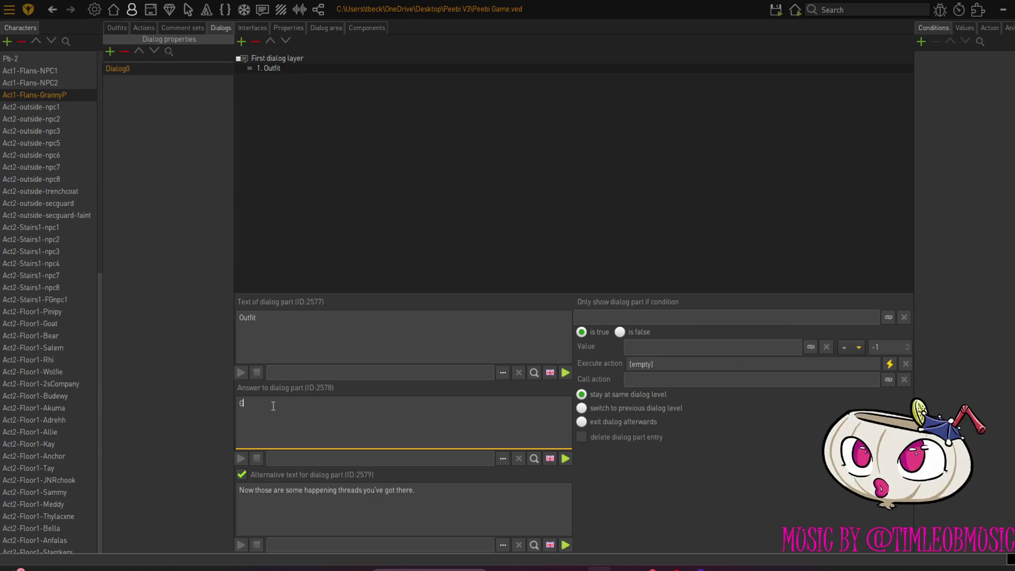
text(Oh dear)
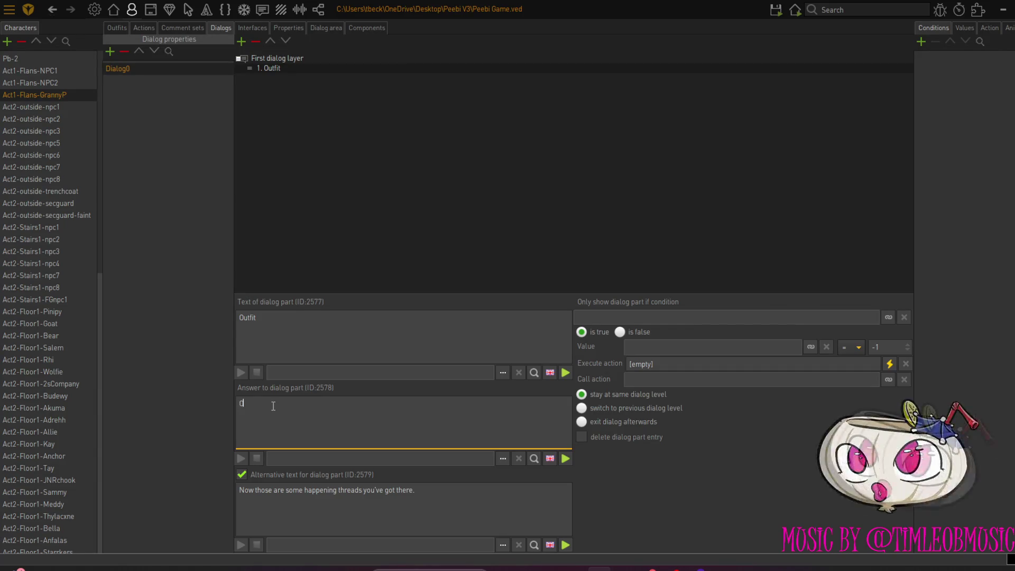
text(y.)
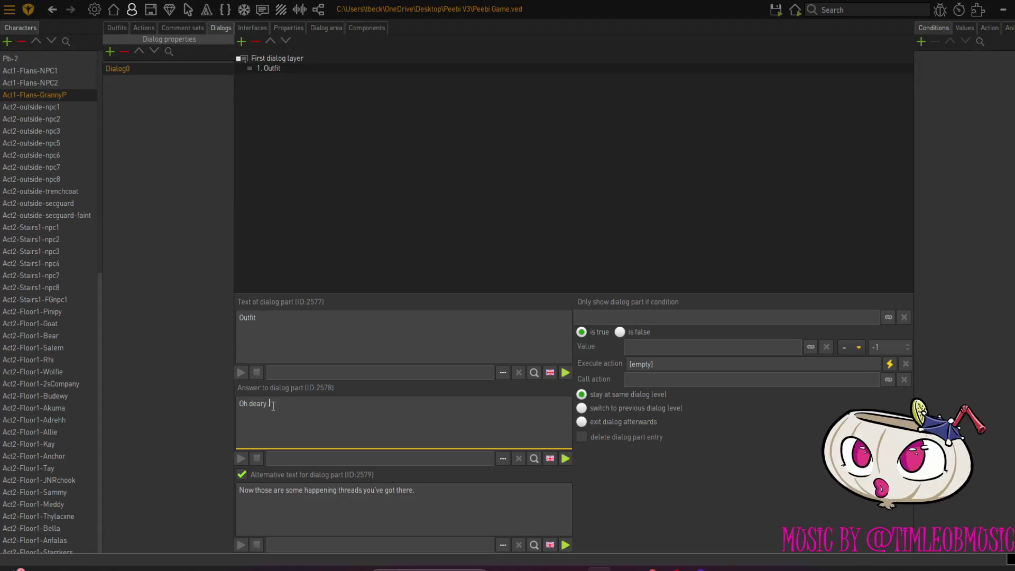
text( You've go)
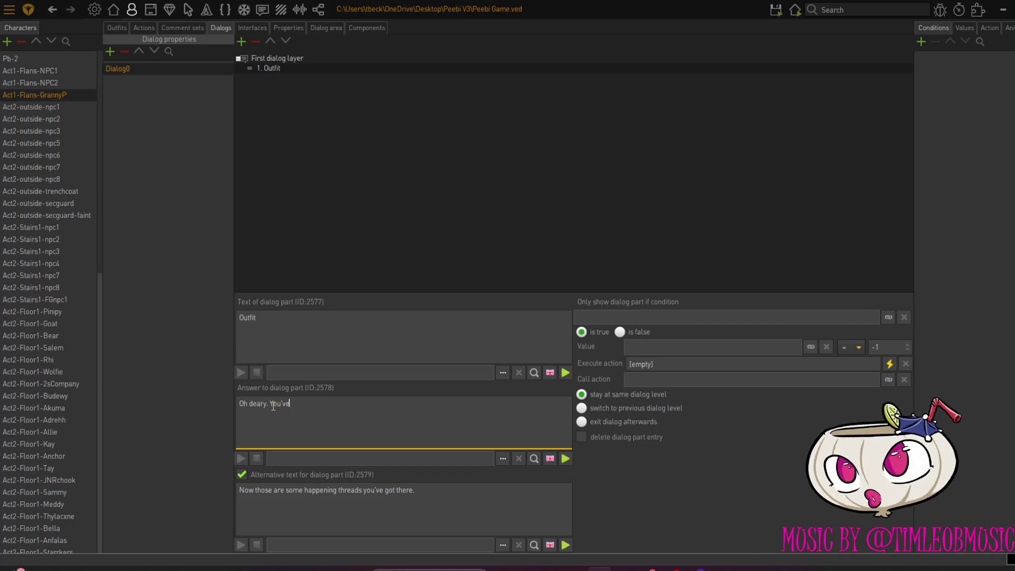
text(t t)
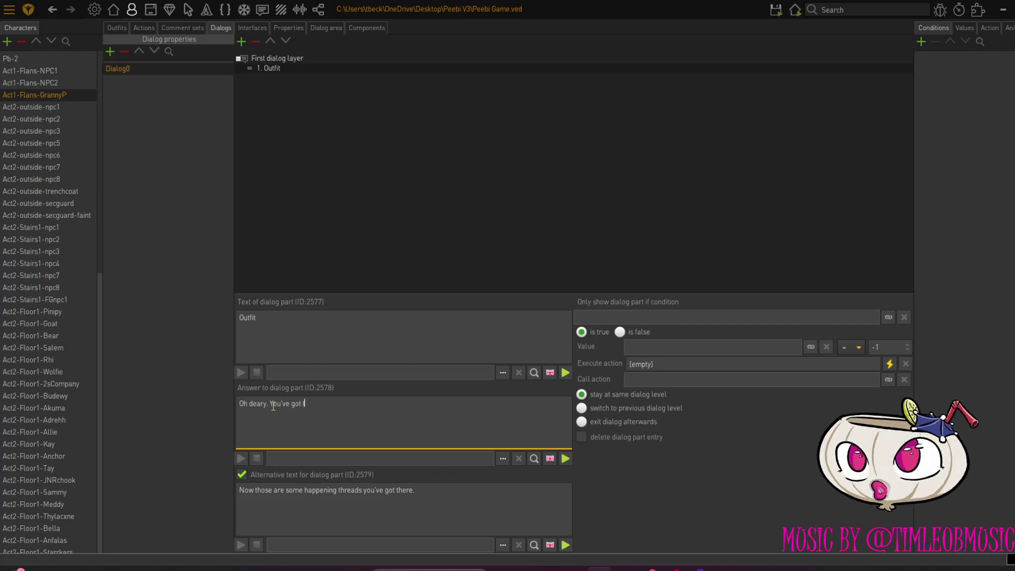
text(o represent.)
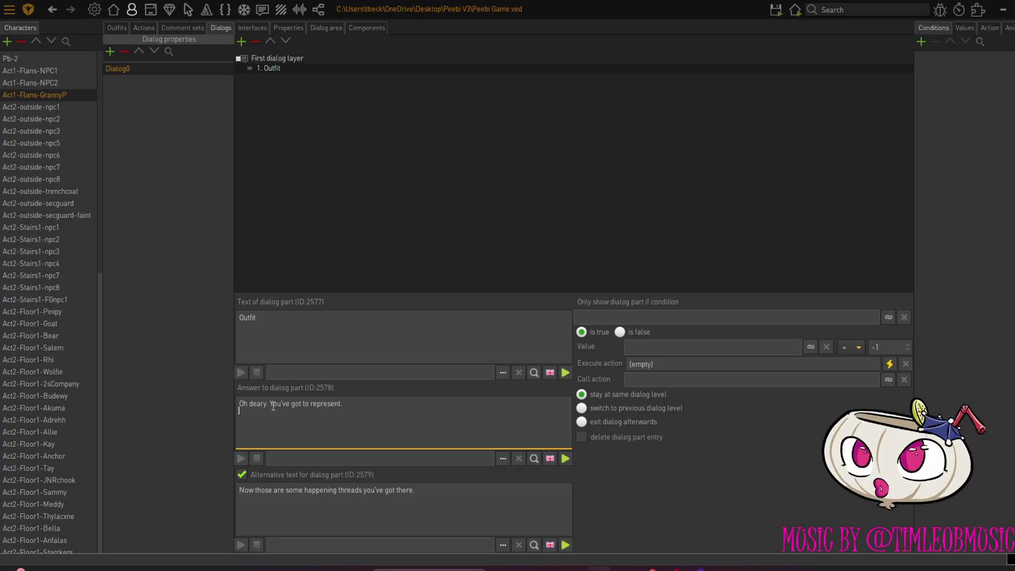
Continue the answer with 'I can't have any jive-ass pensioners taking advantage of my bakers.'
text(can't)
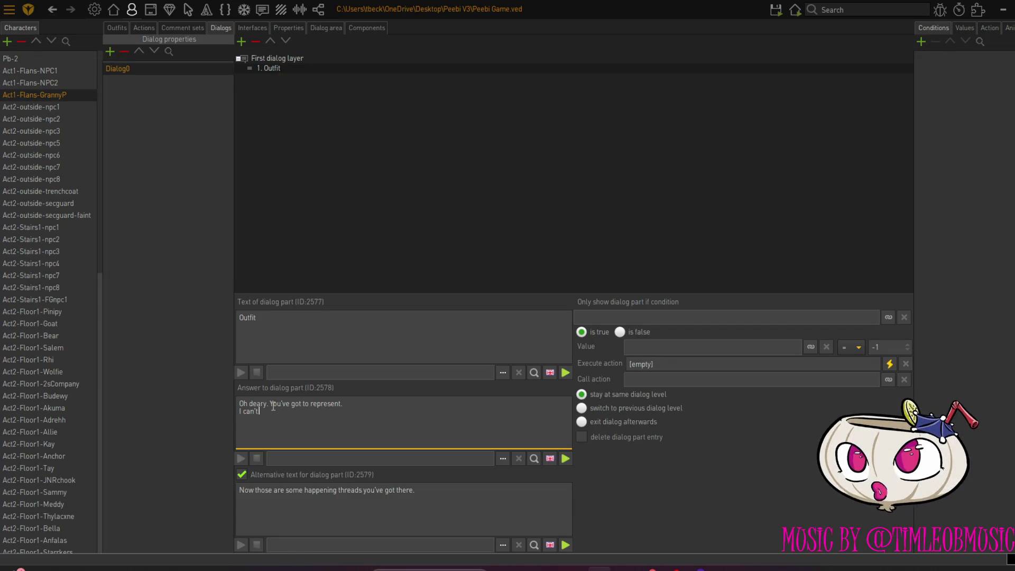
text(have any )
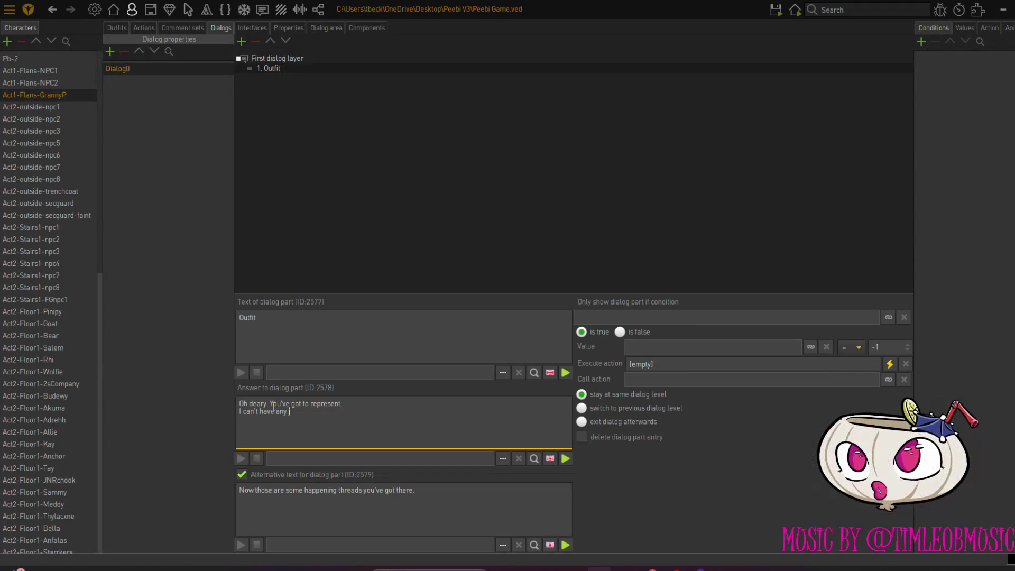
text(jive-ass)
text(pensione)
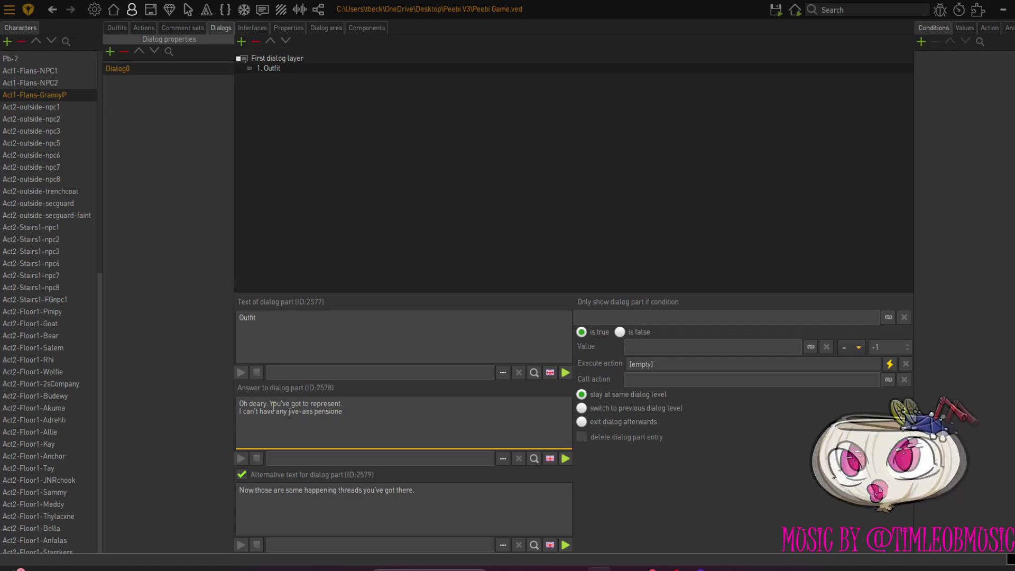
text(rs t)
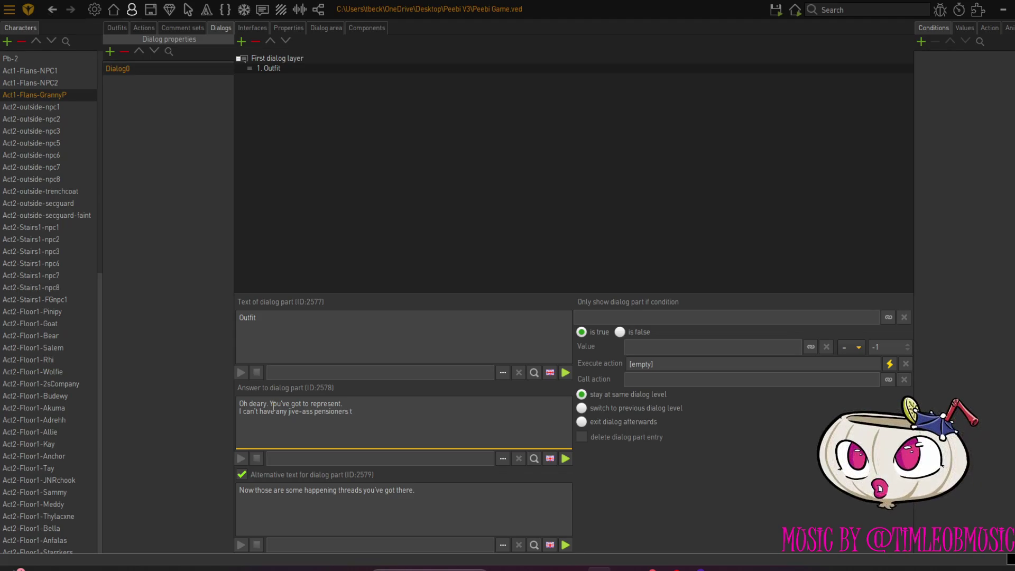
text(aking adv)
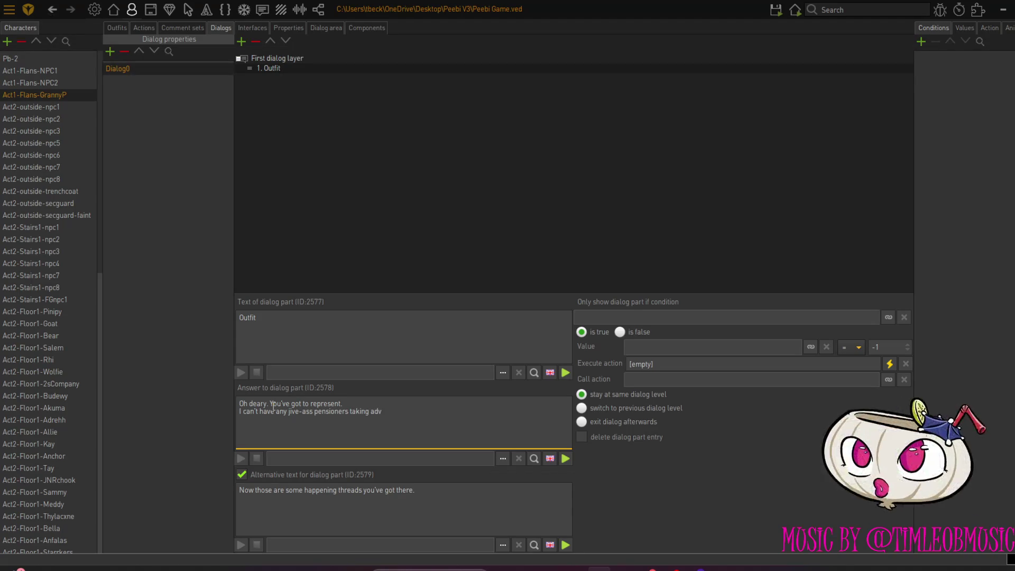
text(antage of my baker)
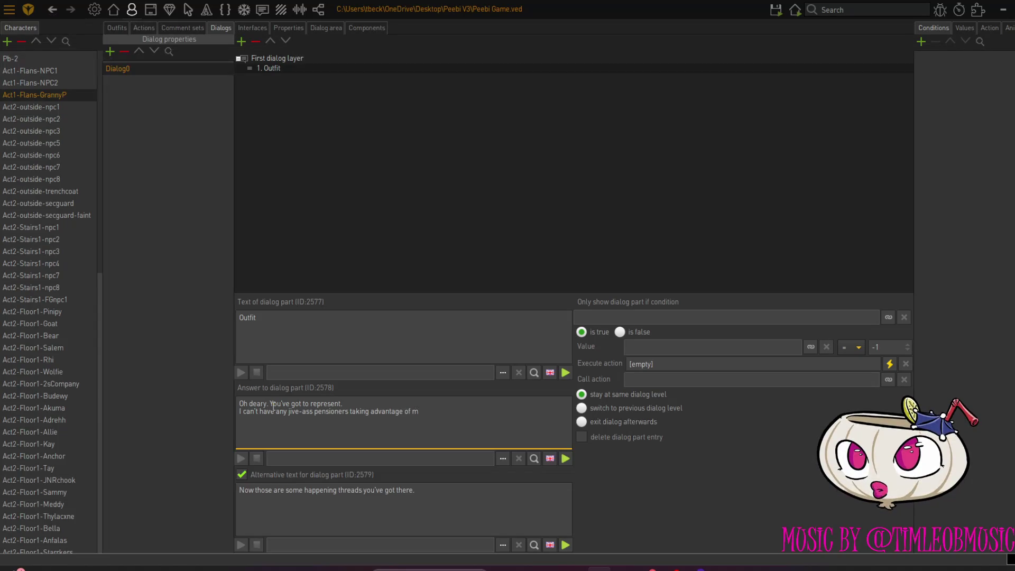
text(s.)
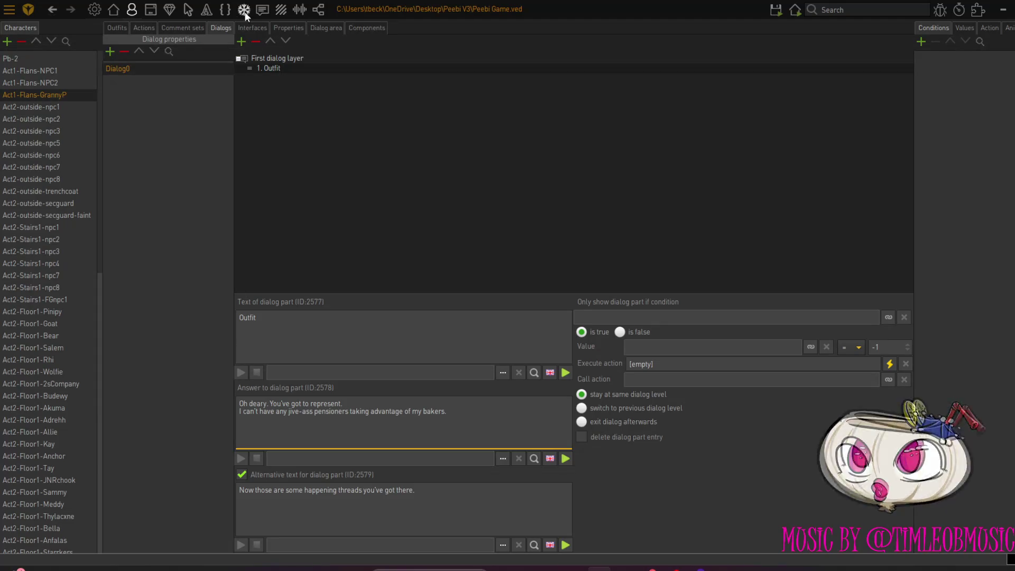
Replace the Outfit part with new dialog part 1, alternative text enabled, its text begun as 'Outfi'
click(241, 42)
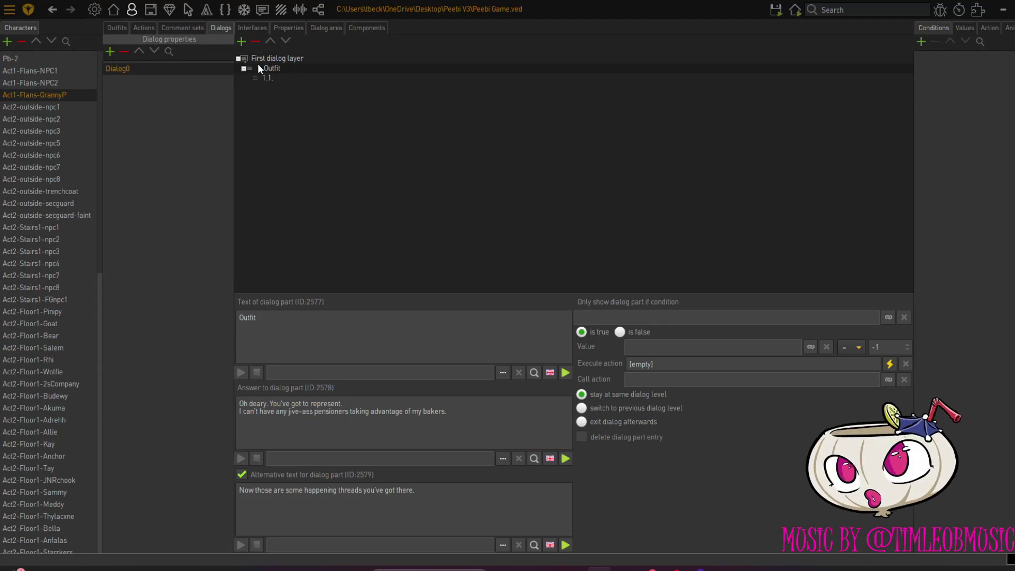
click(254, 41)
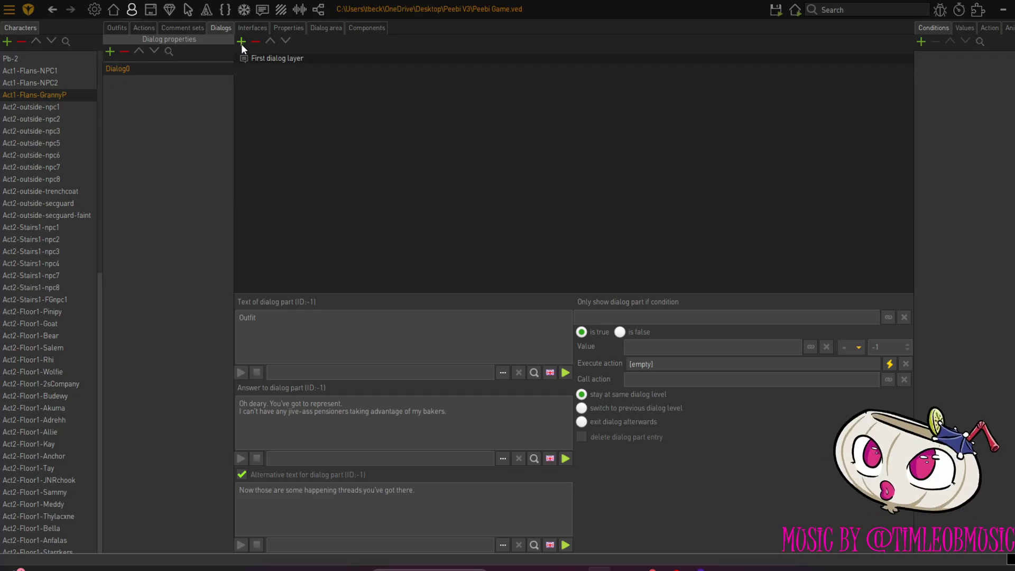
click(254, 58)
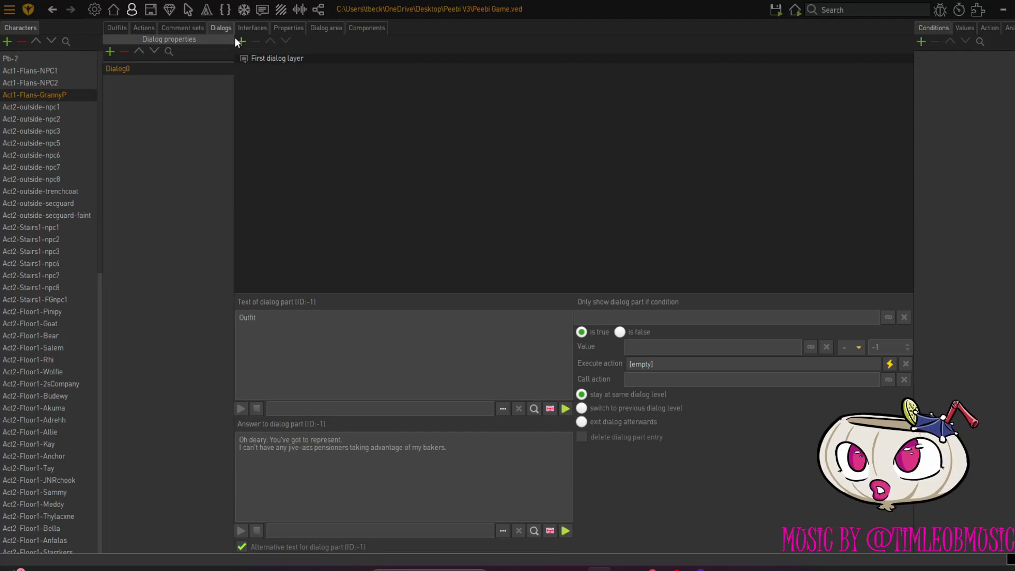
click(239, 40)
click(269, 69)
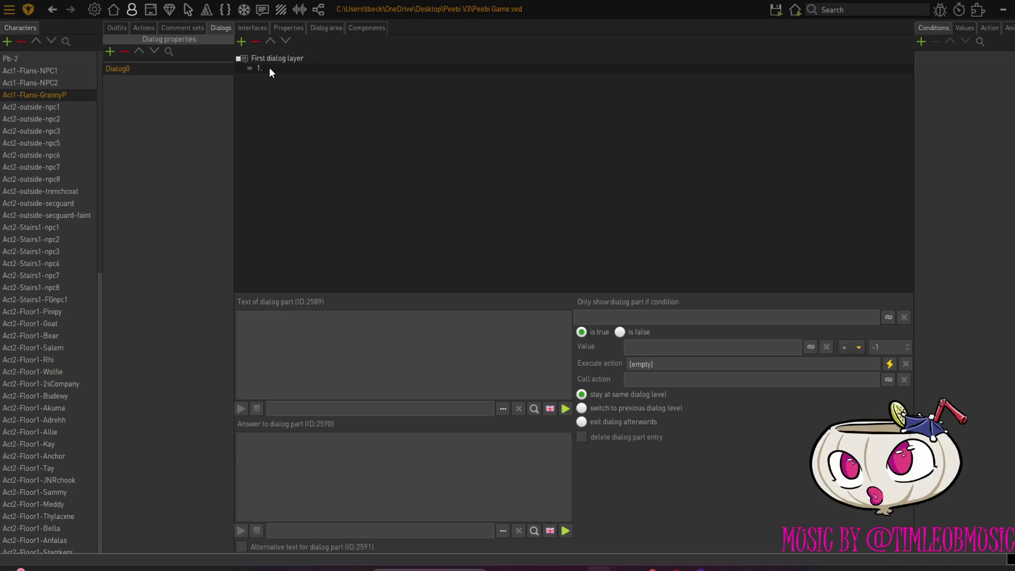
click(241, 547)
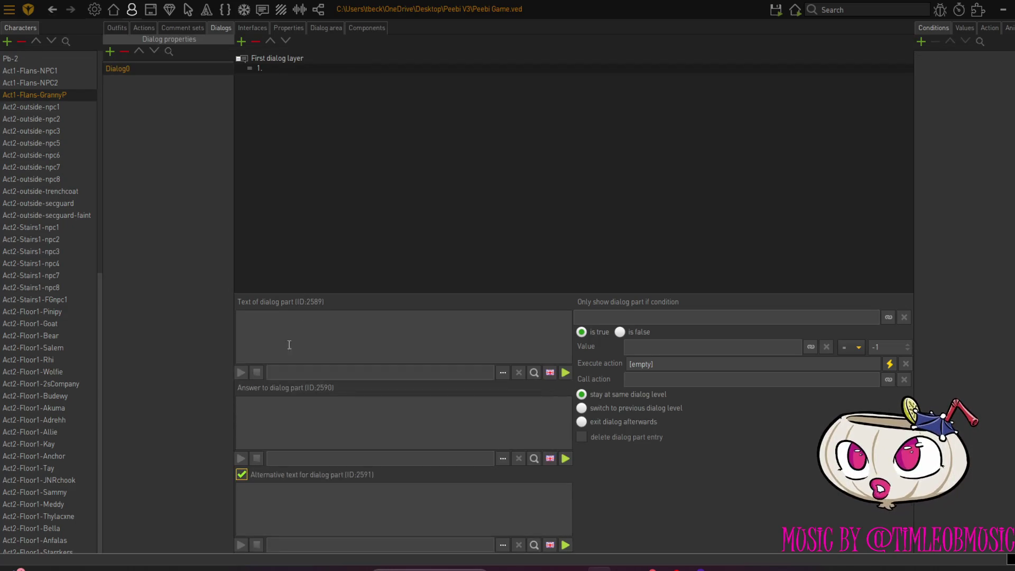
click(293, 499)
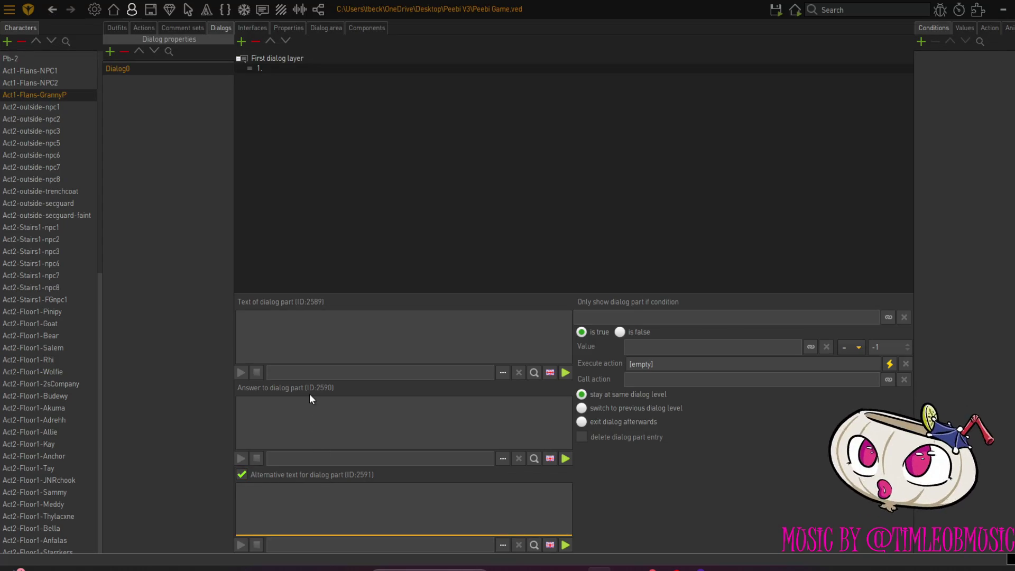
click(294, 331)
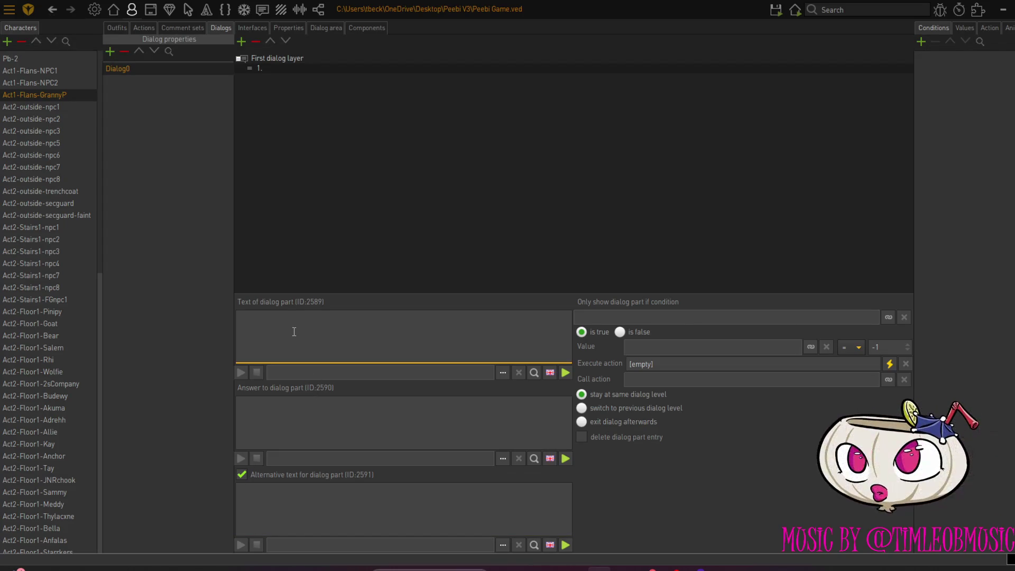
text(Outfit)
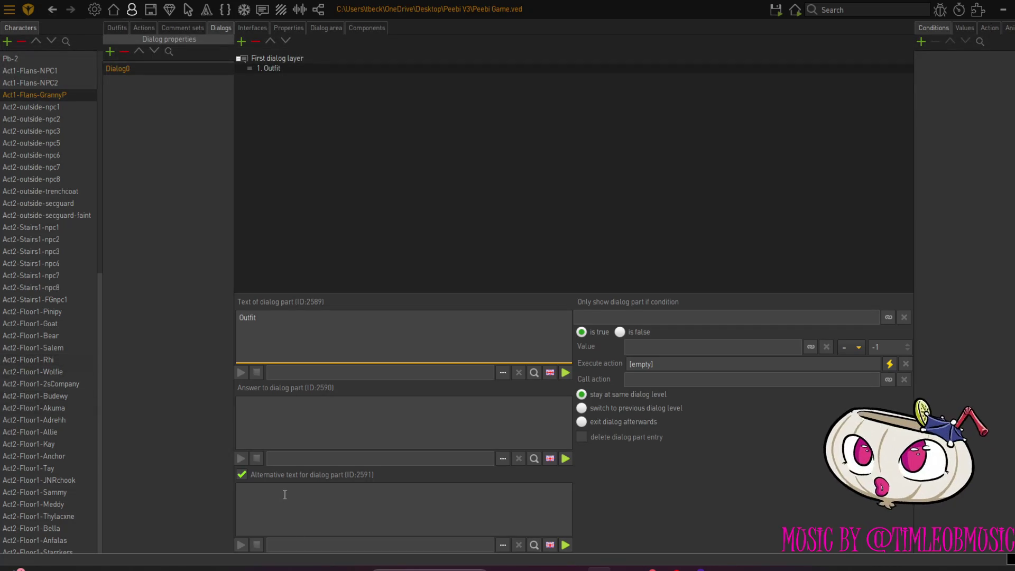
Finish the alternative text as 'Thats some happening threads you've got there'
click(284, 494)
text(Th)
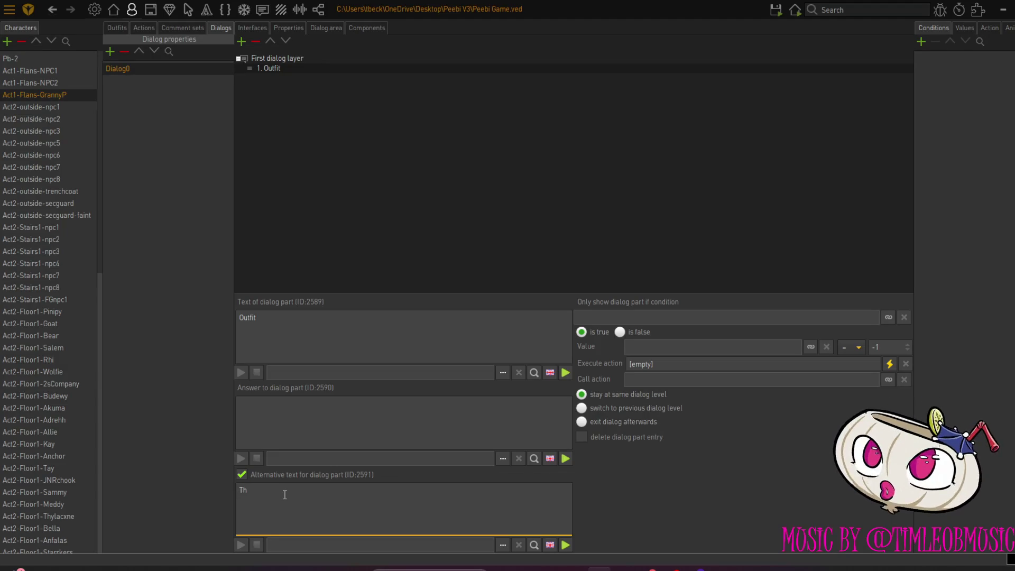
text(ats s)
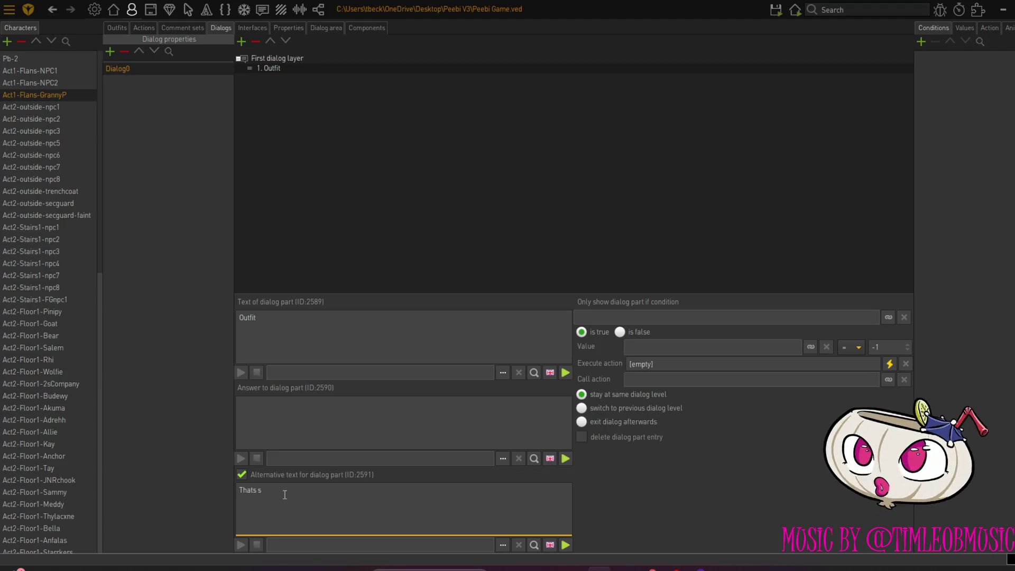
text(ome happenin)
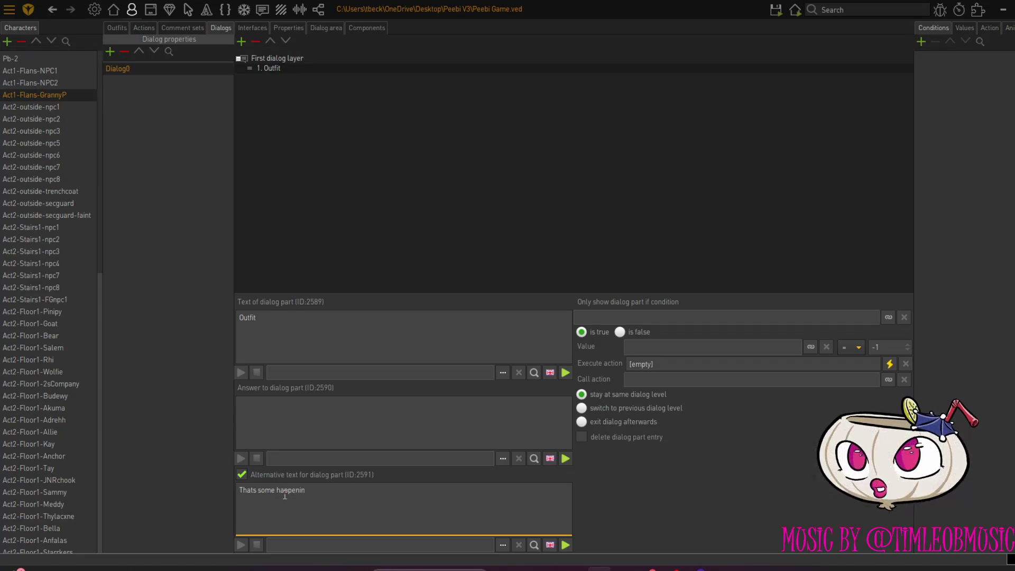
text(g)
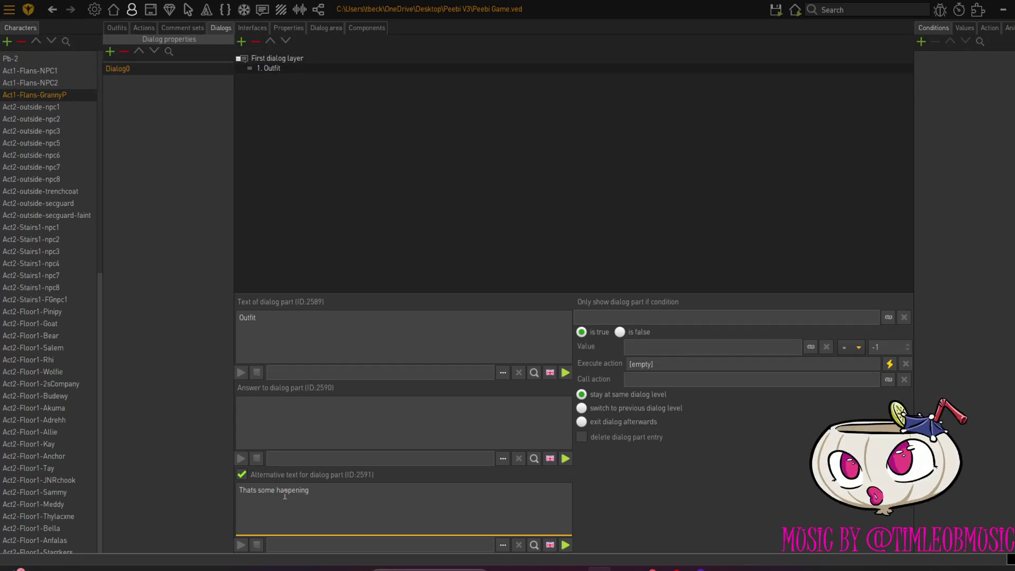
text( threadds)
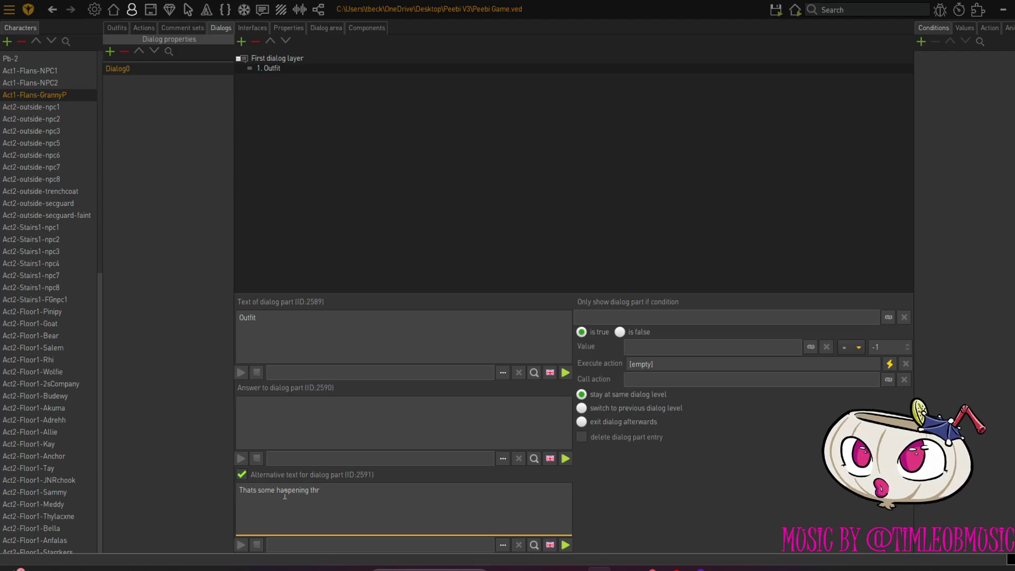
key(BackSpace)
key(BackSpace)
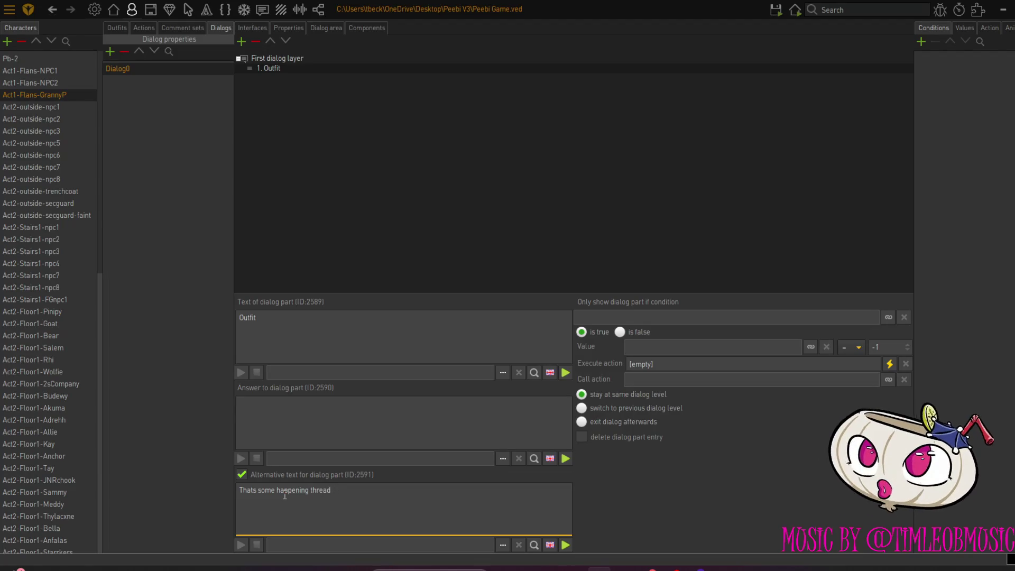
text(s you)
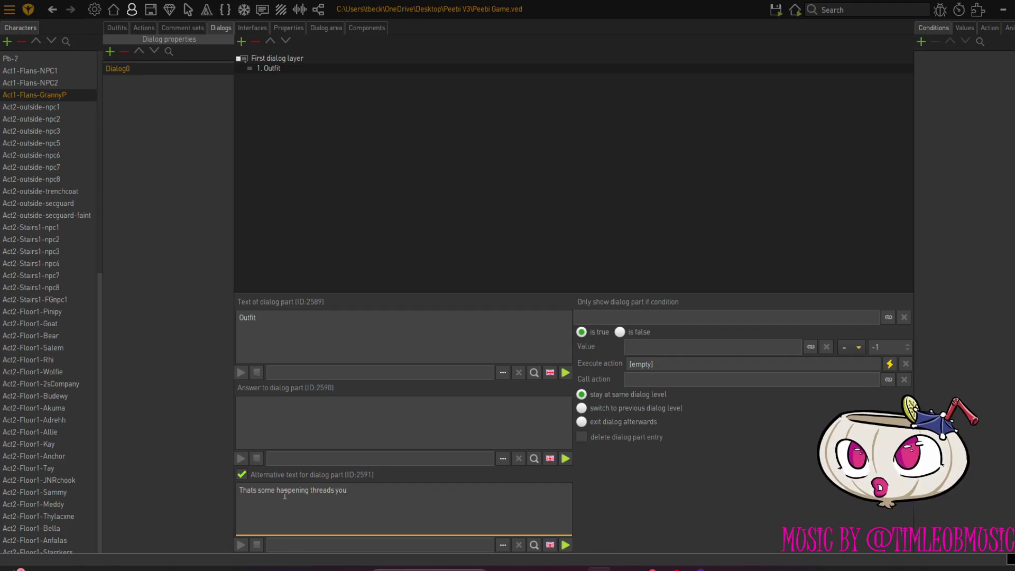
text('ve got there)
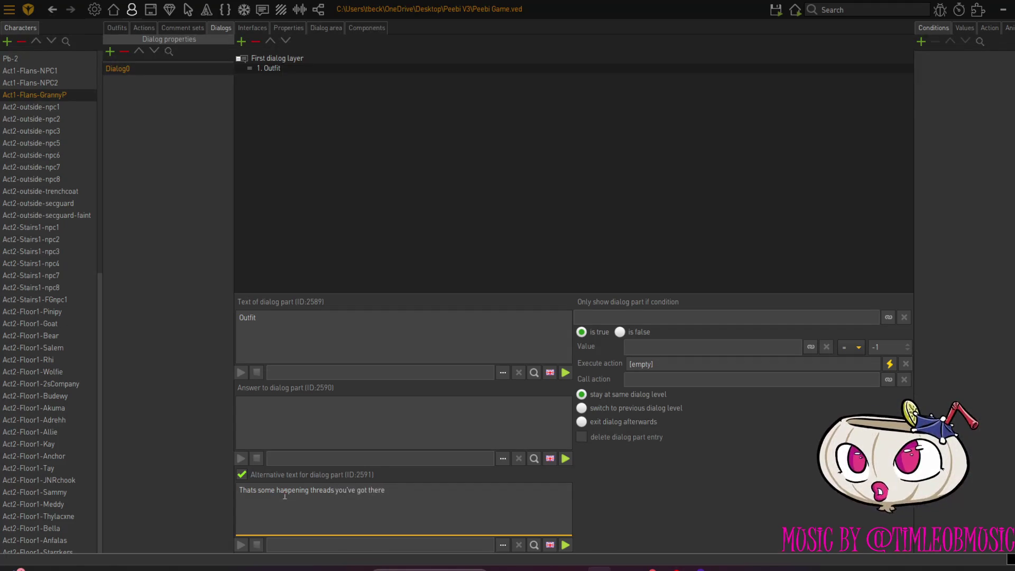
Set the answer to 'Oh deary. You've got to represent.' with the turkeys-and-bakers warning on a second line
click(281, 406)
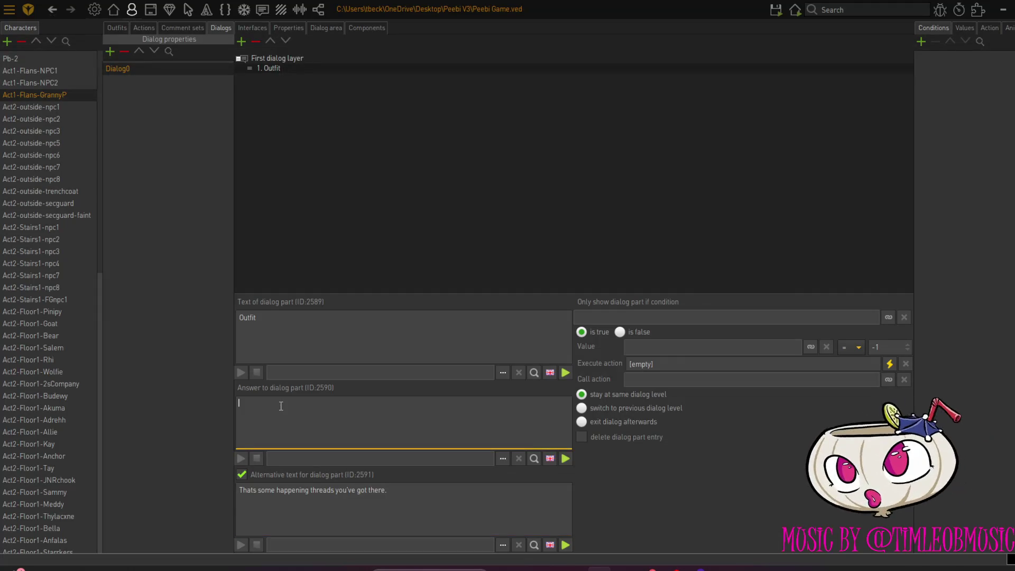
text(Oh)
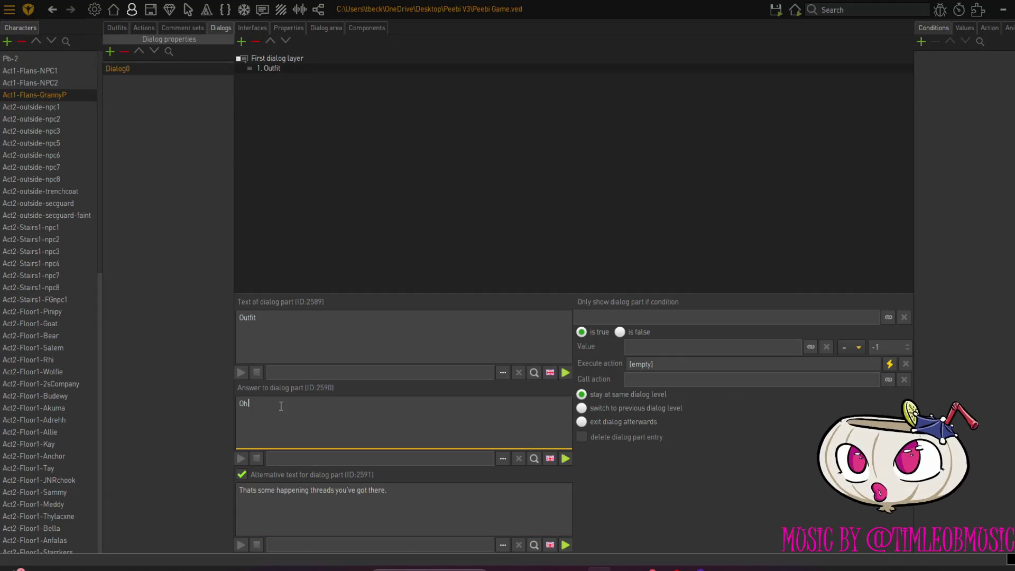
text( deary. Y)
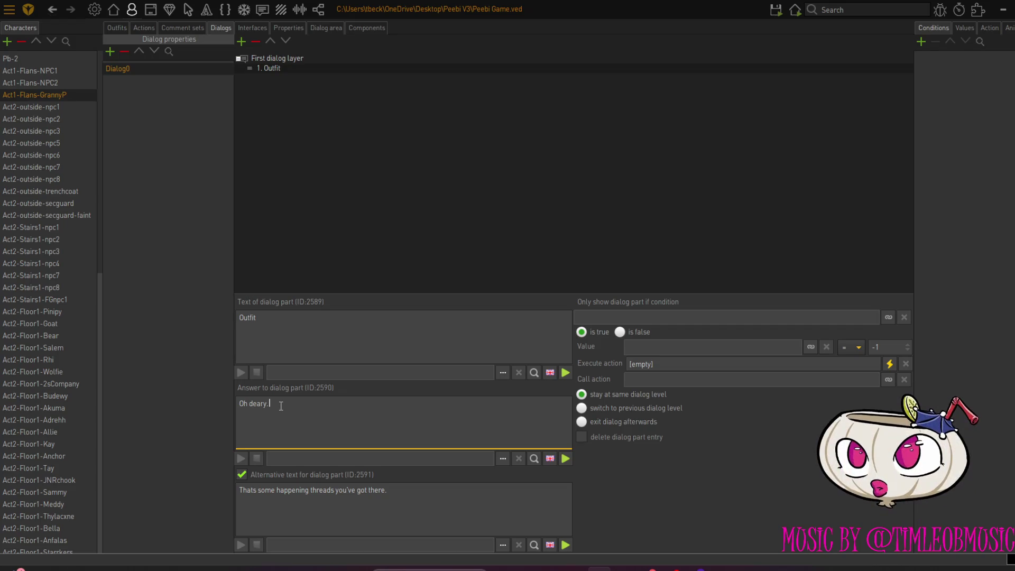
text(ou)
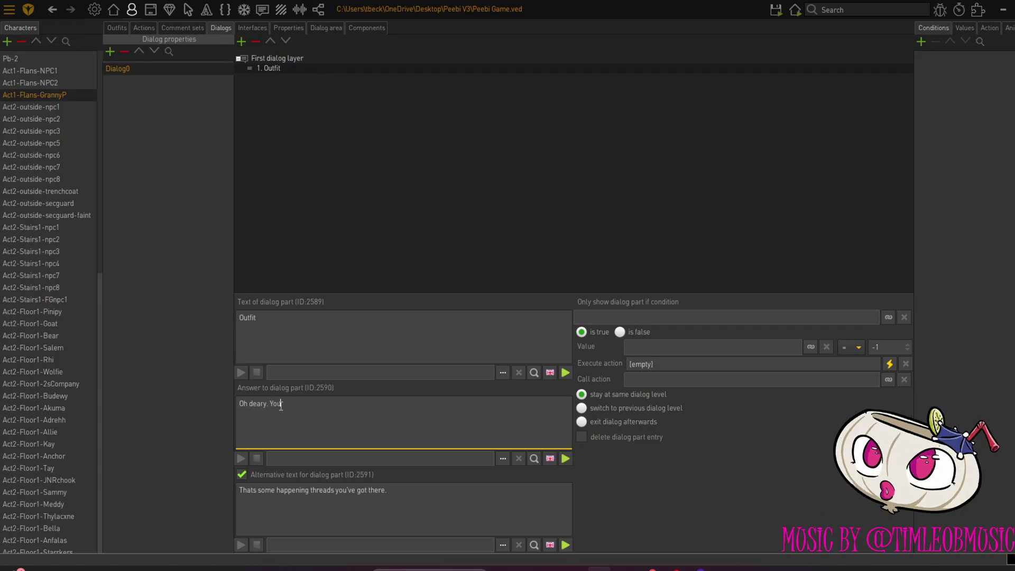
text('ve got)
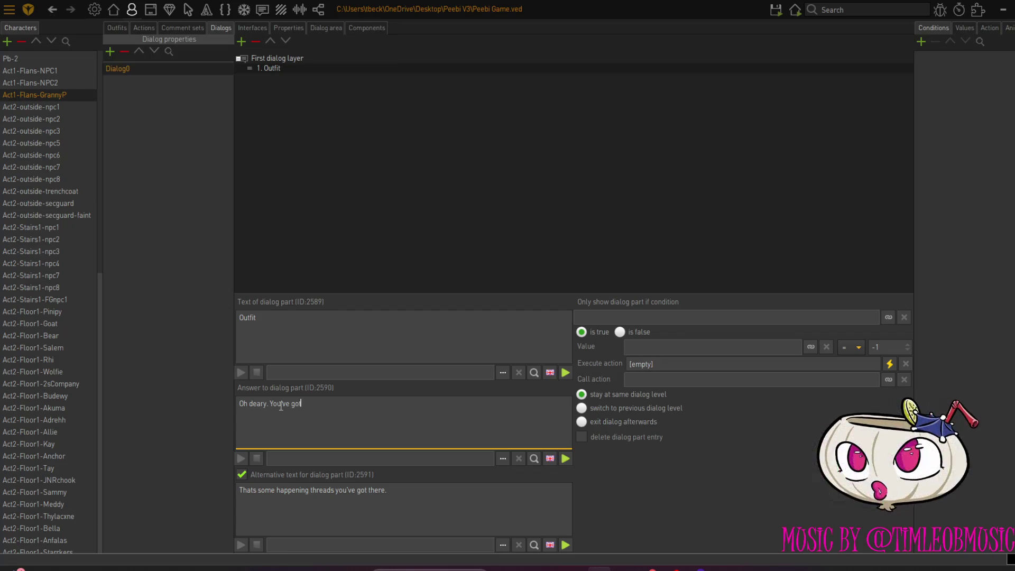
text( to represent. O)
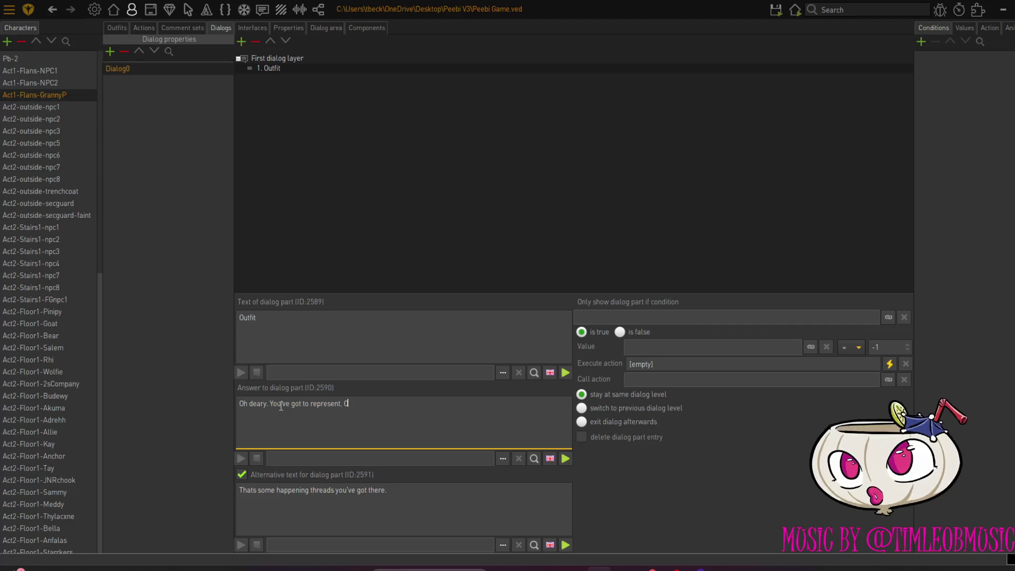
text(therwise tho)
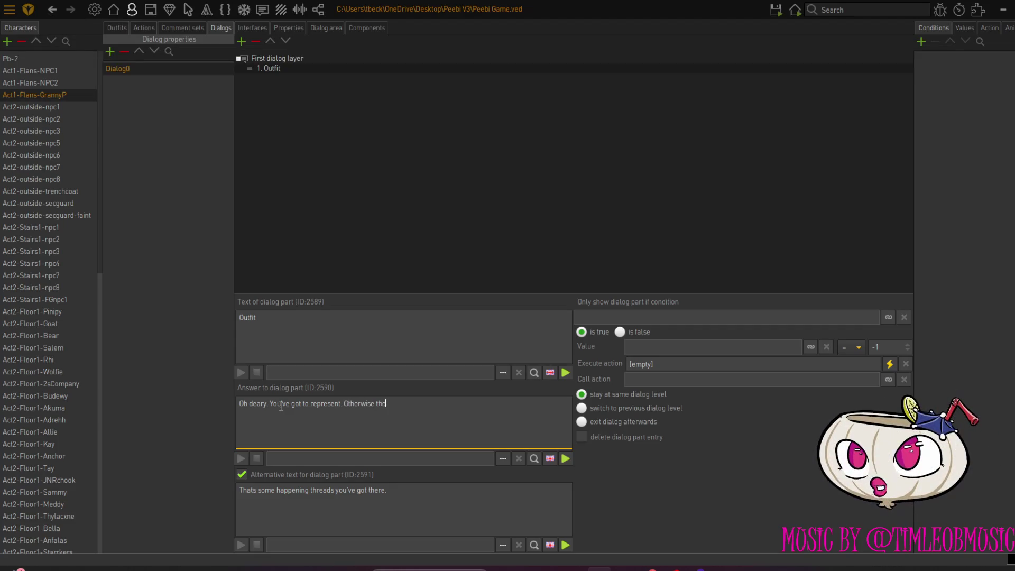
text(se j)
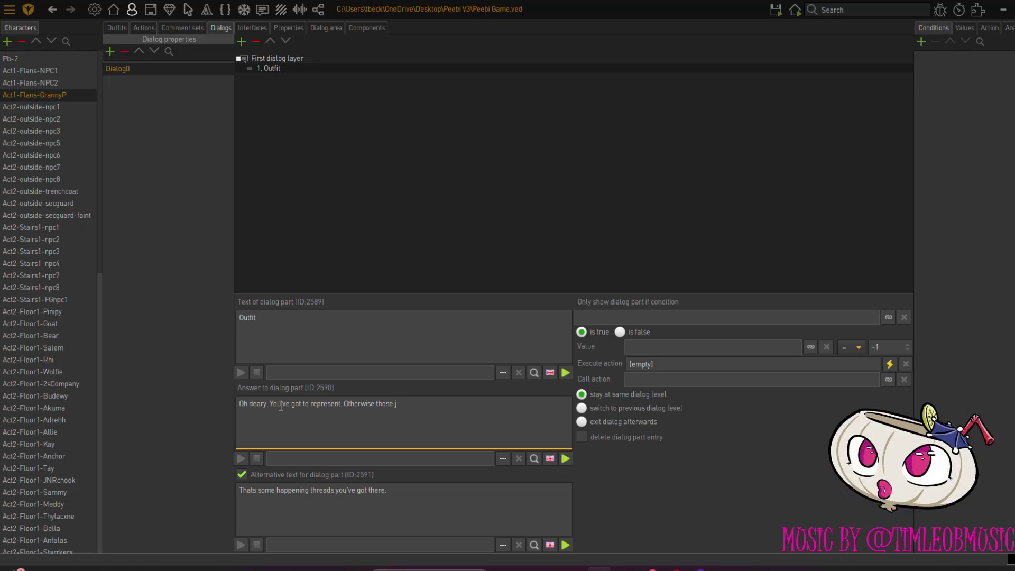
text(ive-ass tuekys)
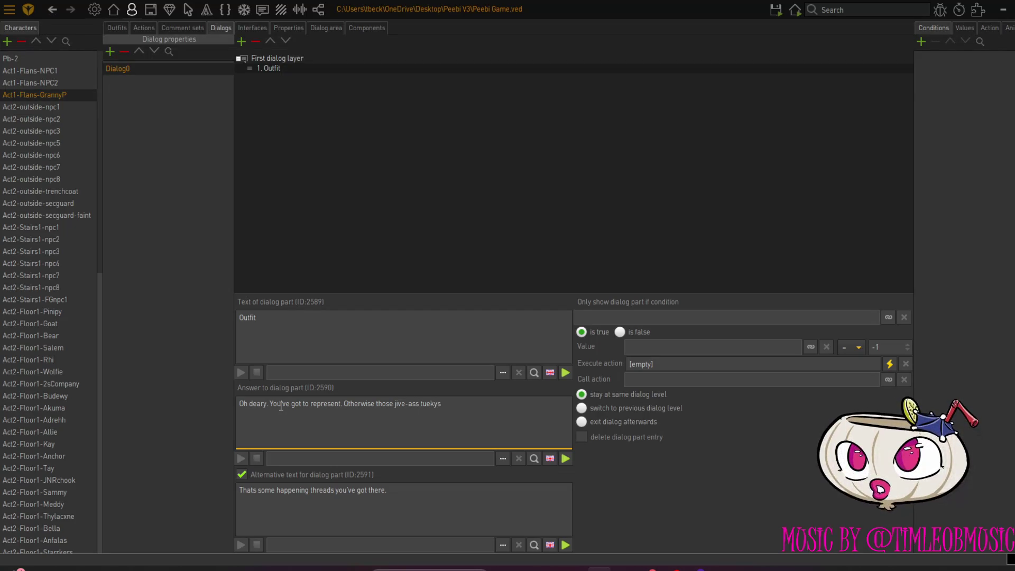
key(BackSpace)
key(BackSpace)
key(BackSpace)
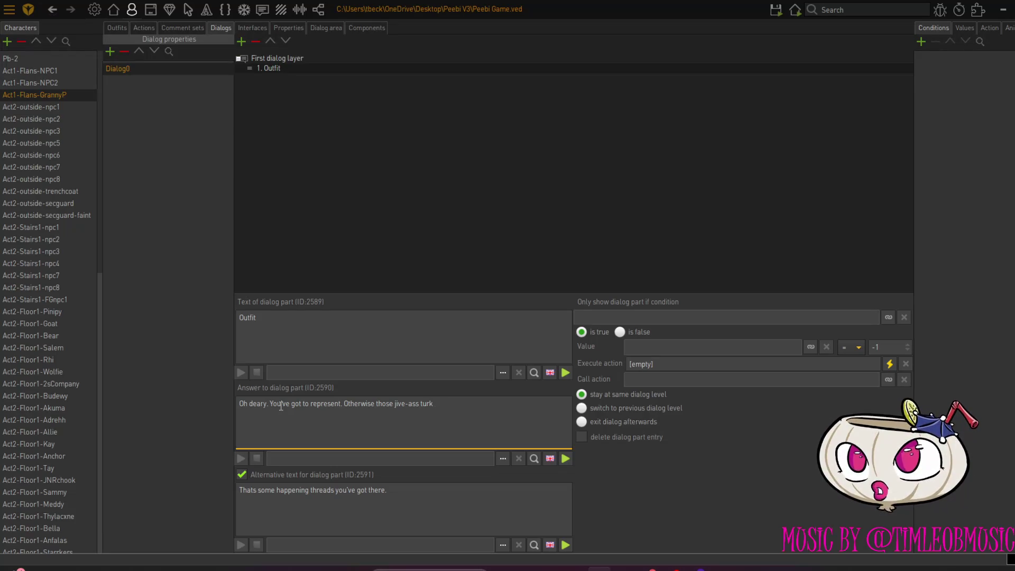
text(eys)
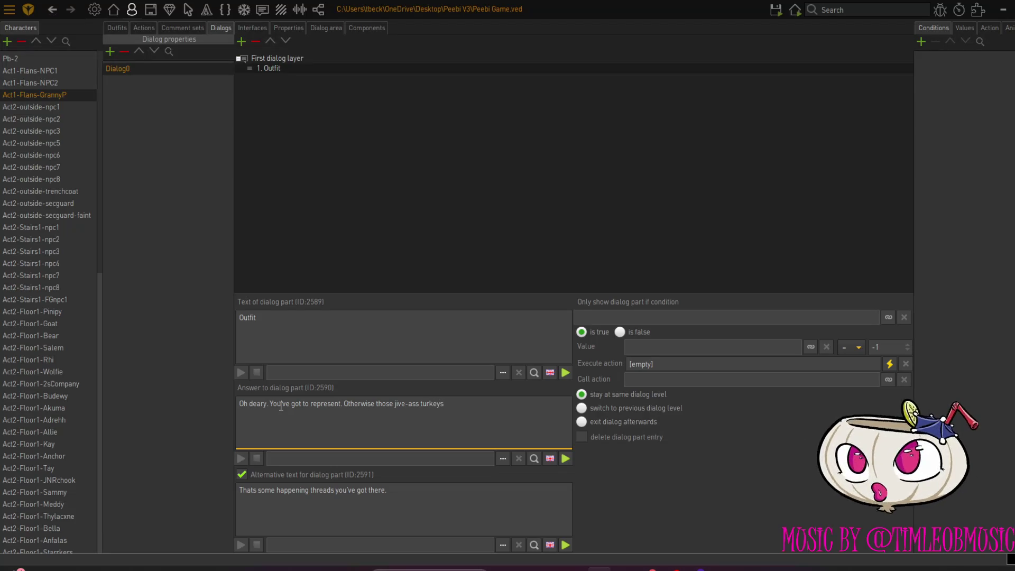
text( will )
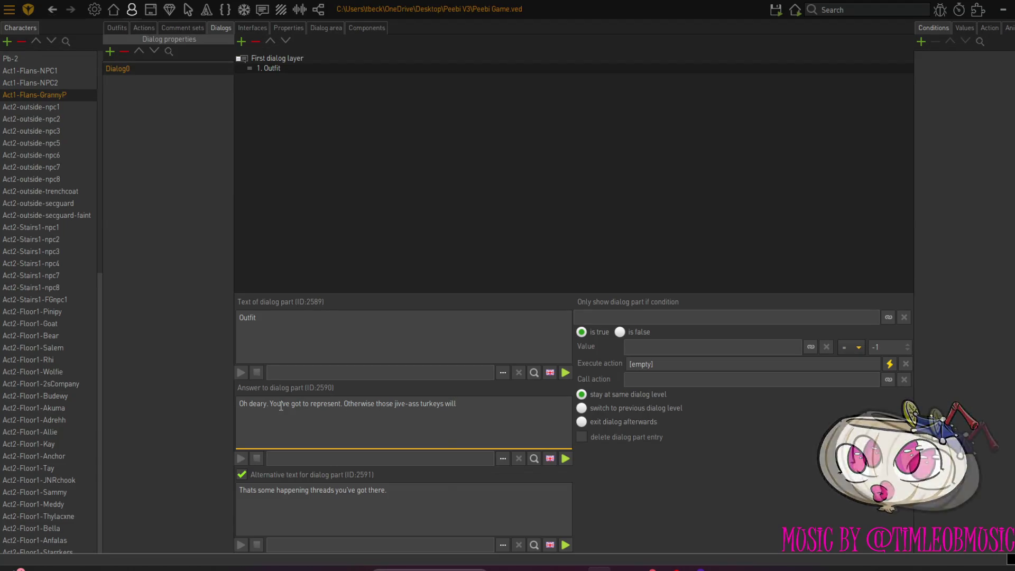
text(take adve)
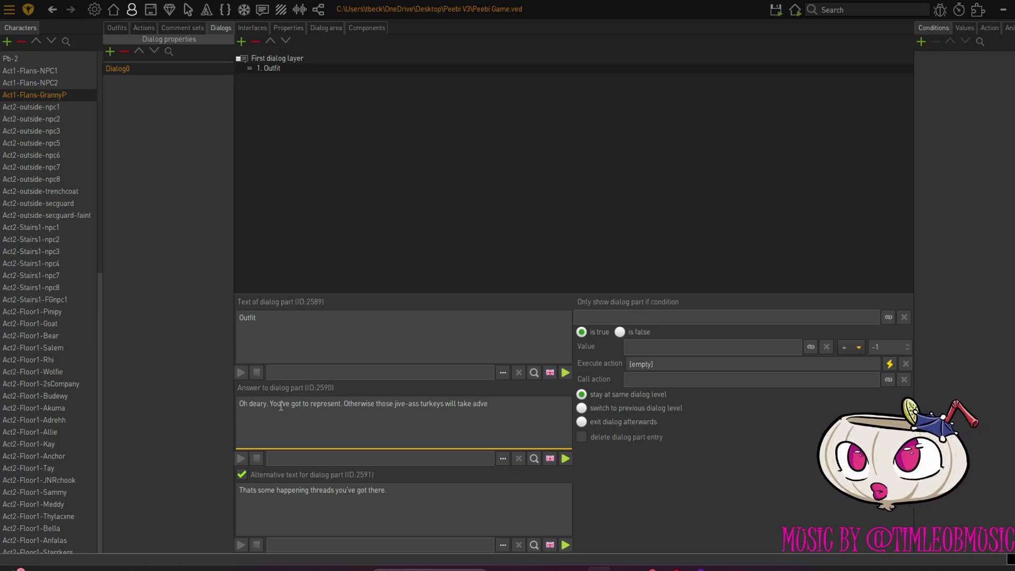
text(ntage of my bakers.)
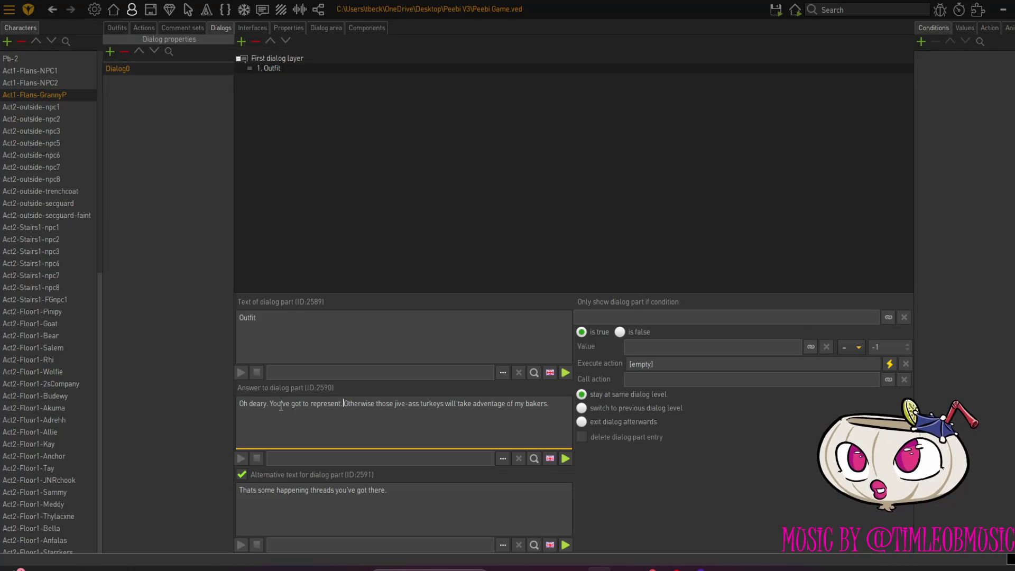
key(Return)
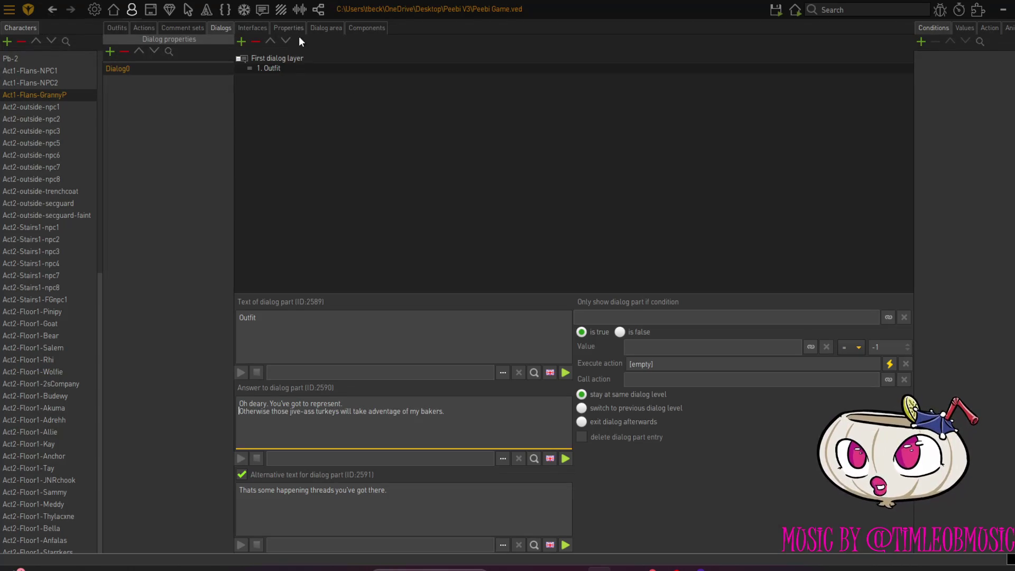
click(288, 61)
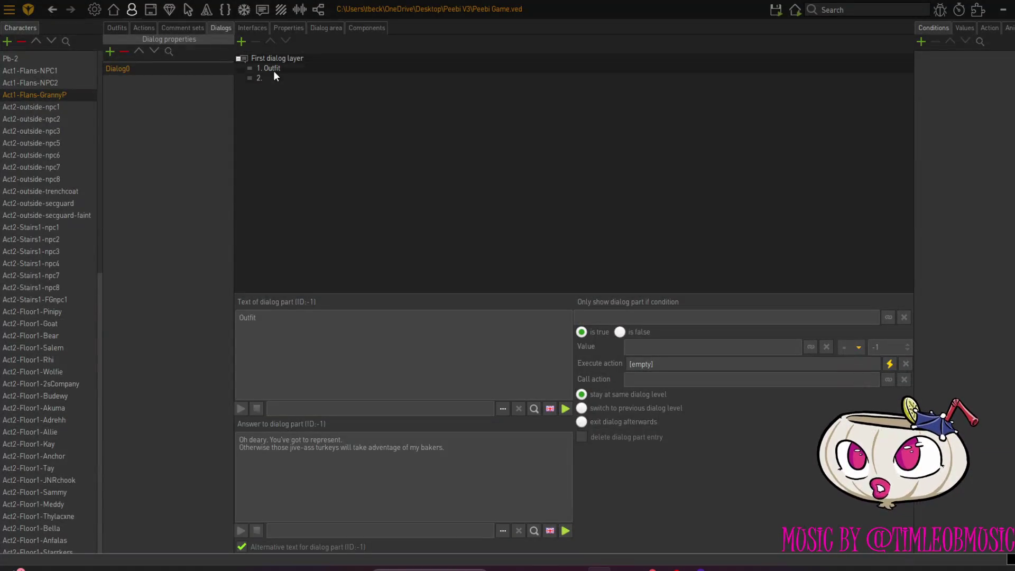
Name the new second dialog part 'Bakery' and enable its alternative text
click(273, 78)
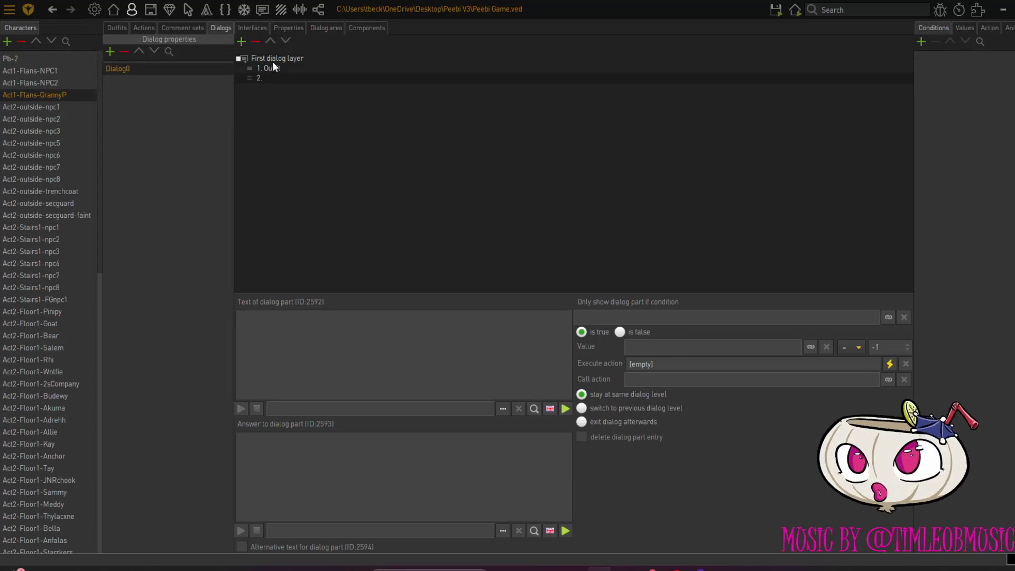
click(299, 328)
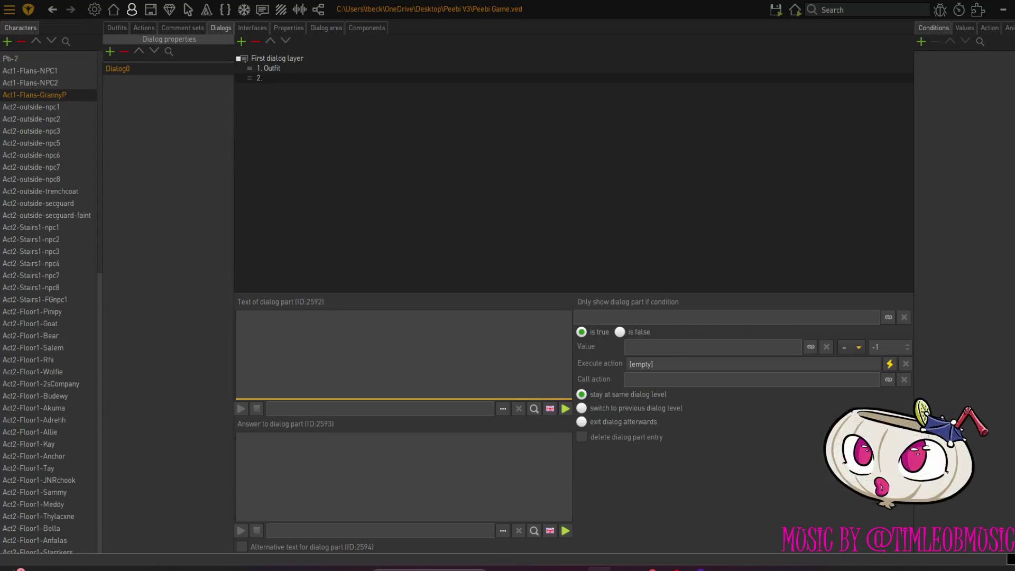
click(241, 546)
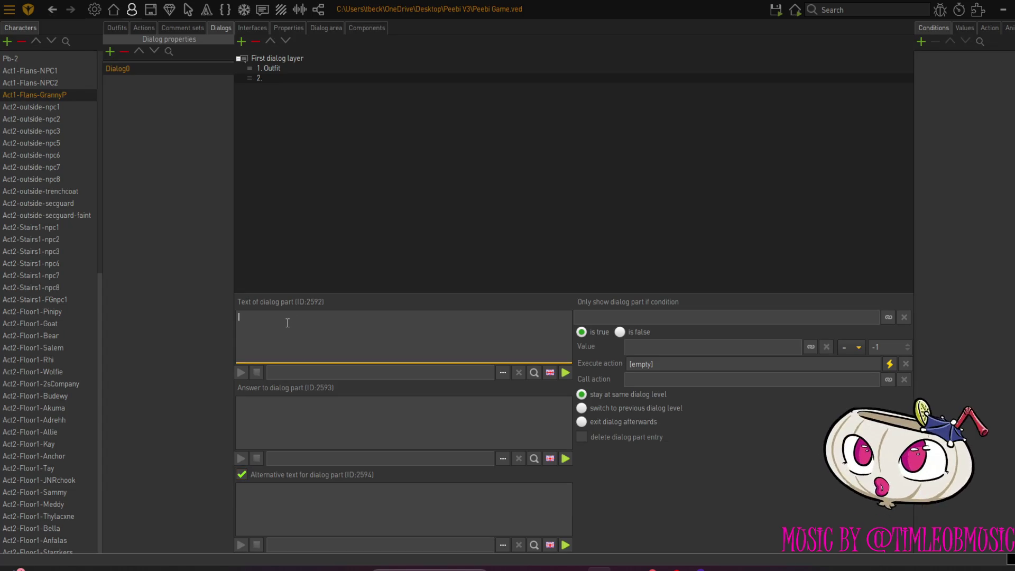
text(Bakery)
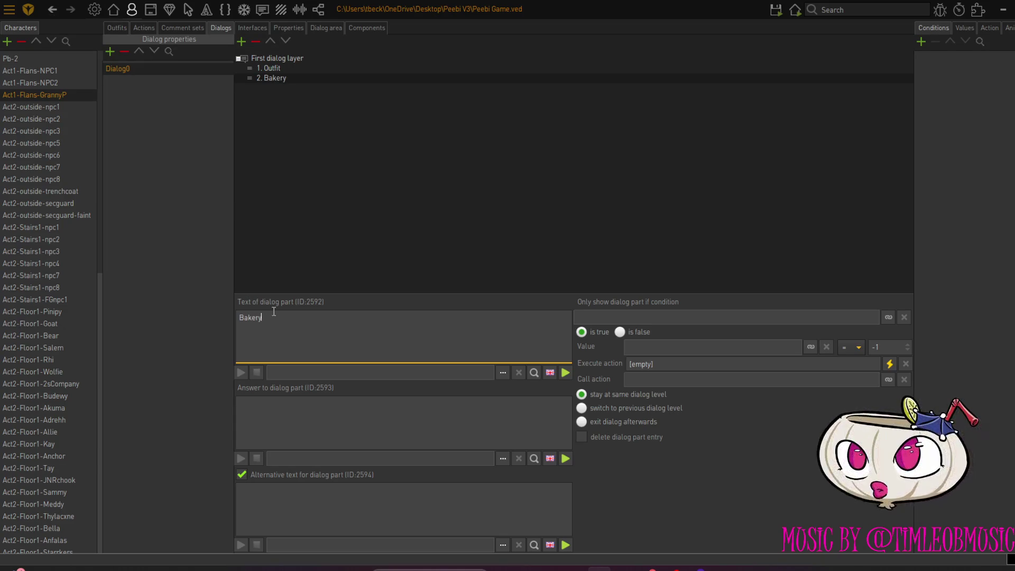
Enter the alternative text 'This is'nt quite what I expected from the front of the shop.'
click(270, 500)
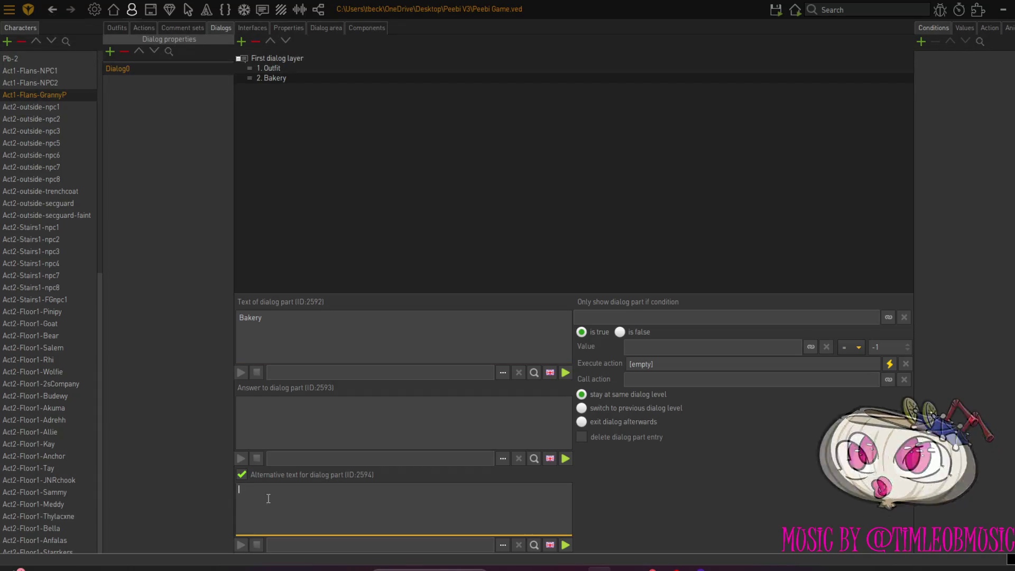
text(This )
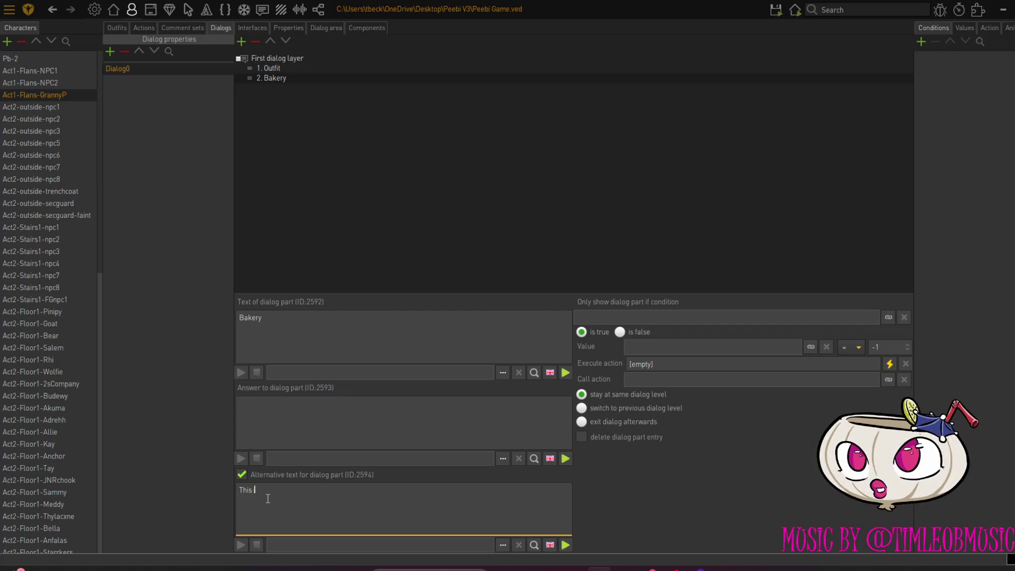
text(is'nt)
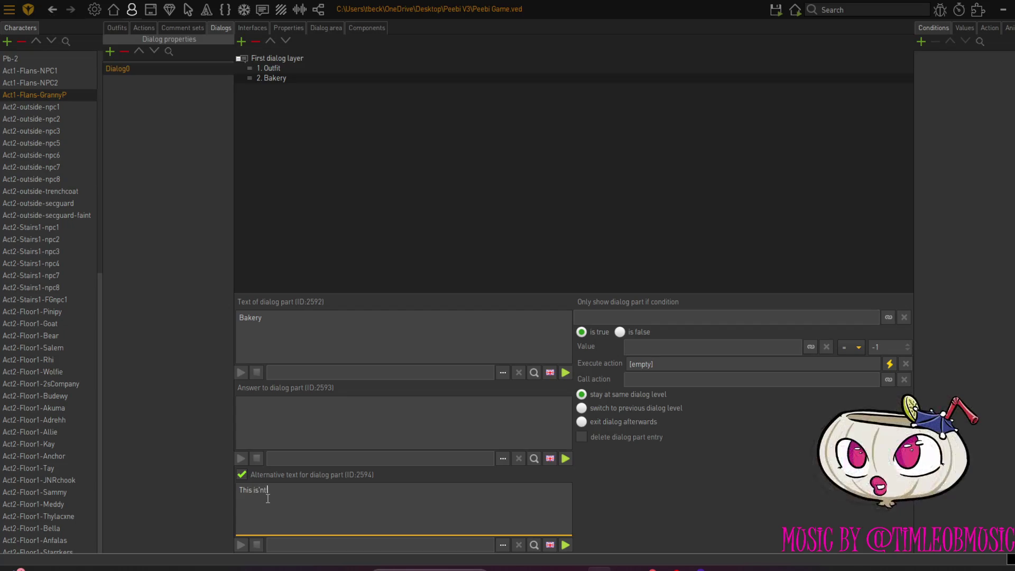
text( gu)
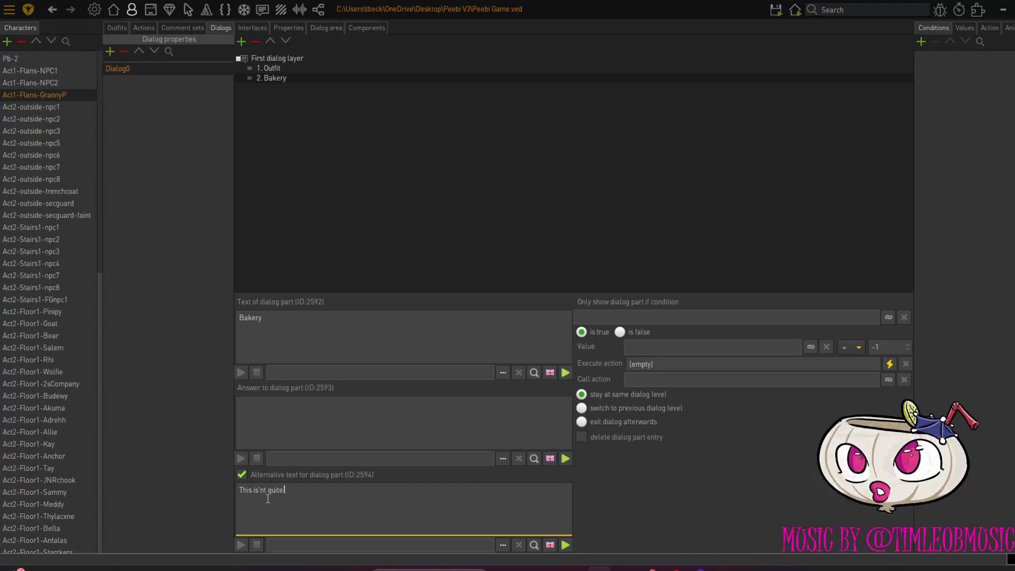
text(e what i)
key(BackSpace)
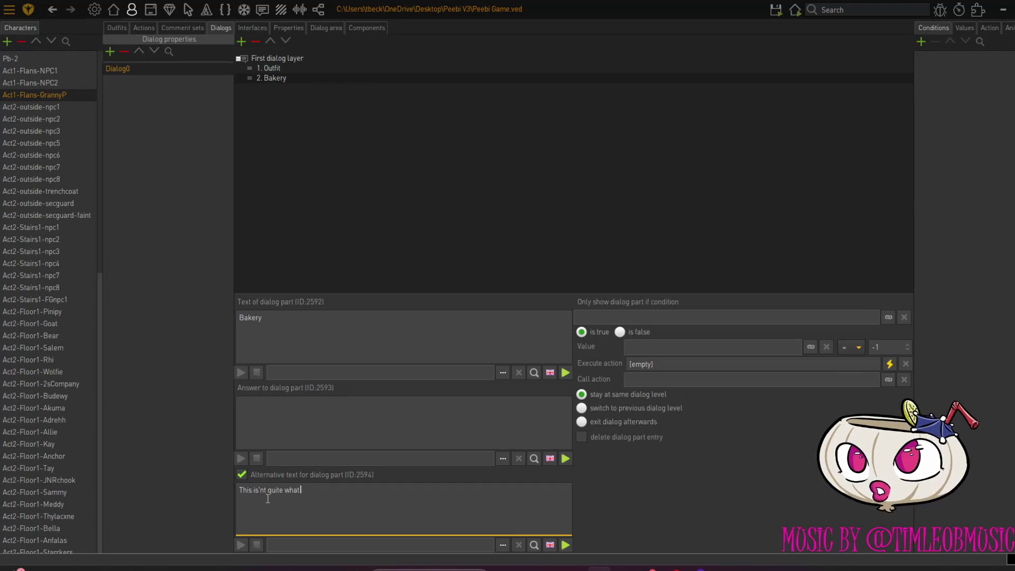
text(I expected from th)
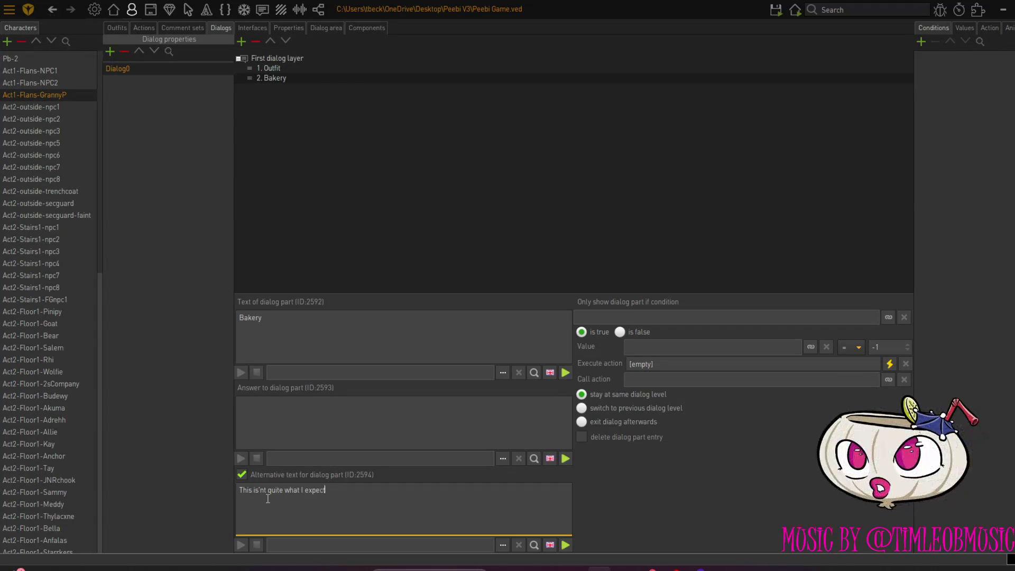
text(e)
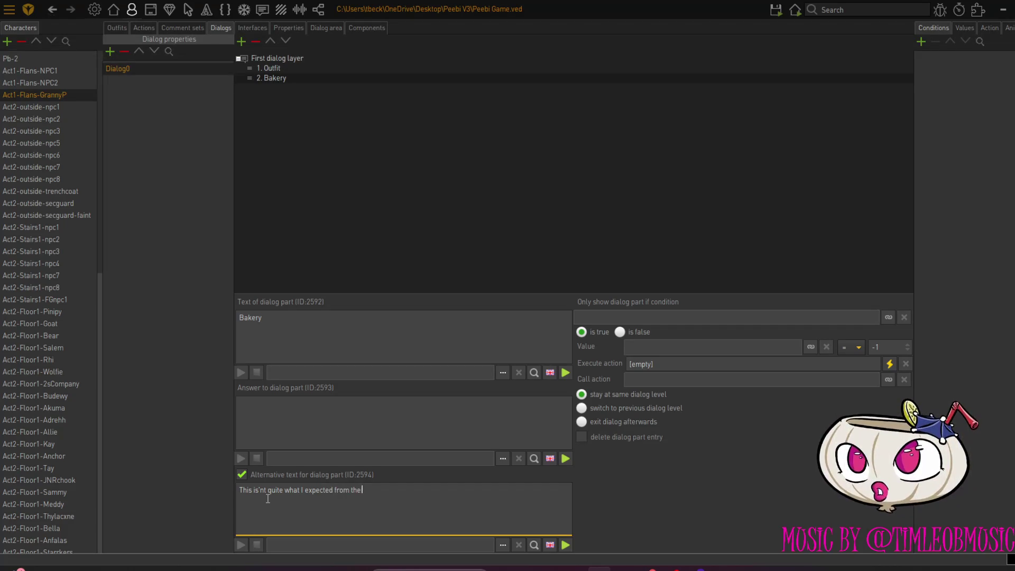
text( front of the shop.)
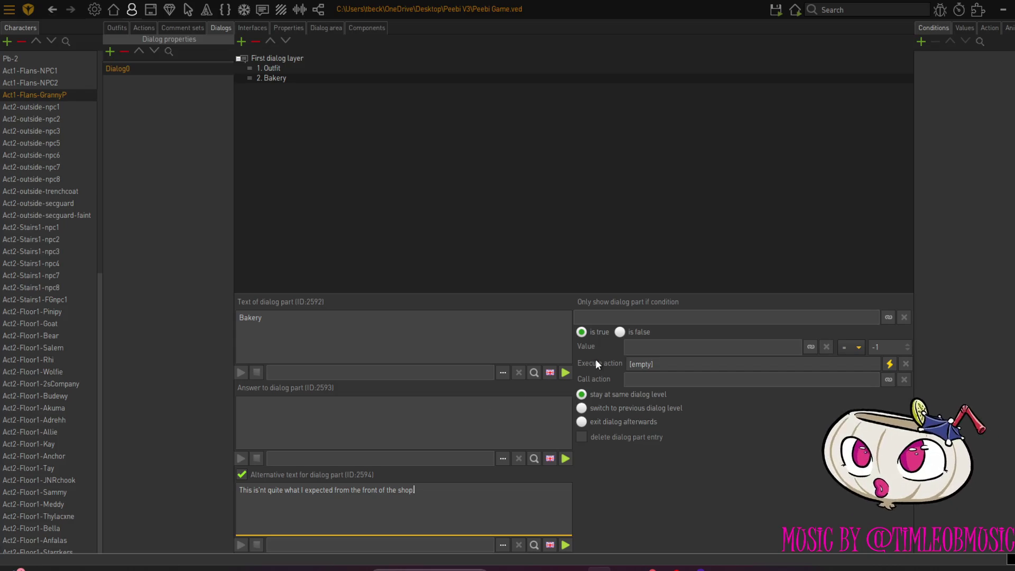
Add a Display text part and an Align character part facing right front (315°) to Bakery's action
click(889, 364)
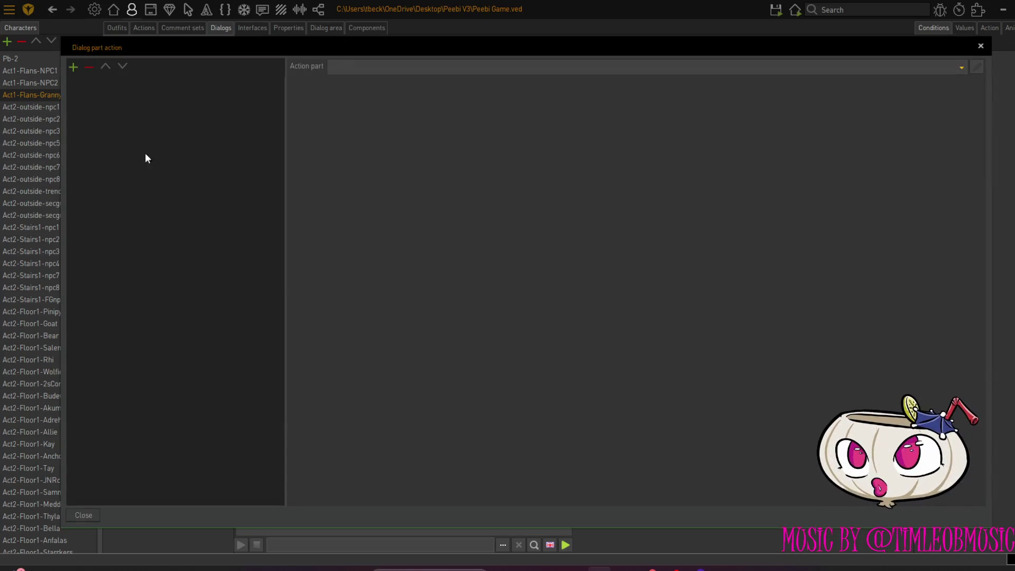
click(73, 67)
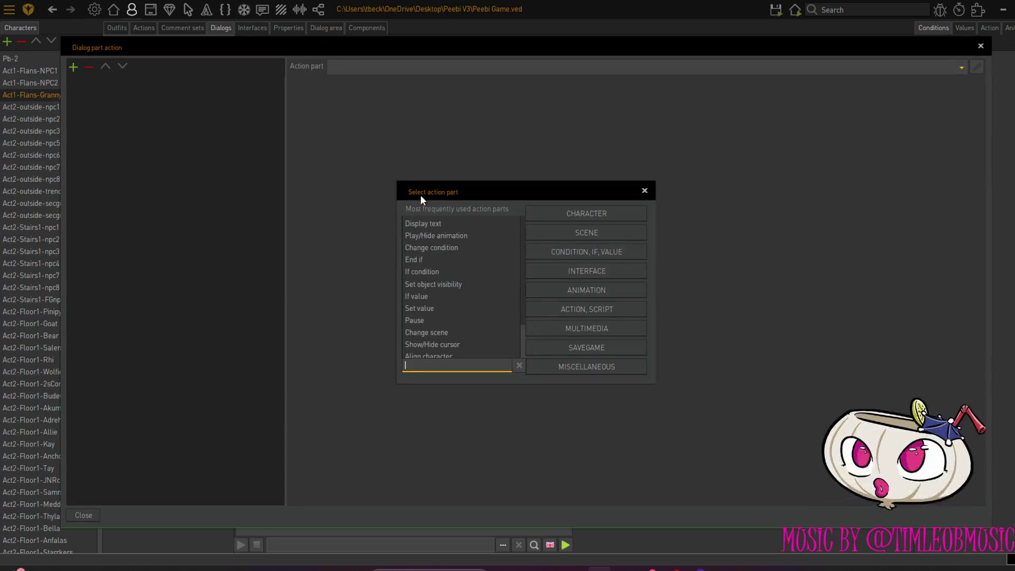
click(426, 223)
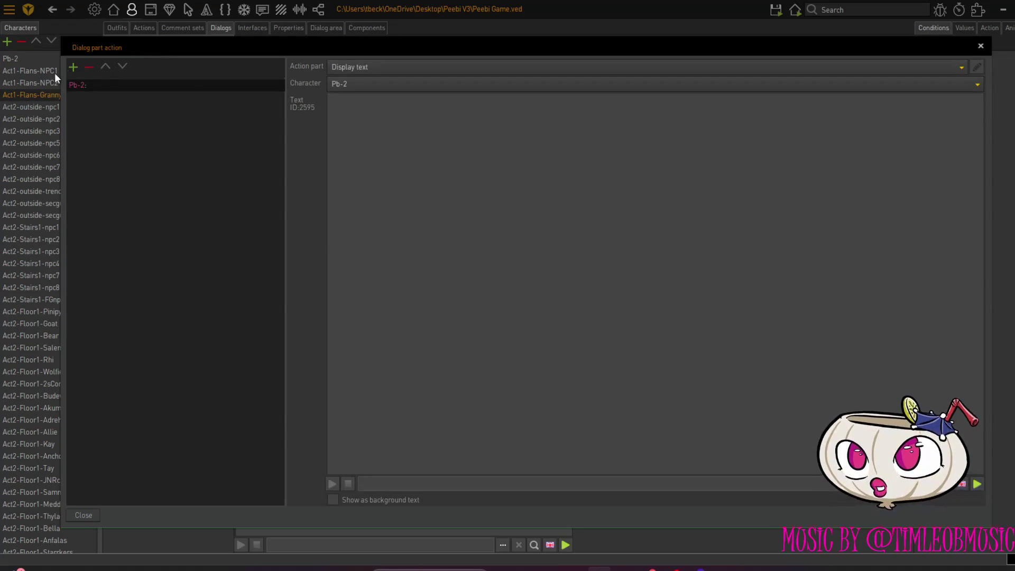
click(74, 67)
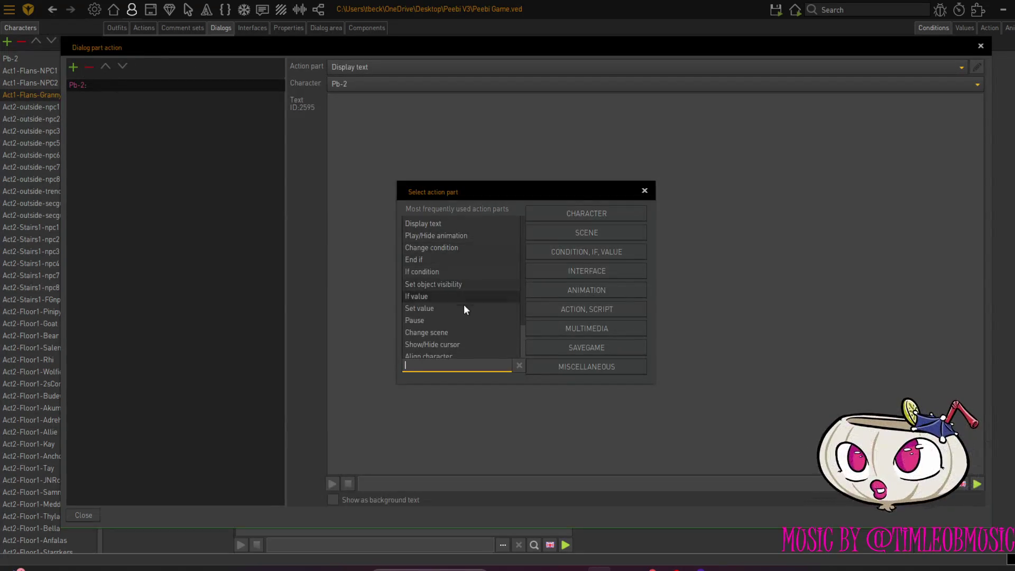
click(455, 353)
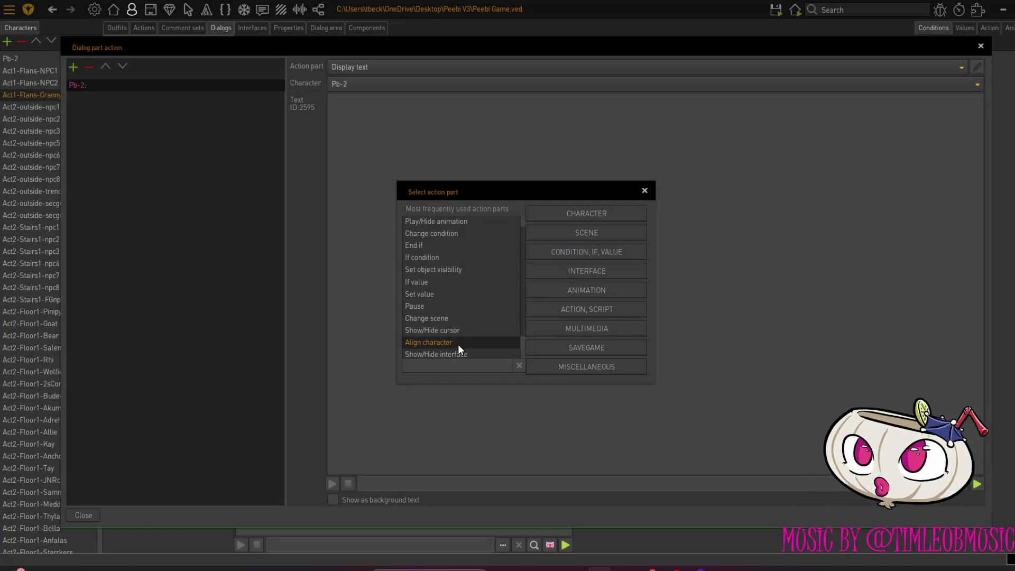
double_click(464, 342)
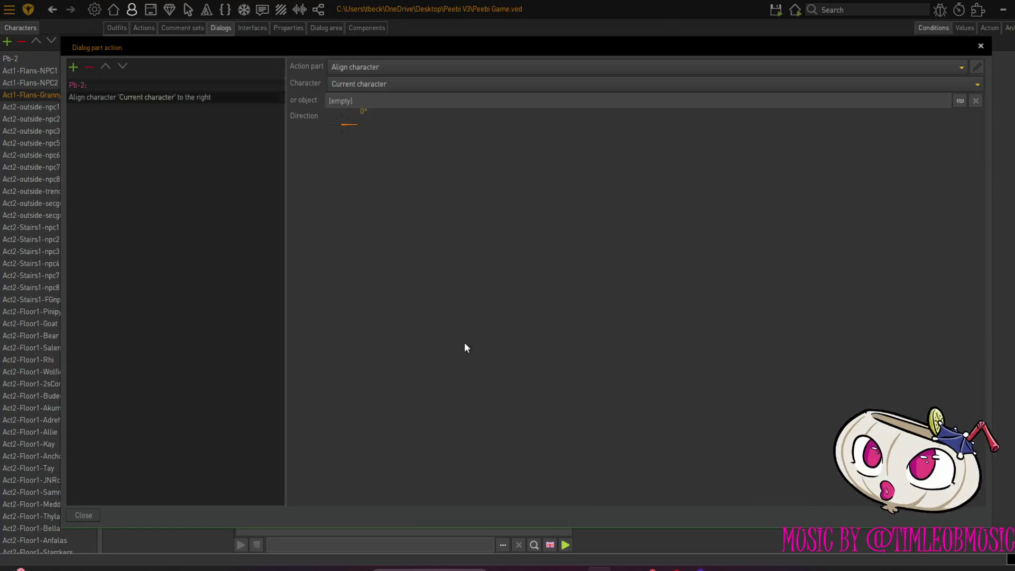
click(351, 136)
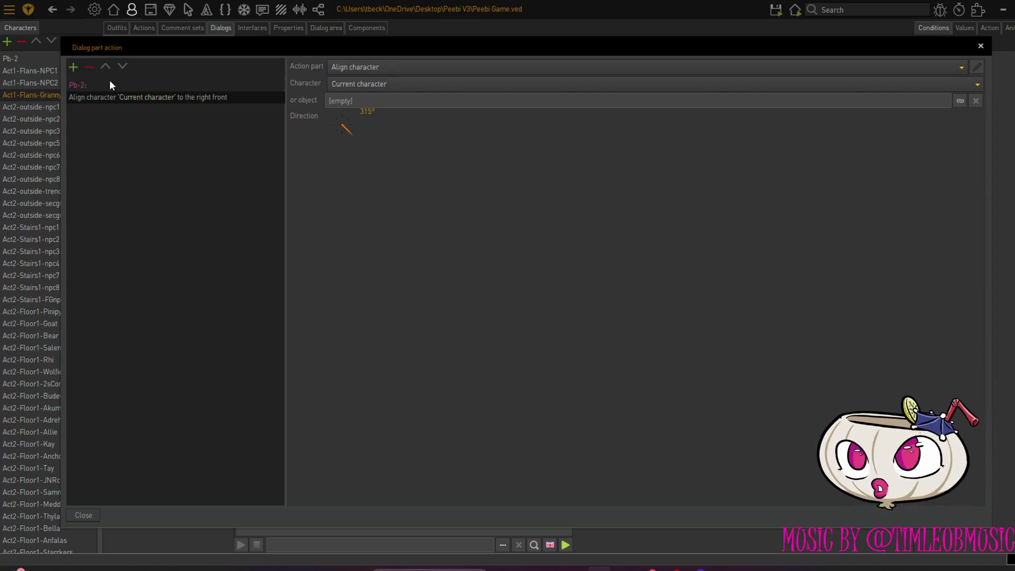
Move the Align character step above Pb-2's empty display text line
click(109, 84)
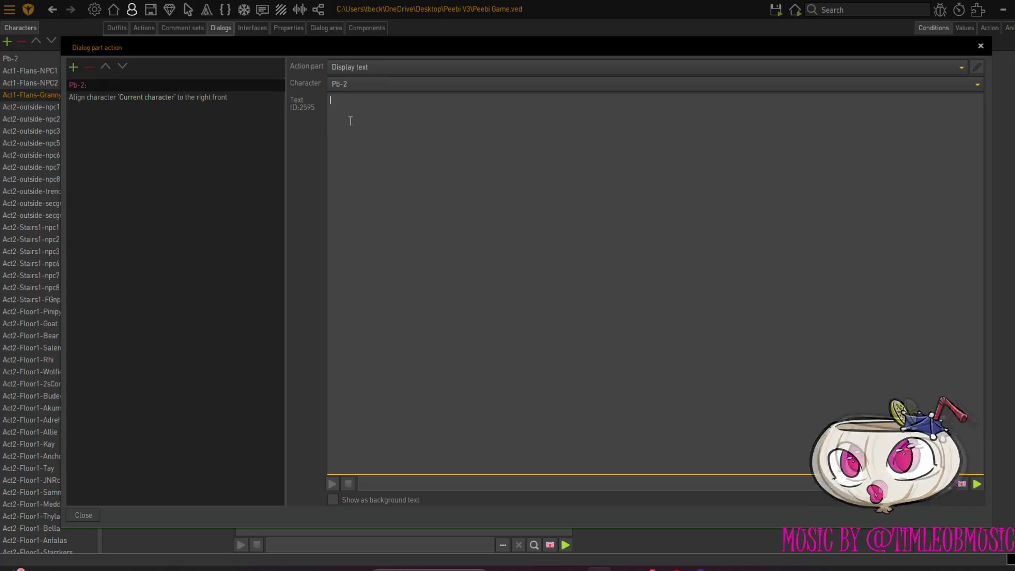
click(114, 94)
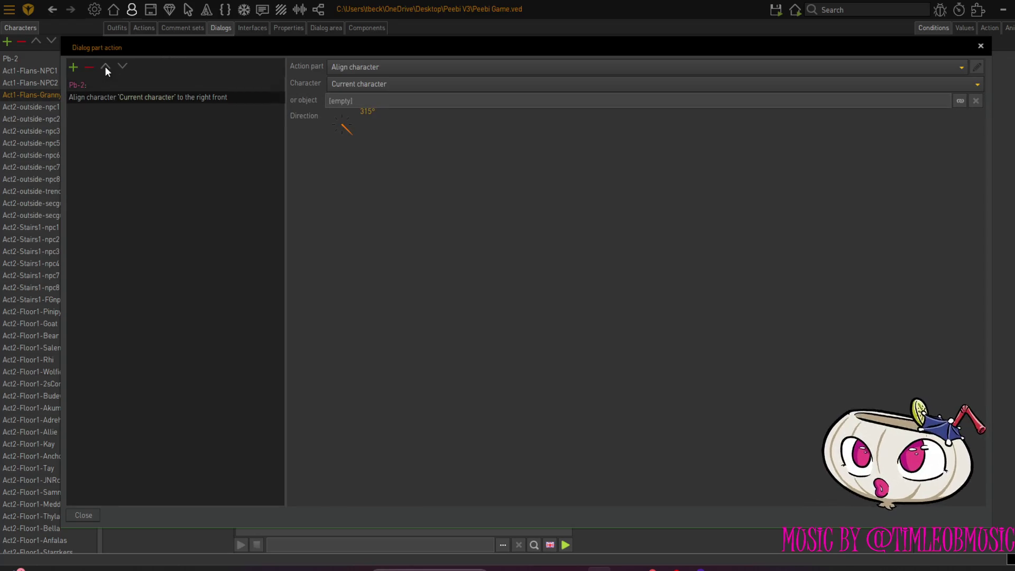
click(105, 66)
click(104, 97)
click(400, 124)
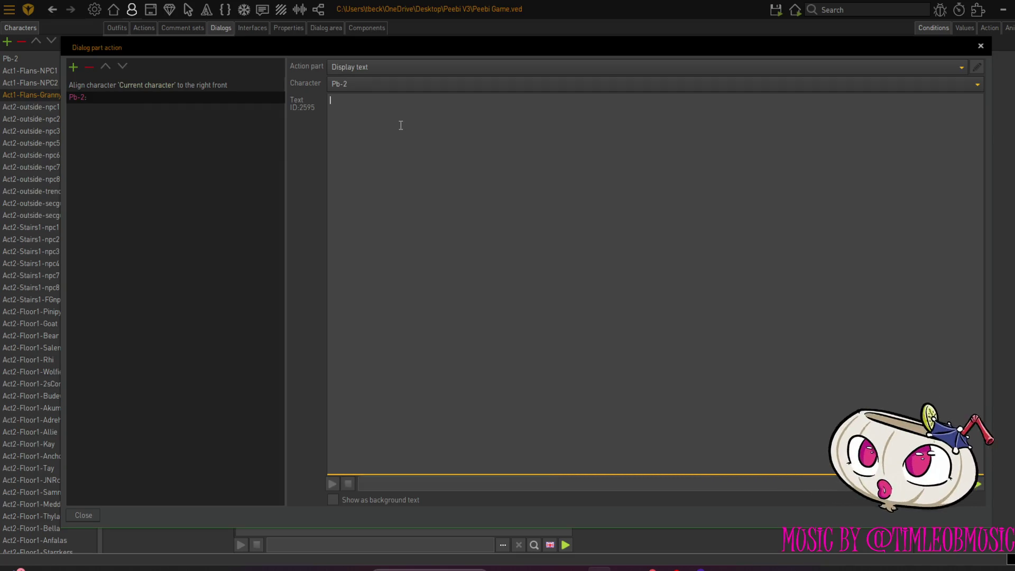
Give Pb-2 the capitalised lines 'SEE! I TOLD YOU THIS WAS'NT GOING TO BE AN ADULT ONLY GAME!' and 'WHAT DID YOU THINK WOULD HAPPEN WHEN YOU GO INSIDE!'
text(S)
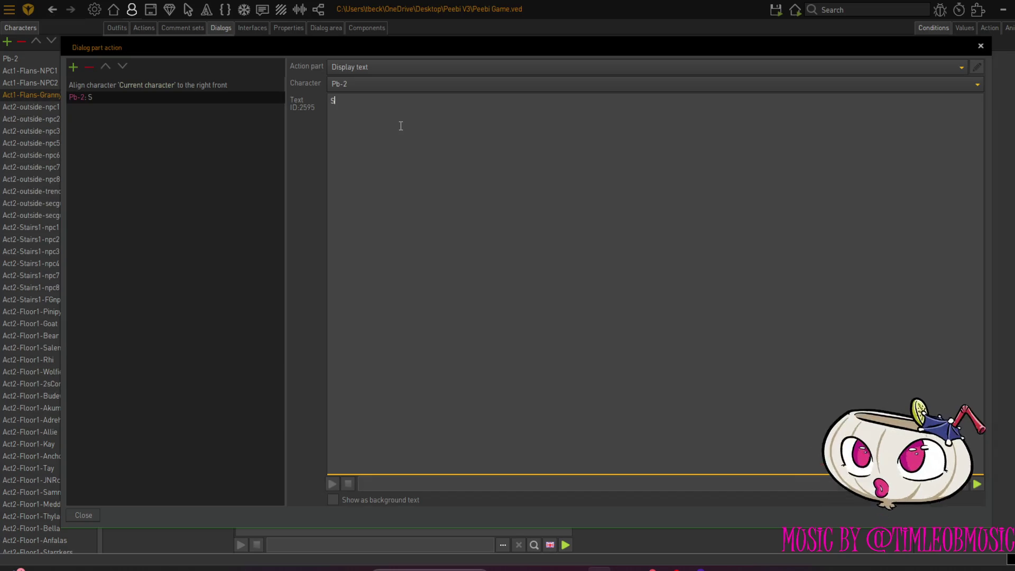
text(EE)
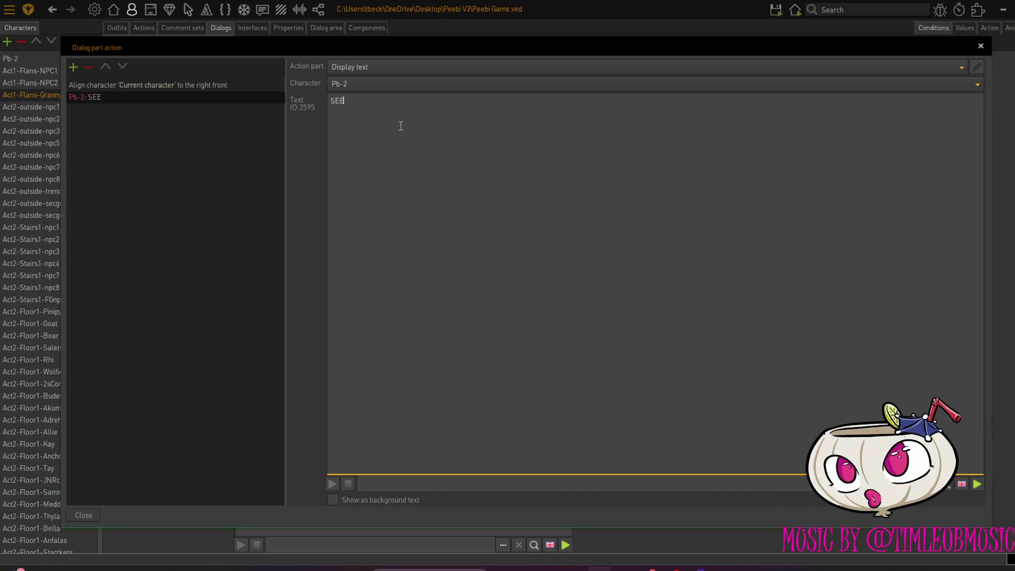
text(! I)
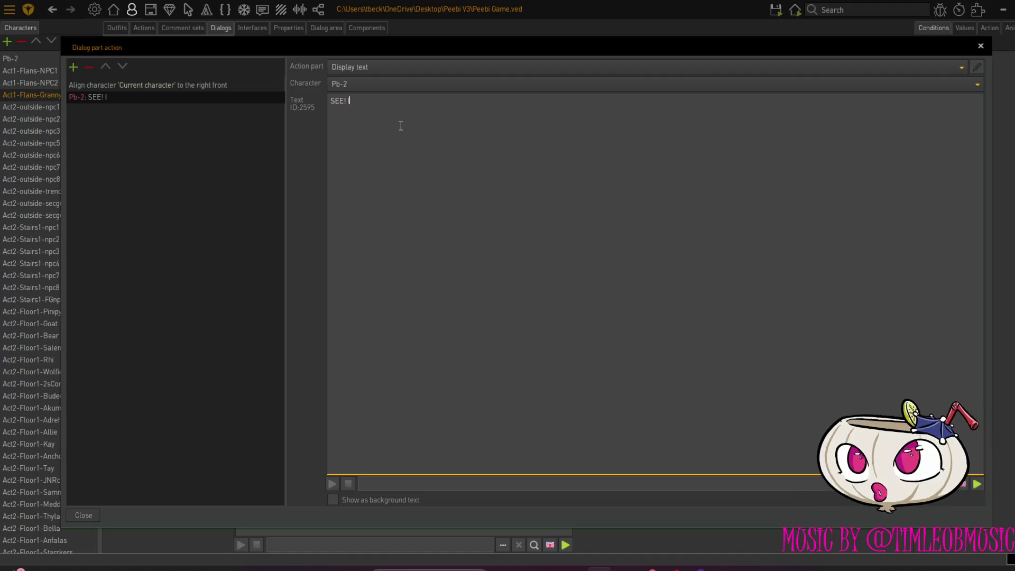
text( TOLD)
key(Caps_Lock)
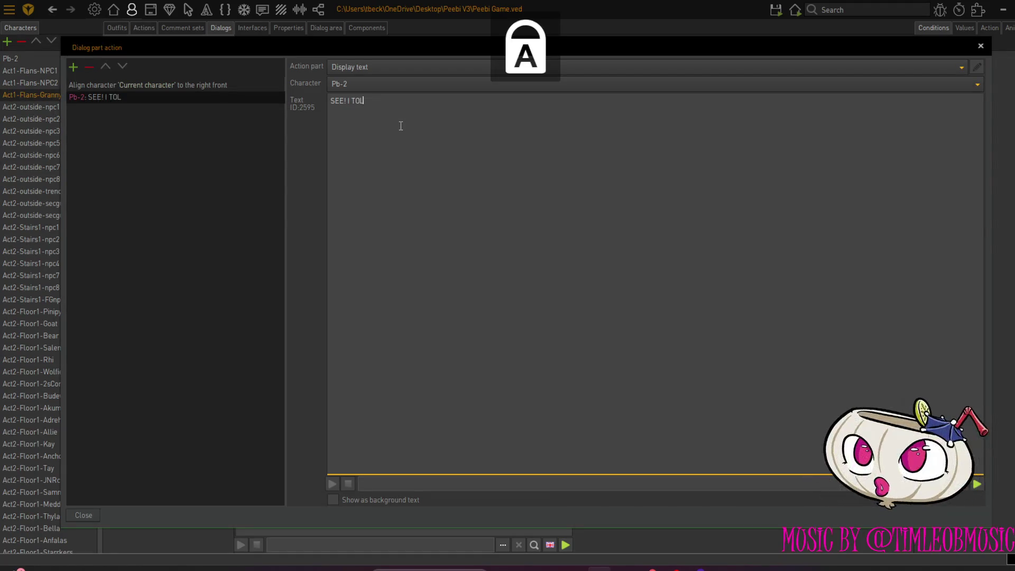
text( YOU)
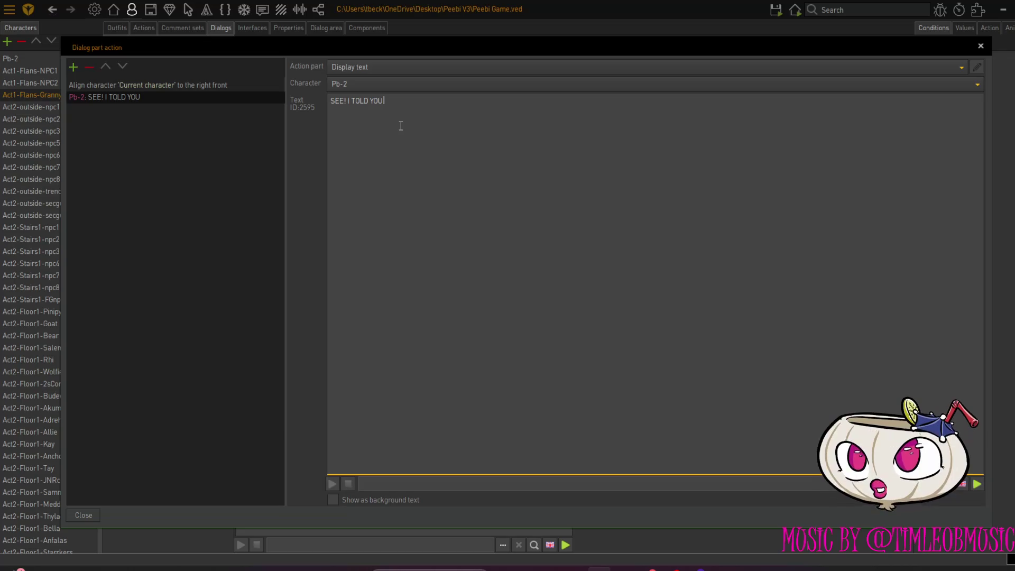
text( THIS)
text( WAN)
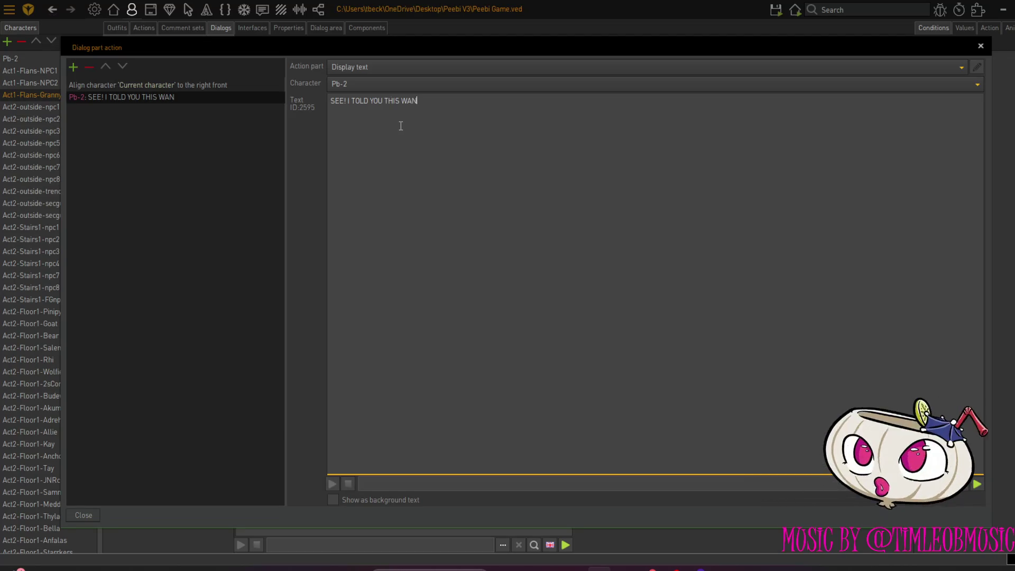
key(BackSpace)
text(S'NT GOING TO)
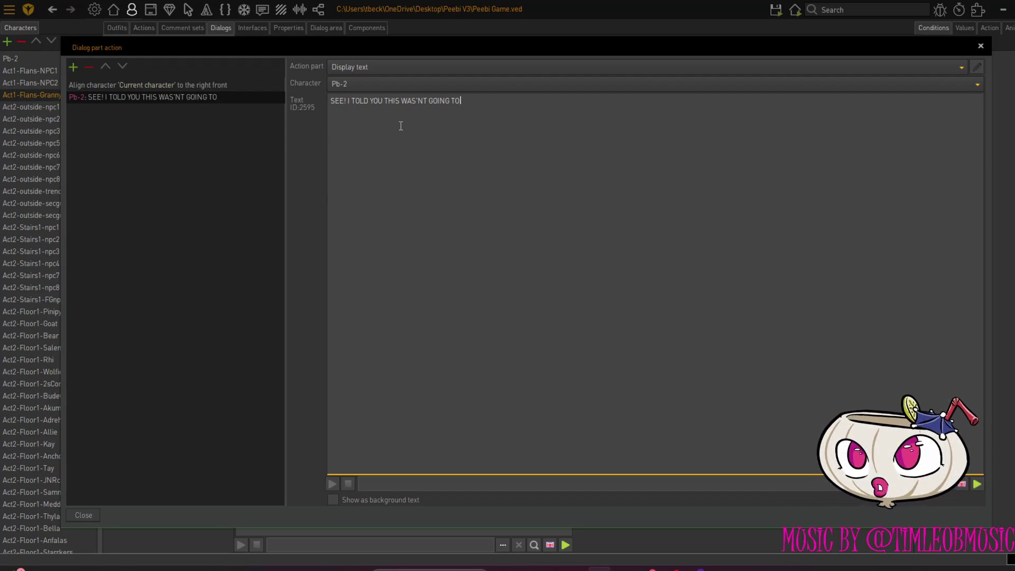
text( BE AN ADULT)
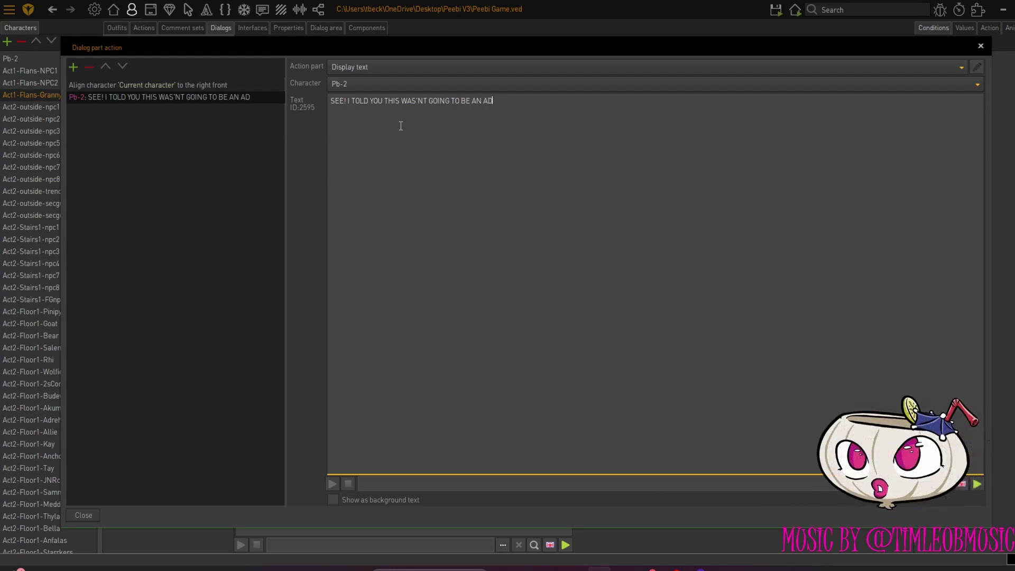
text( ONLY GAME!)
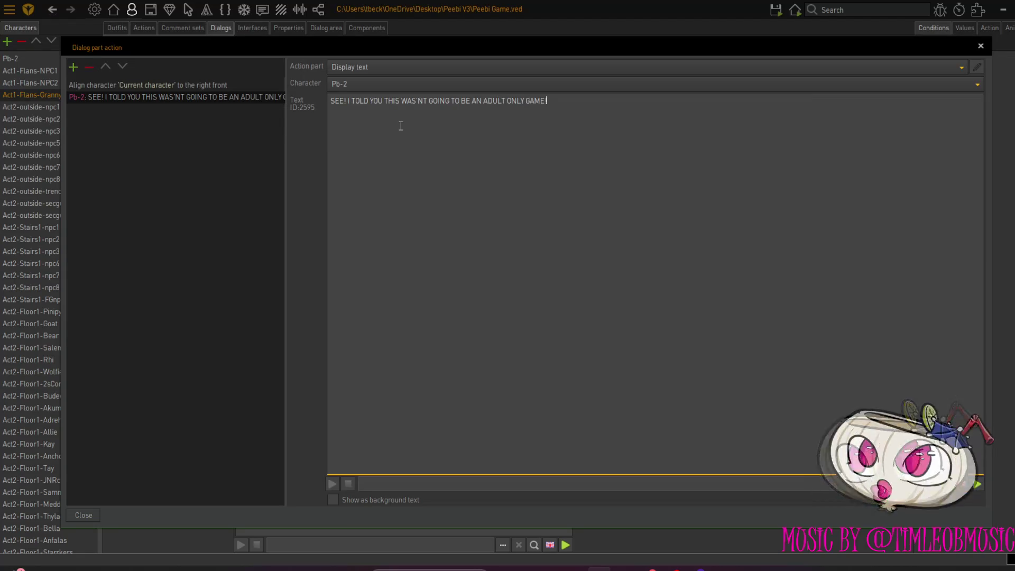
text(LOL)
key(BackSpace)
key(BackSpace)
key(BackSpace)
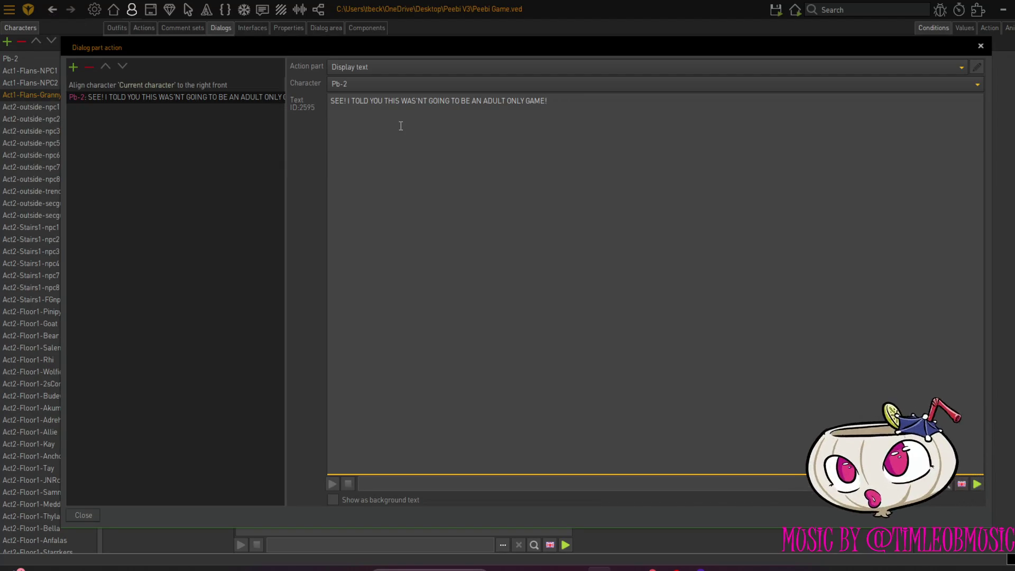
text(WHA)
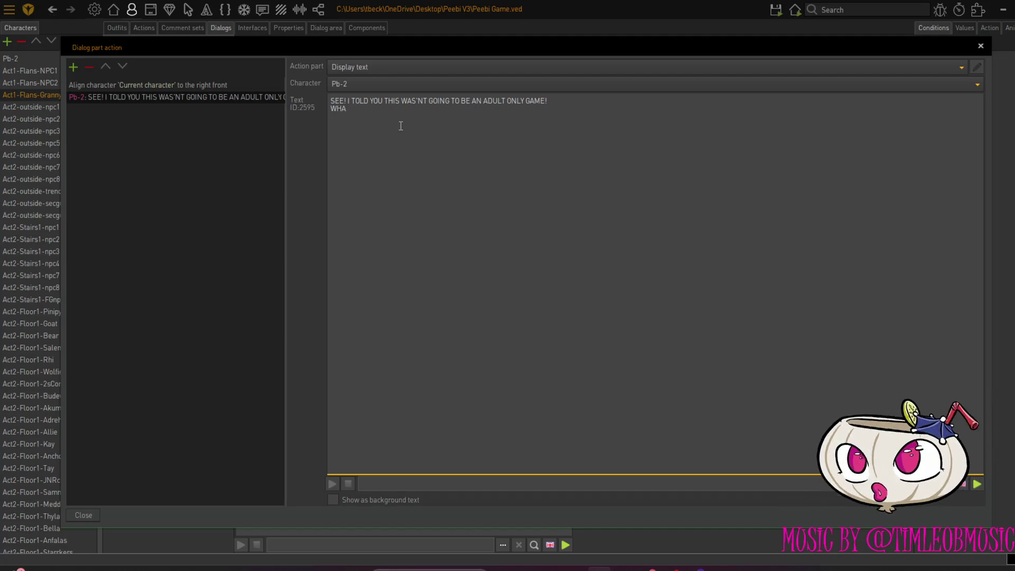
text(T DID YOU THIN)
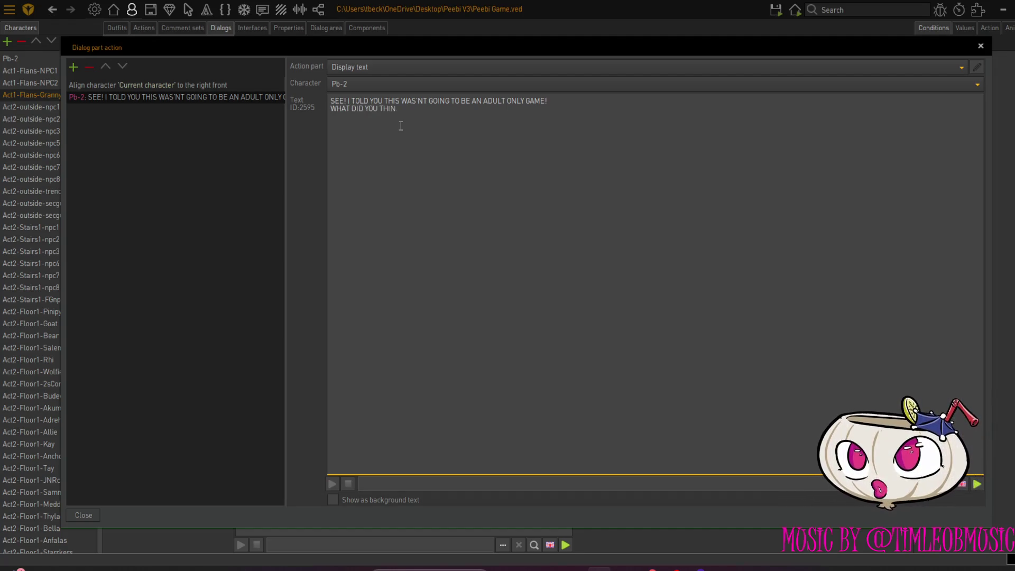
text(K WOULD H)
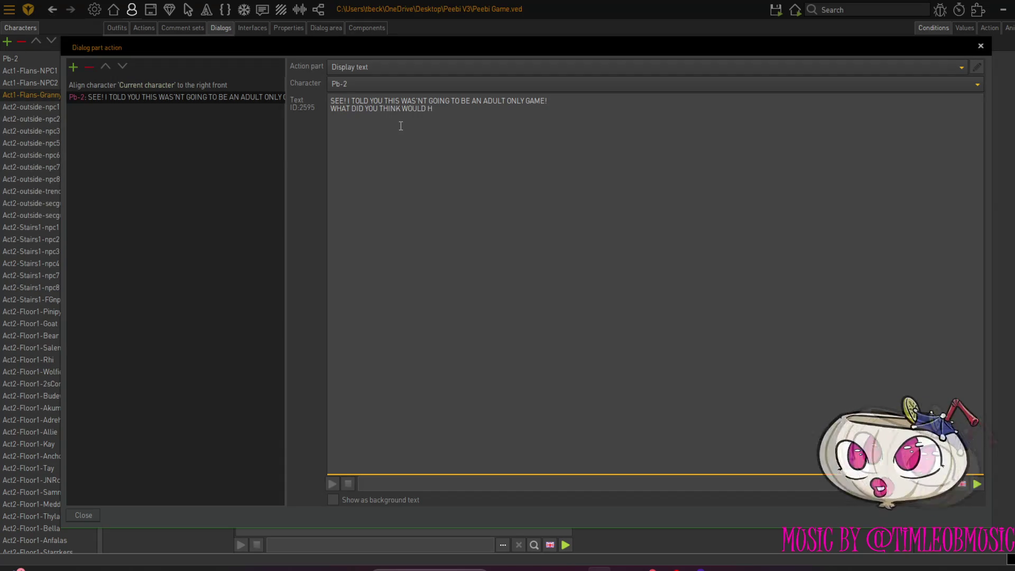
text(APPEN)
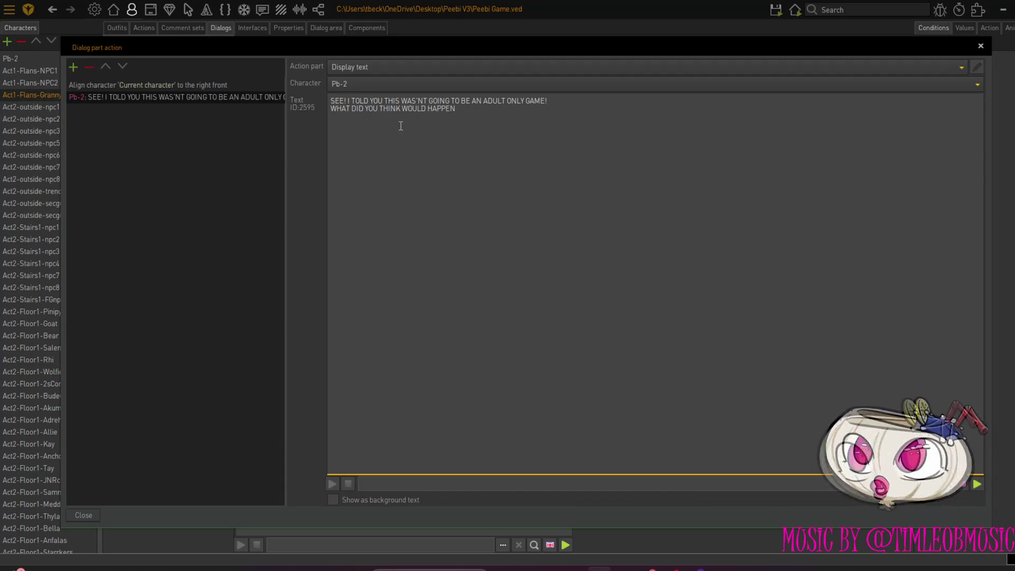
text( WHEN YOU GO INS)
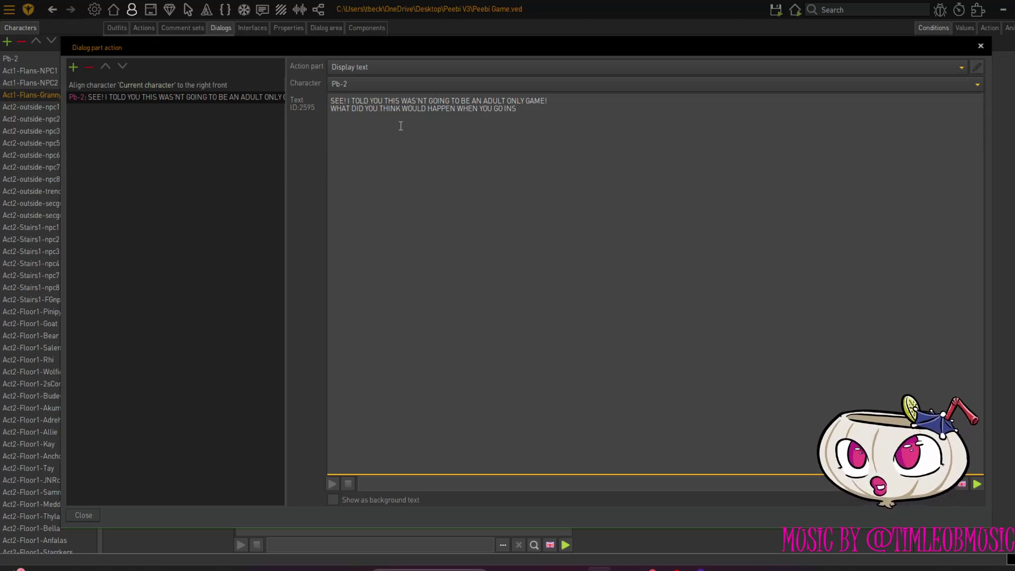
text(IDE!)
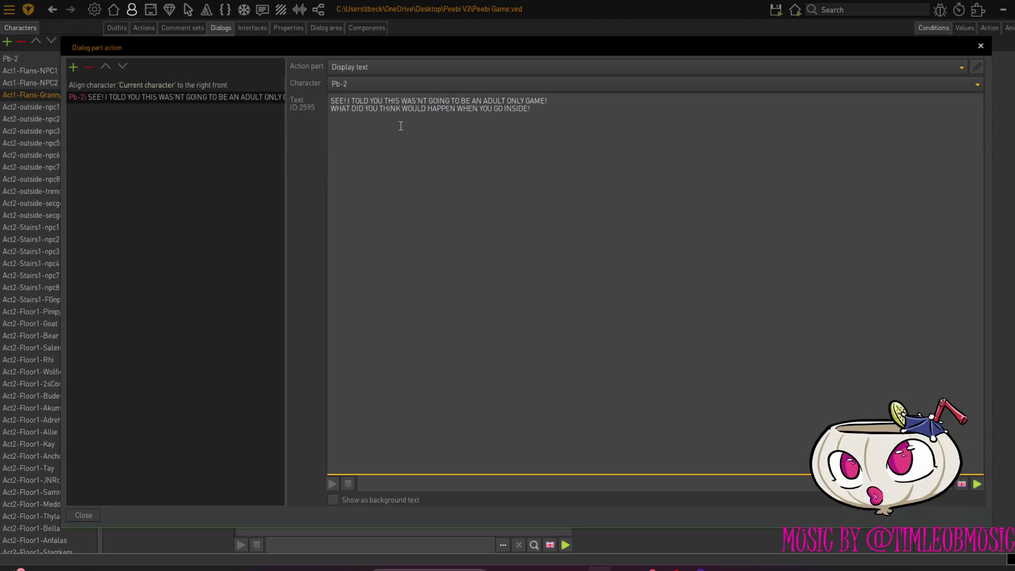
key(Caps_Lock)
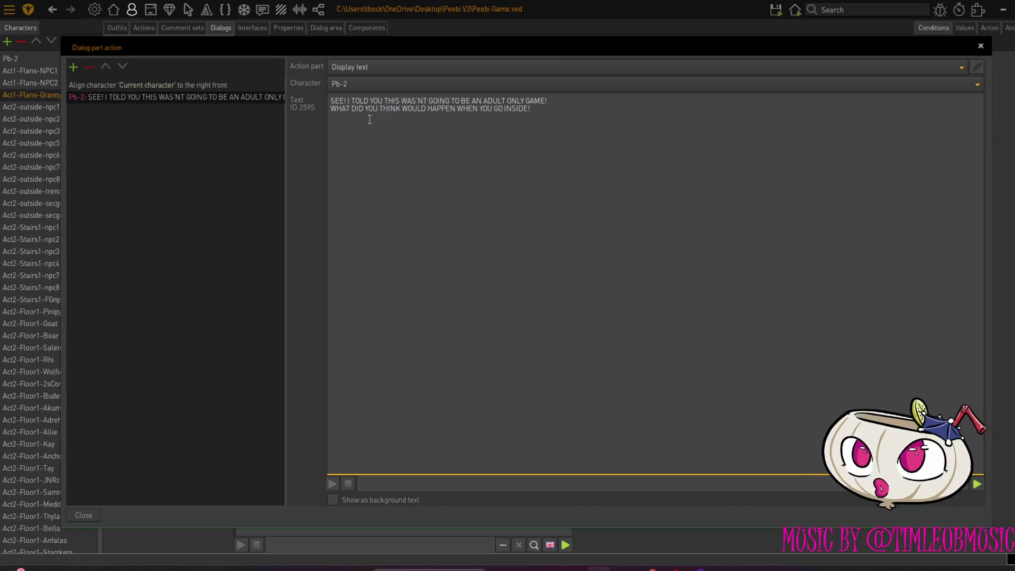
Append an Align character step turning the current character to the left back (135°)
click(74, 67)
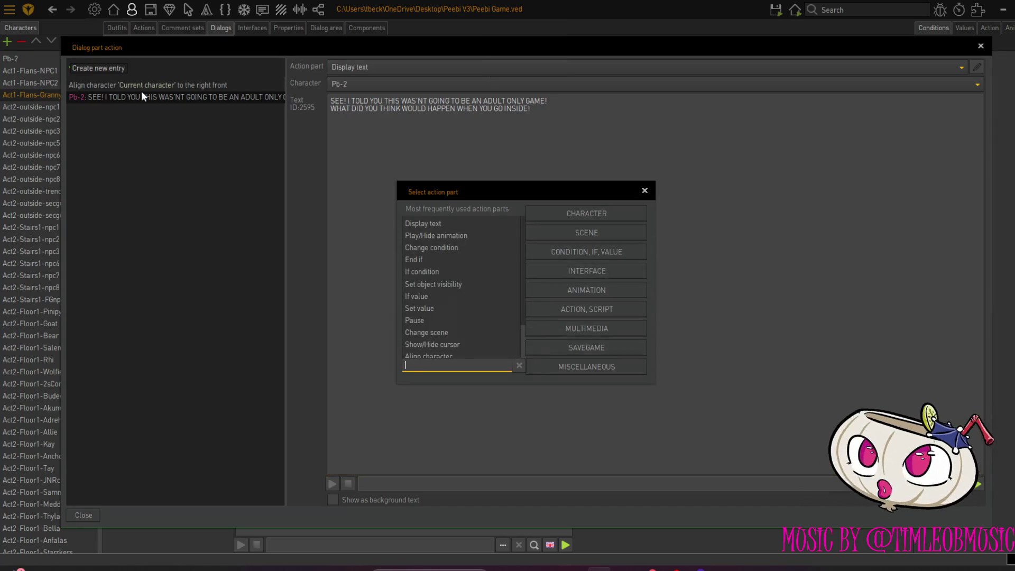
click(472, 355)
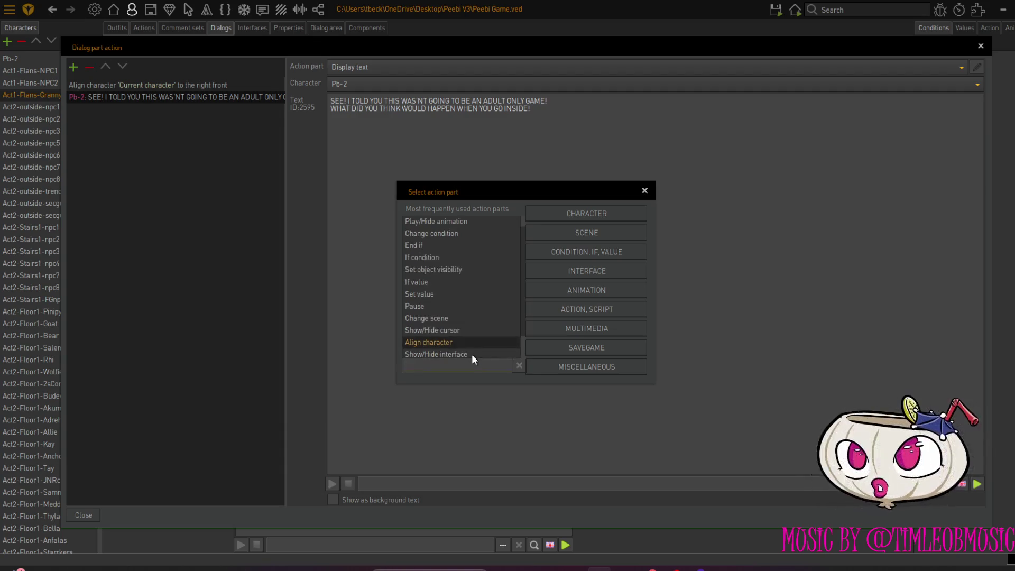
double_click(470, 343)
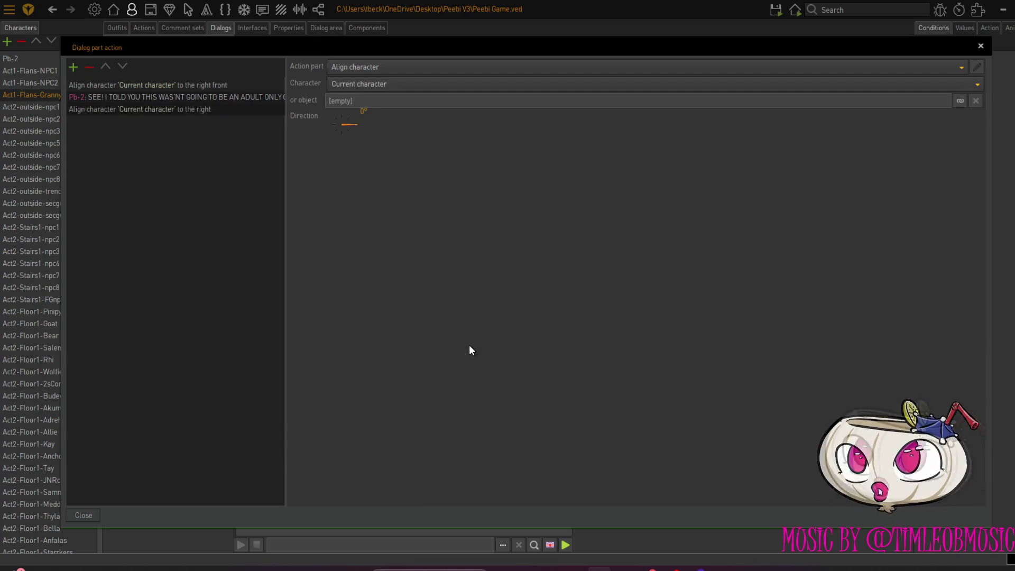
click(330, 118)
click(93, 515)
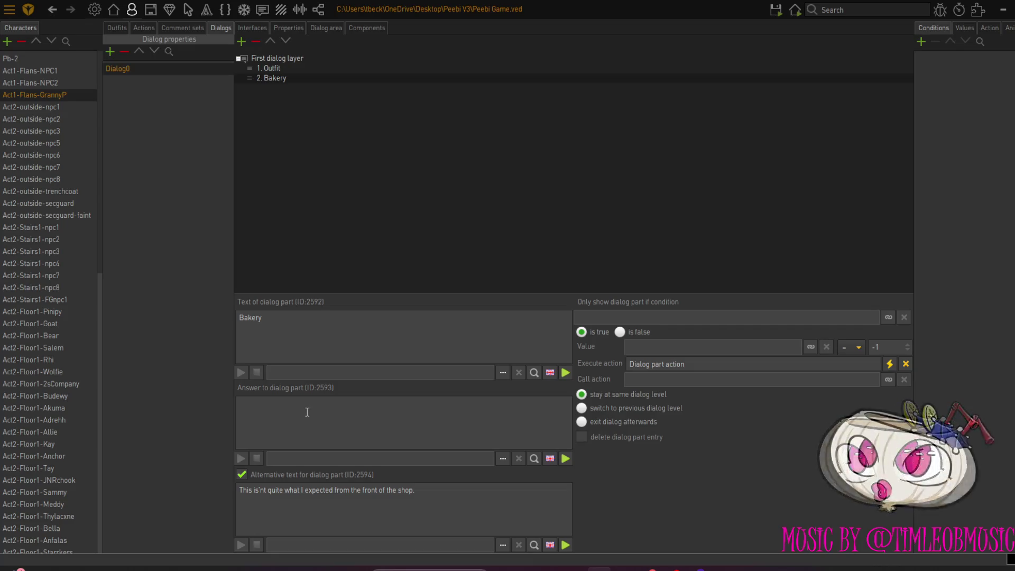
Reopen Bakery's action and add a Display text step after the left-back alignment
click(889, 364)
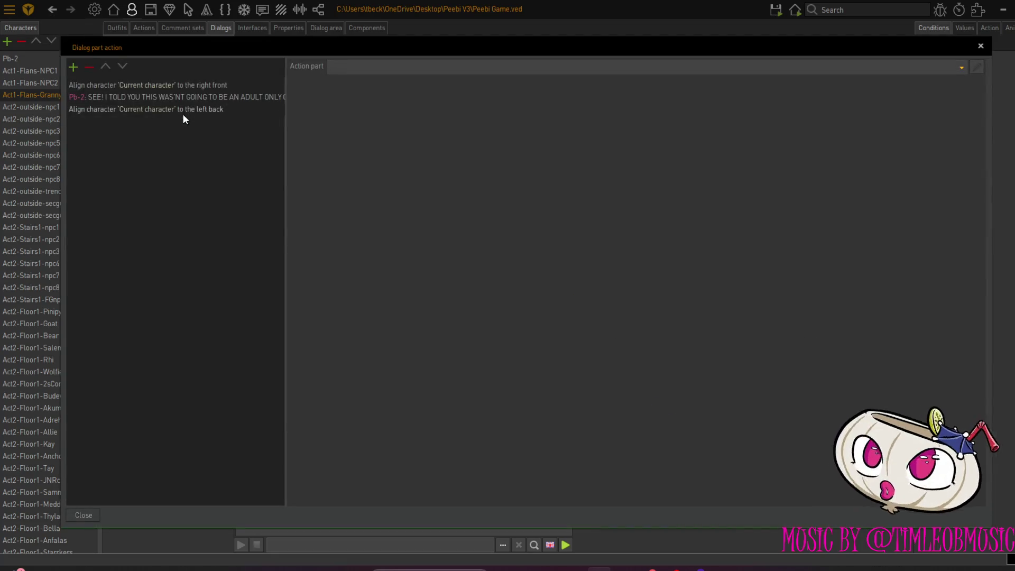
click(155, 109)
click(73, 68)
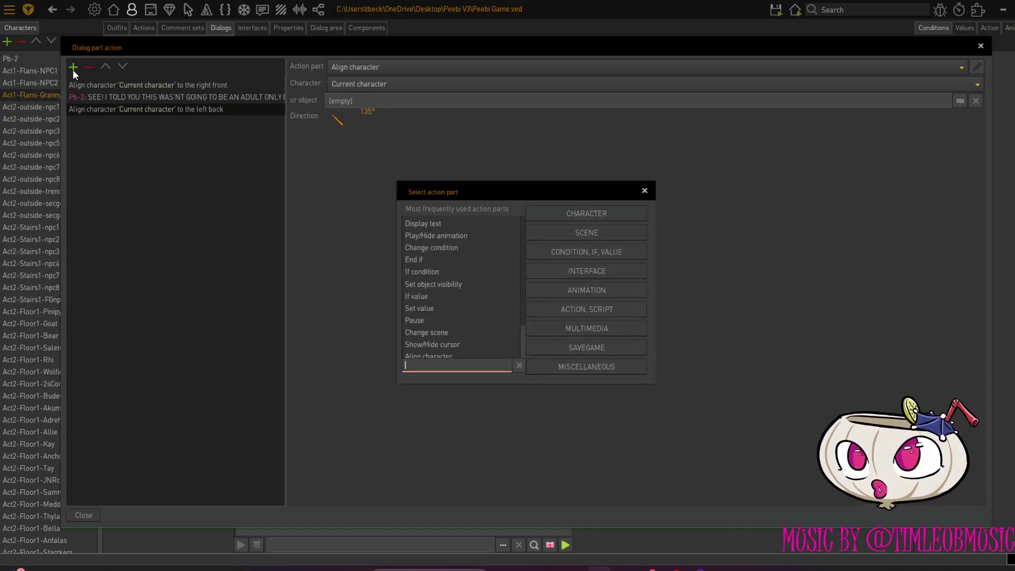
click(420, 224)
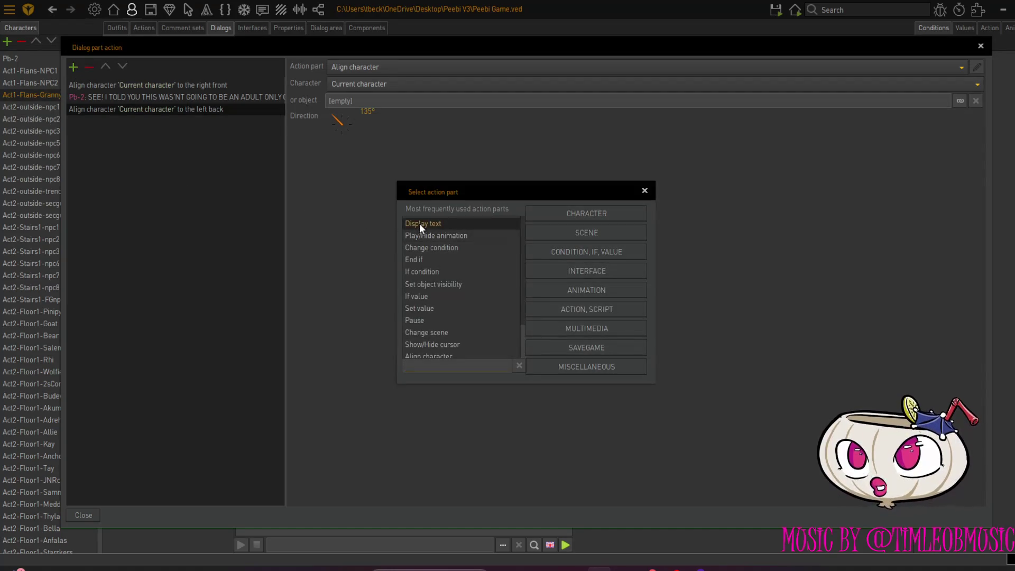
Have Act1-Flans-GrannyP say 'Well it definitely draws a crowd.' then 'And they all leave satified.'
click(420, 223)
click(459, 88)
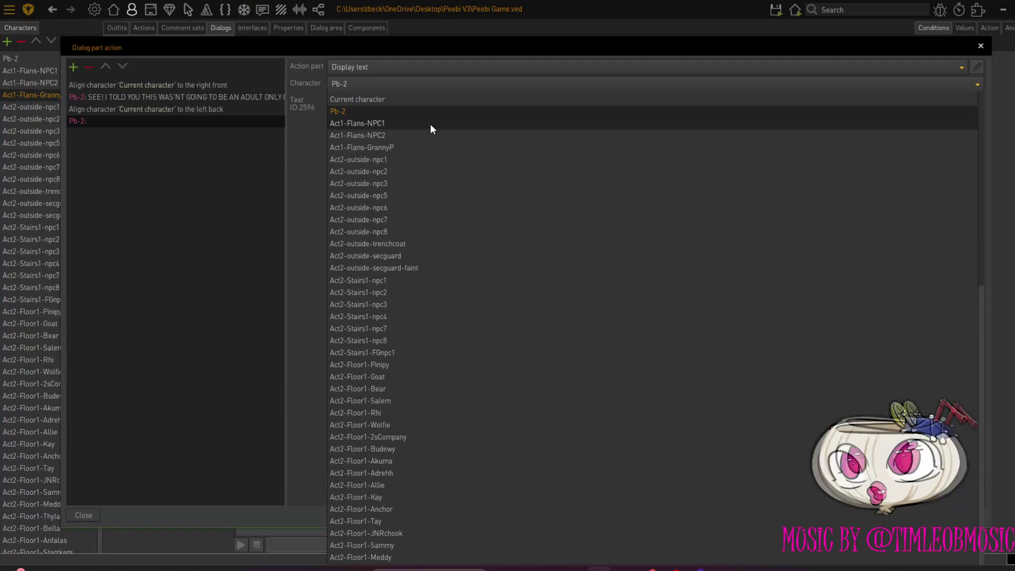
click(419, 147)
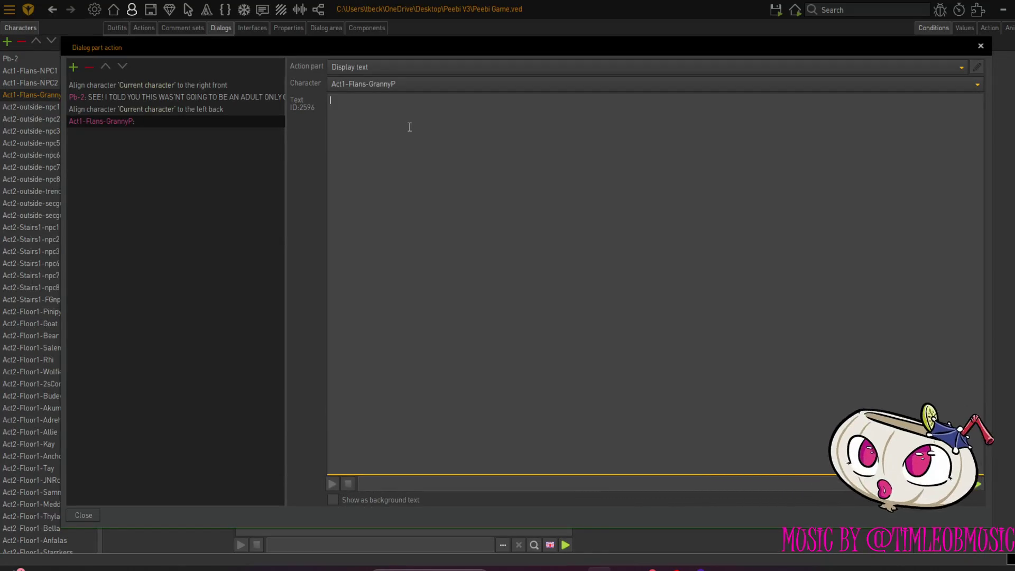
text(Well)
text( it defina)
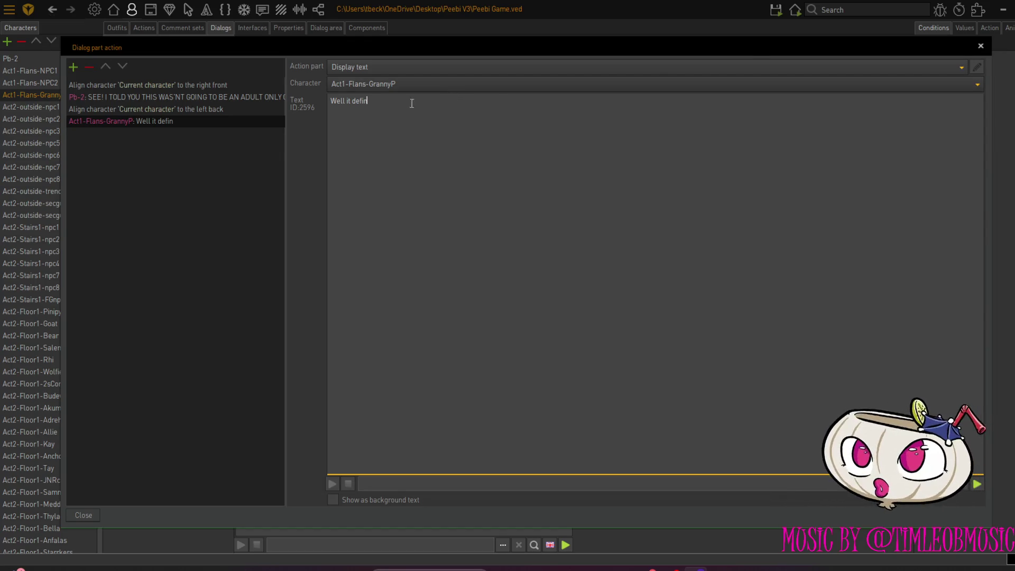
text(ite)
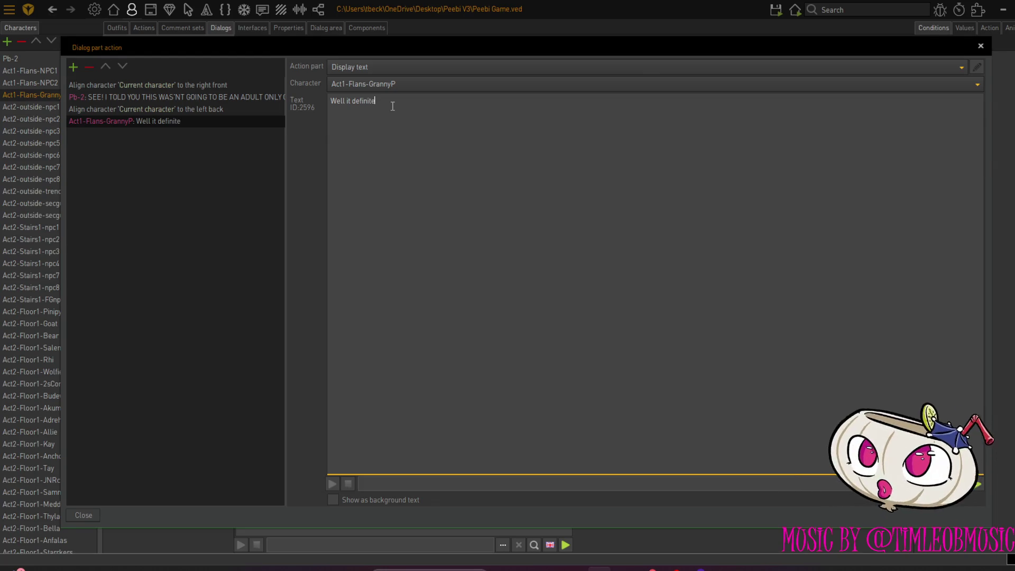
text(ly)
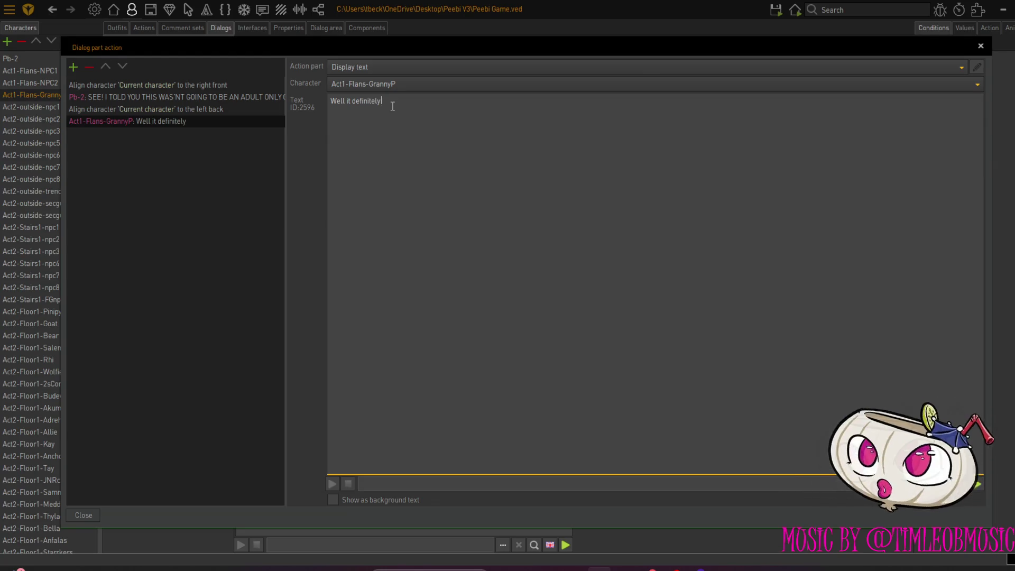
text( draws a c)
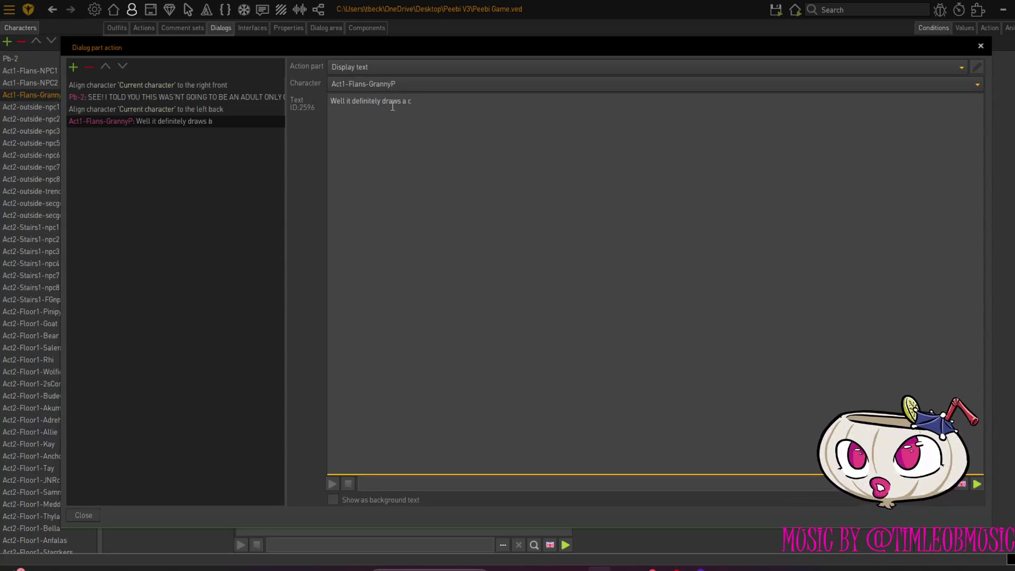
text(rwowd.)
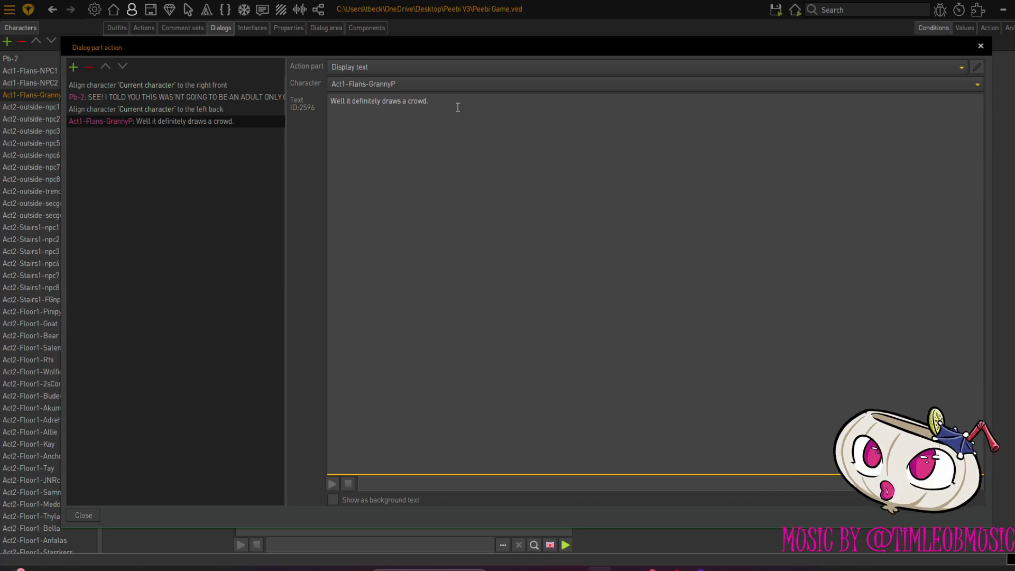
key(Return)
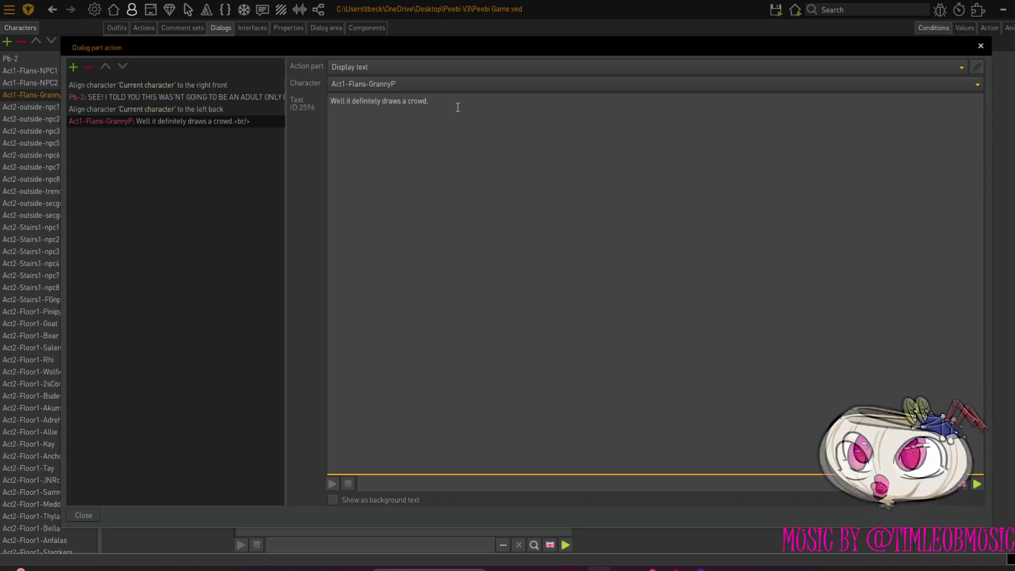
text(And)
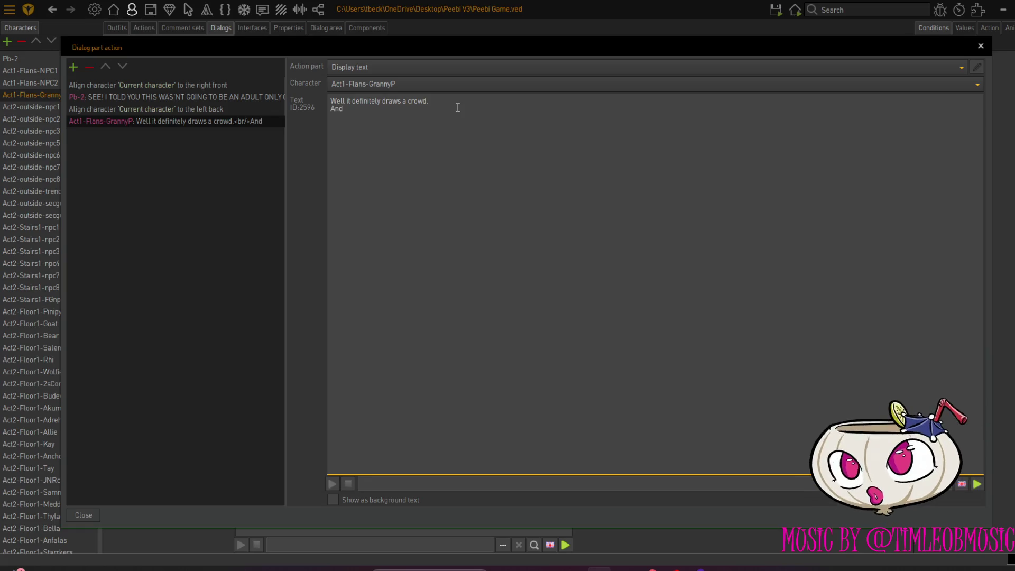
text( they a)
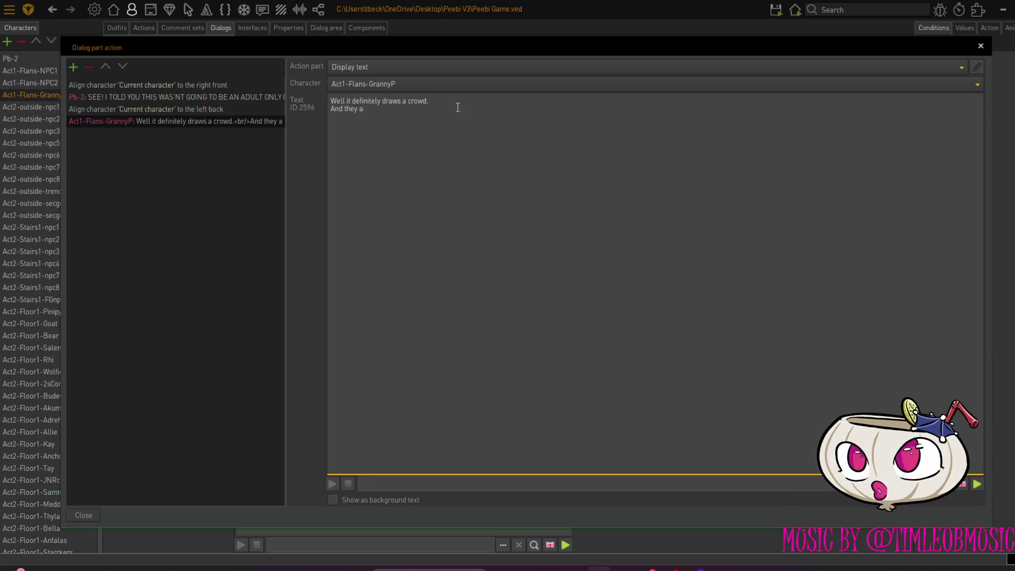
text(ll leave satified.)
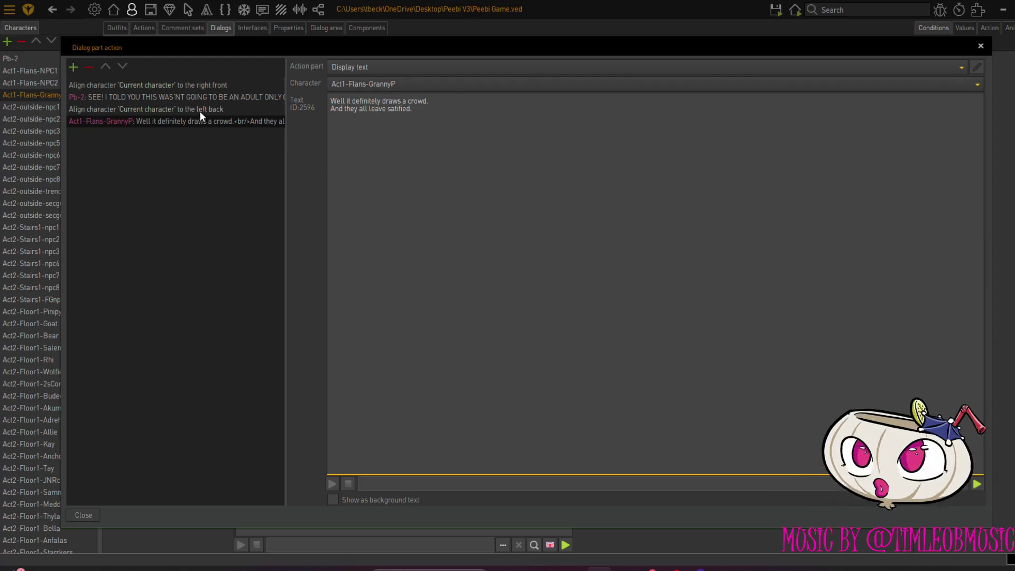
click(176, 97)
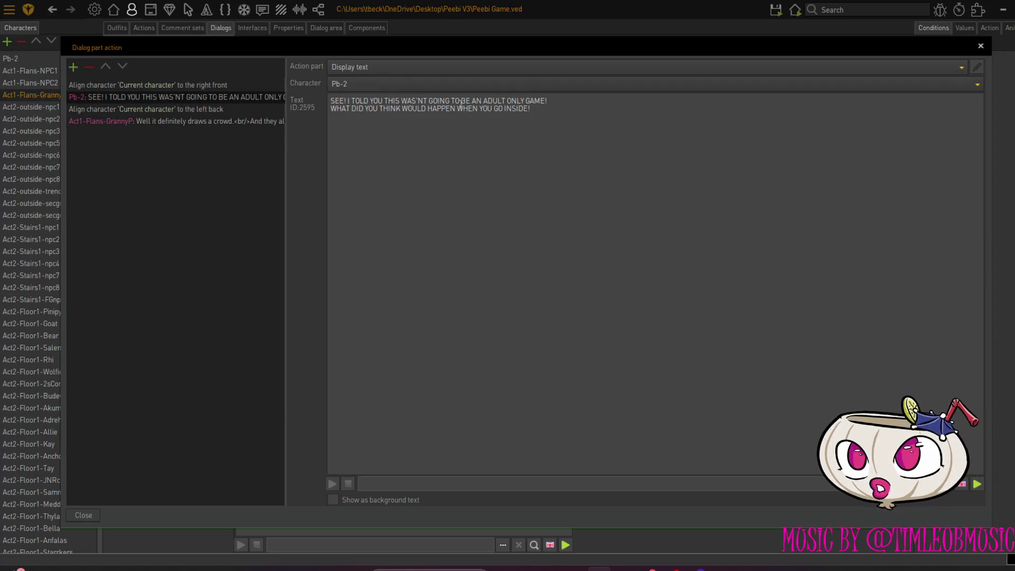
Correct WAS'NT to WASN'T in Pb-2's line
click(413, 100)
key(Delete)
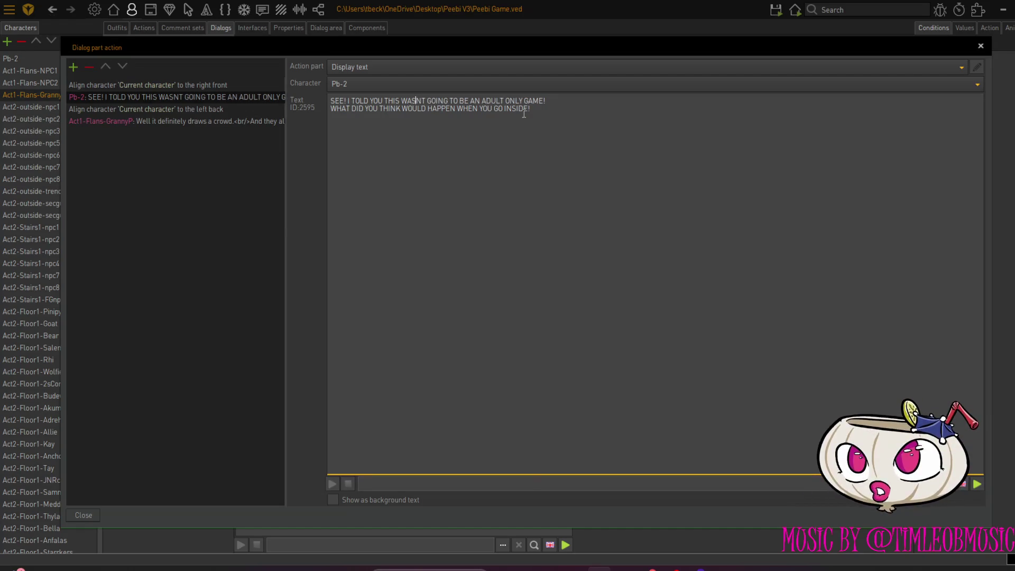
text(')
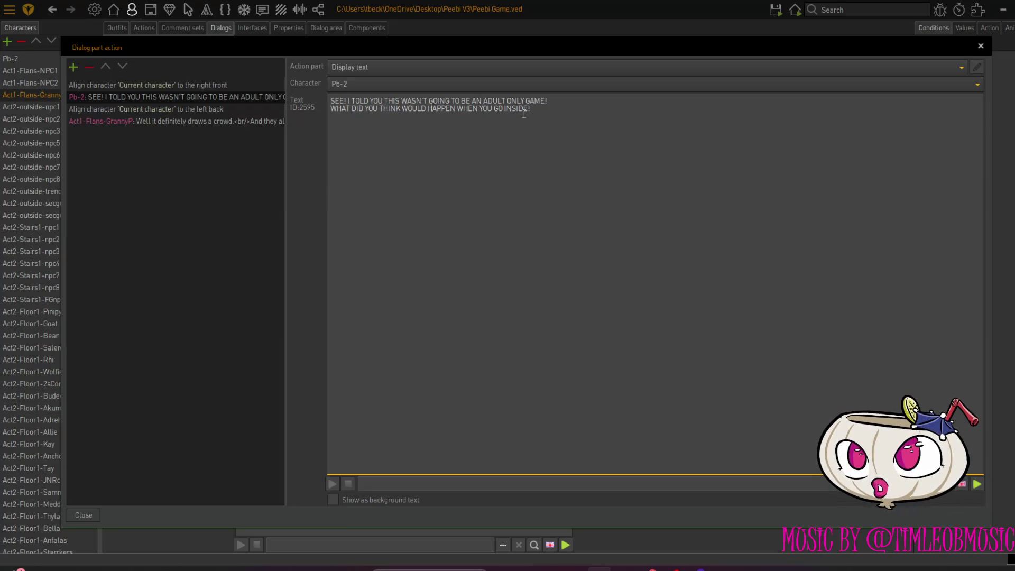
Copy the right-front alignment, Pb-2 line and left-back alignment rows and paste them after GrannyP's line
click(147, 122)
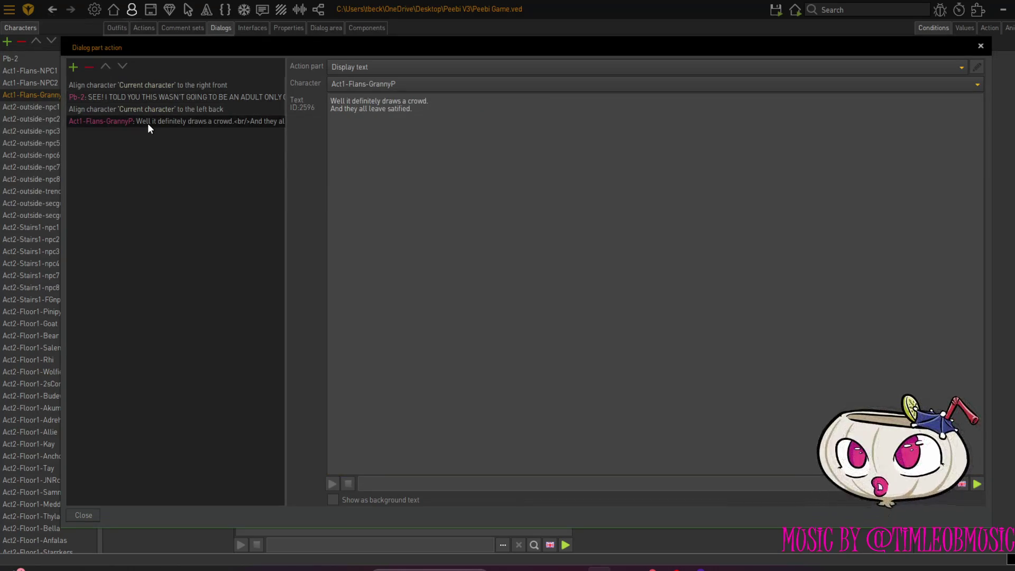
click(88, 84)
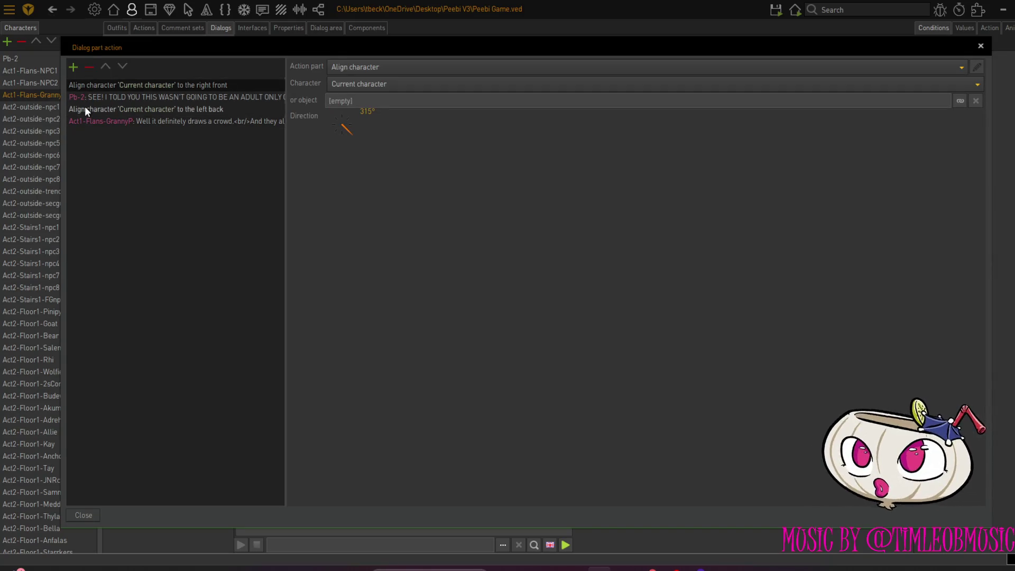
right_click(81, 93)
click(95, 114)
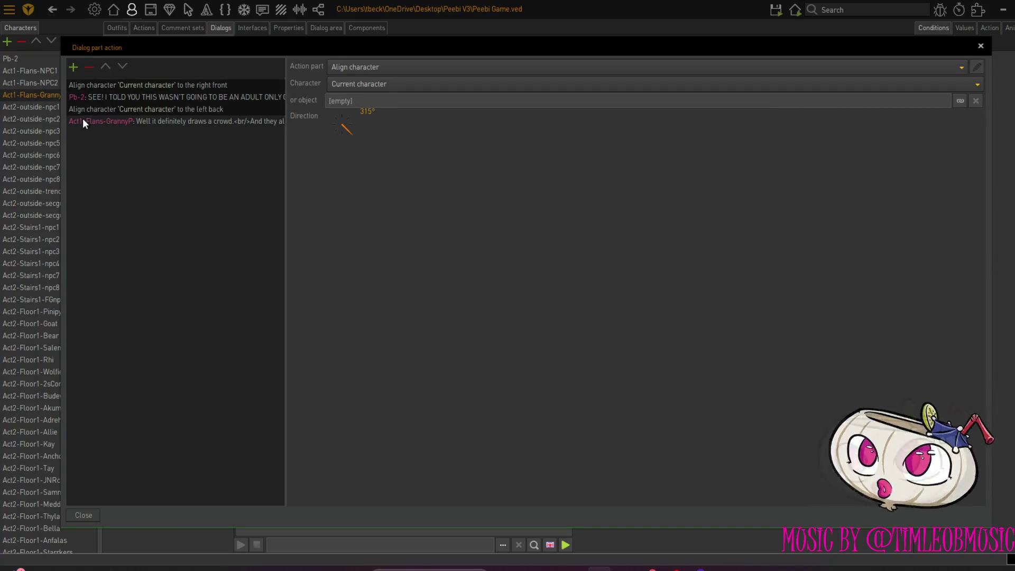
right_click(83, 118)
click(100, 152)
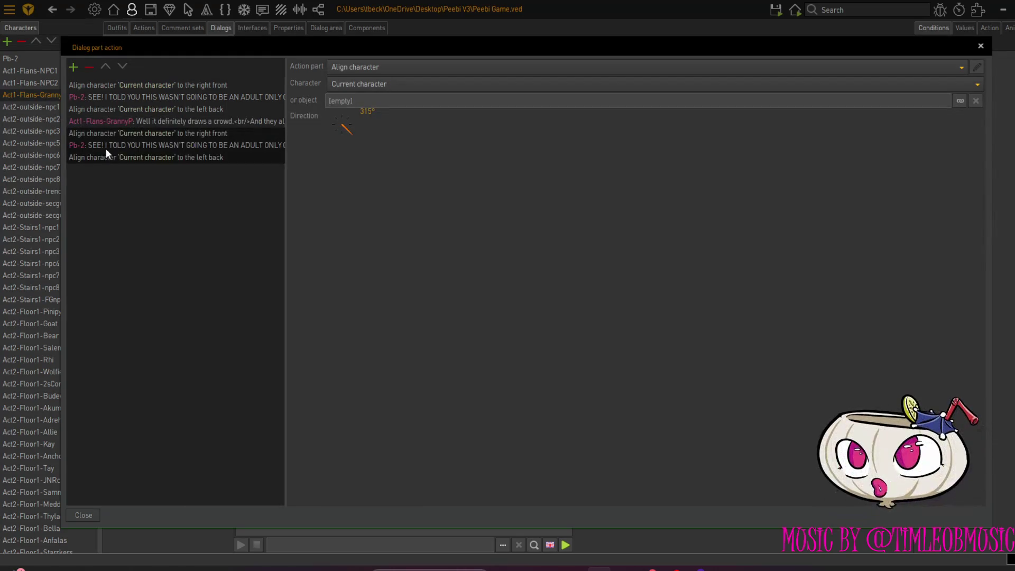
click(111, 145)
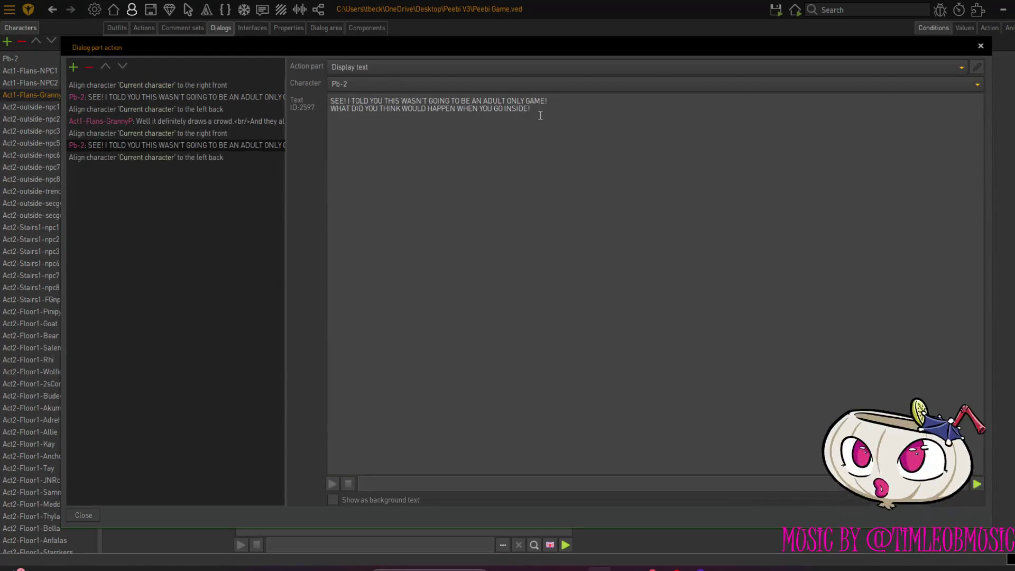
Replace the pasted Pb-2 line with 'GET YOUR MINDS OUT OF THE GUTTER!' and close the action editor
drag(540, 116, 320, 105)
key(Caps_Lock)
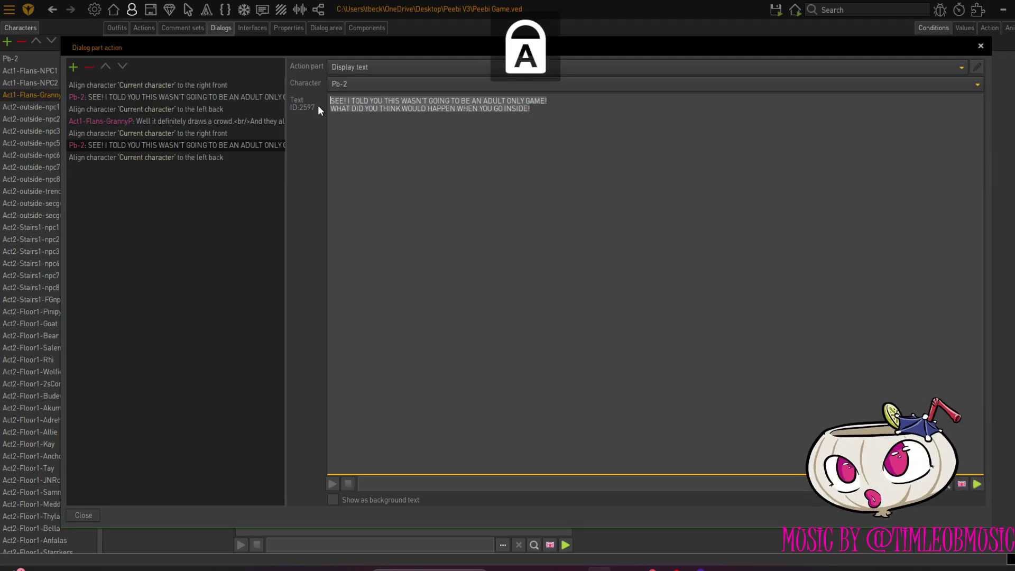
text(GET YOUR MINDS OUT O)
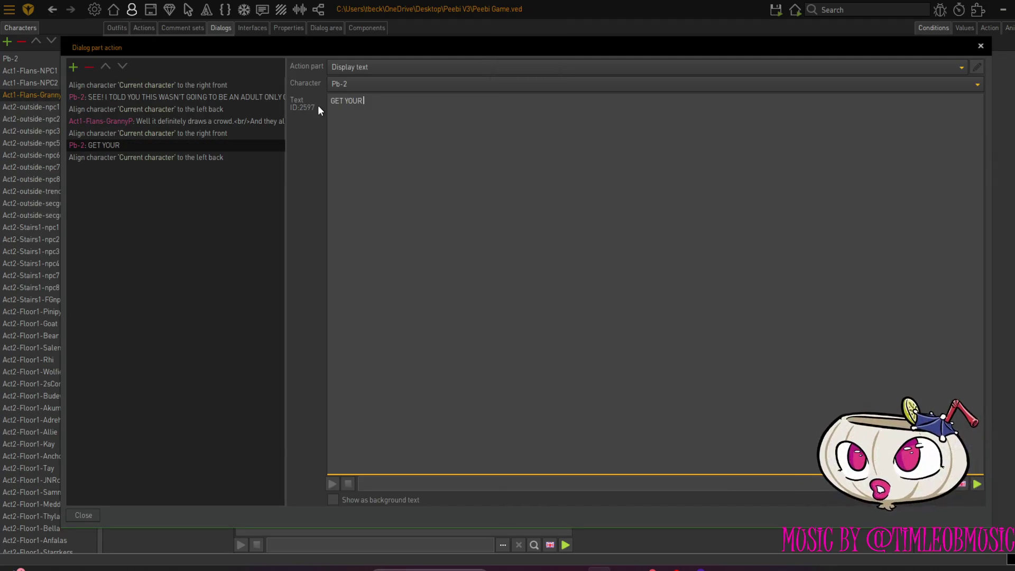
text(F THE GUTTER!)
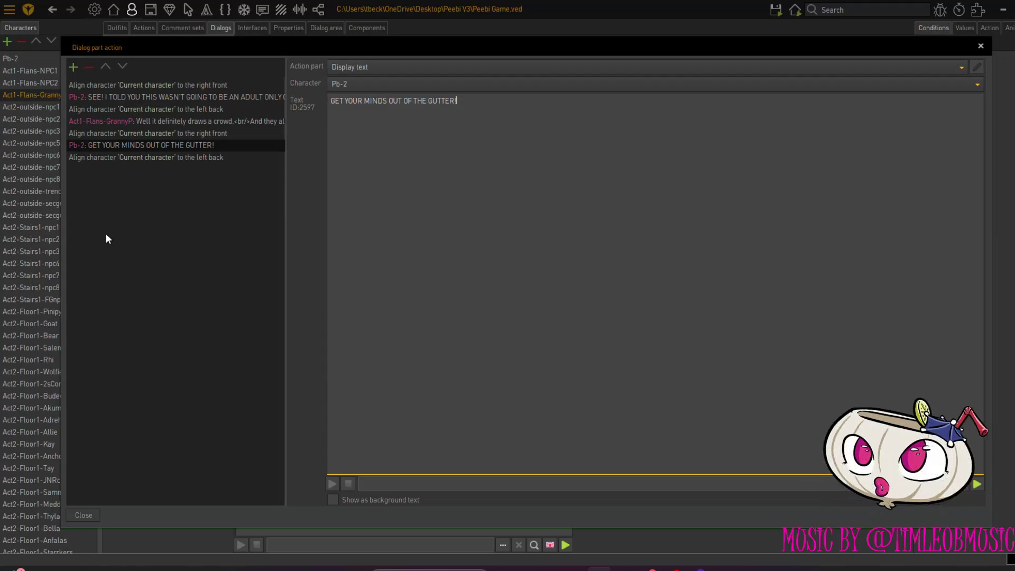
click(81, 515)
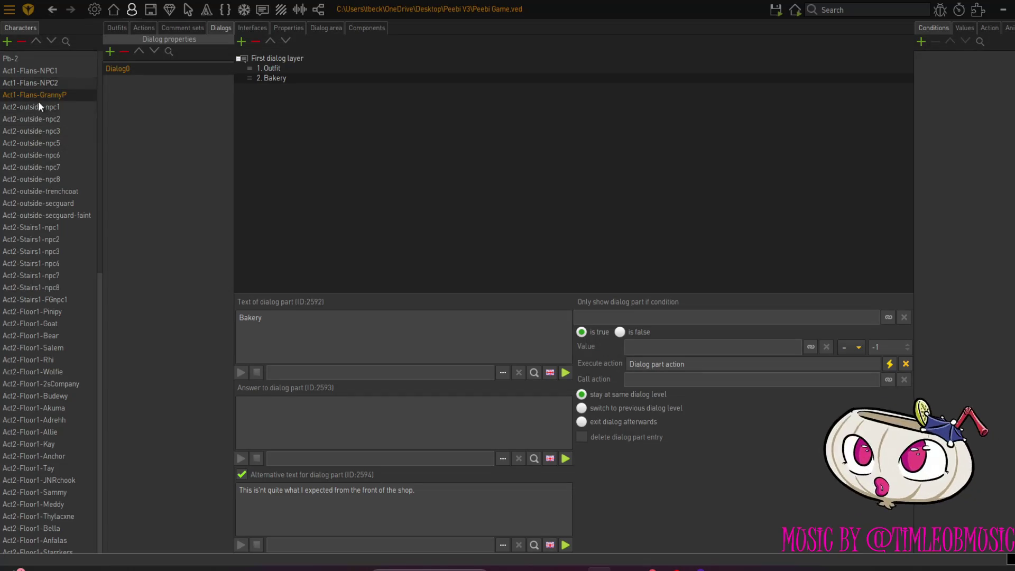
Copy the five lines from Play animation to Show 'Dialogue' in the trenchcoat's 'Talk to' action
click(30, 191)
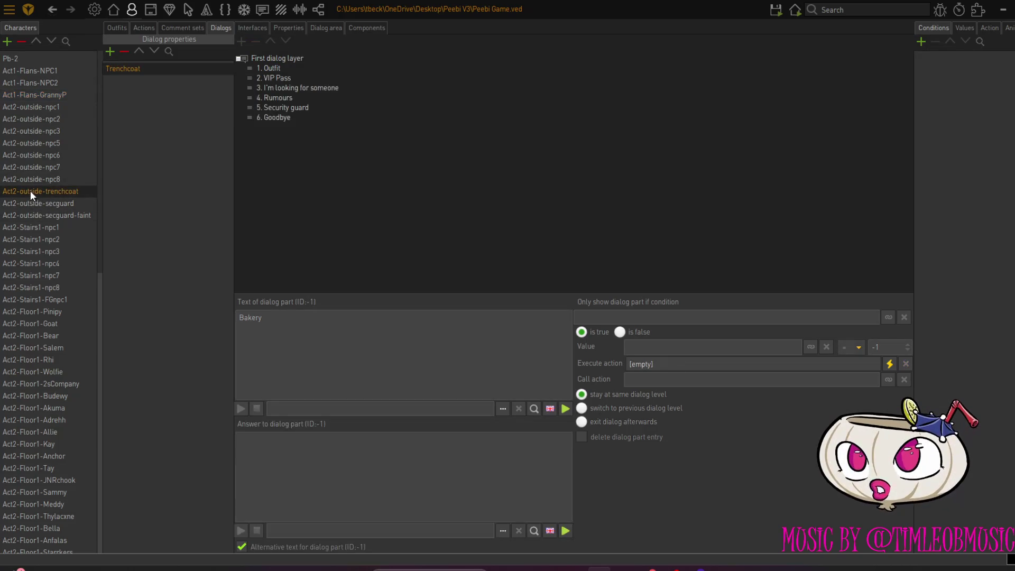
click(140, 29)
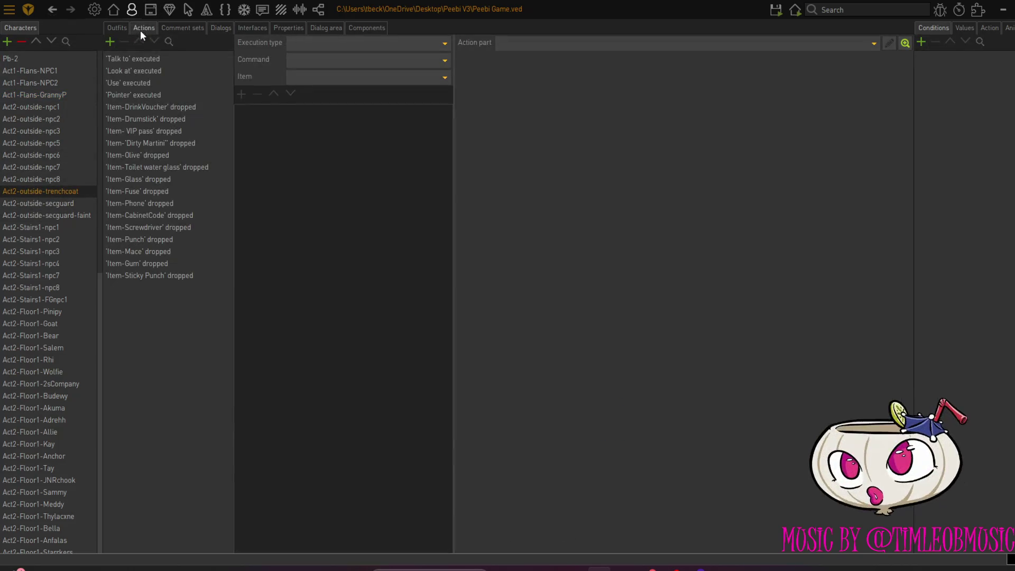
click(138, 58)
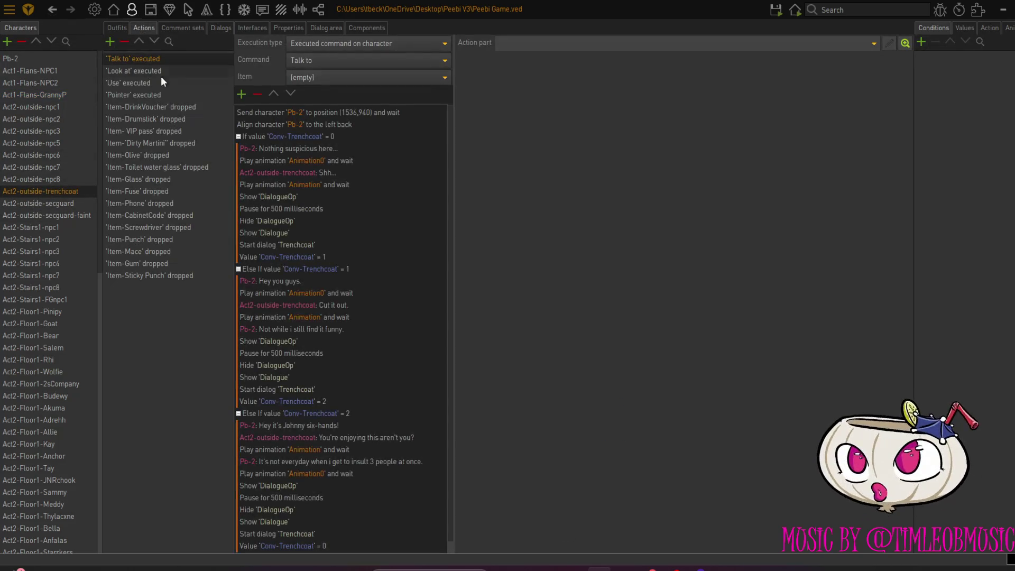
click(278, 185)
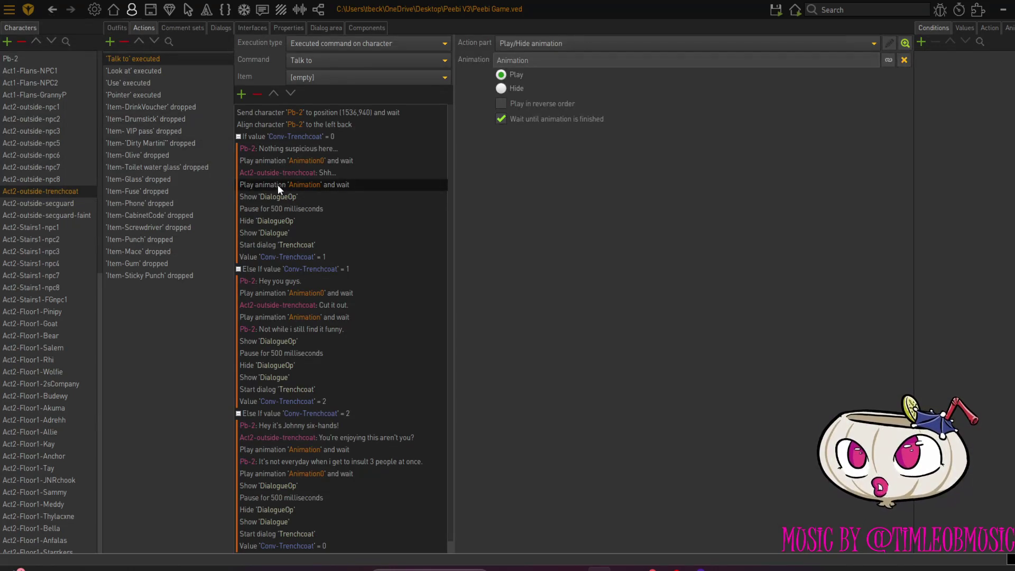
shift+click(252, 233)
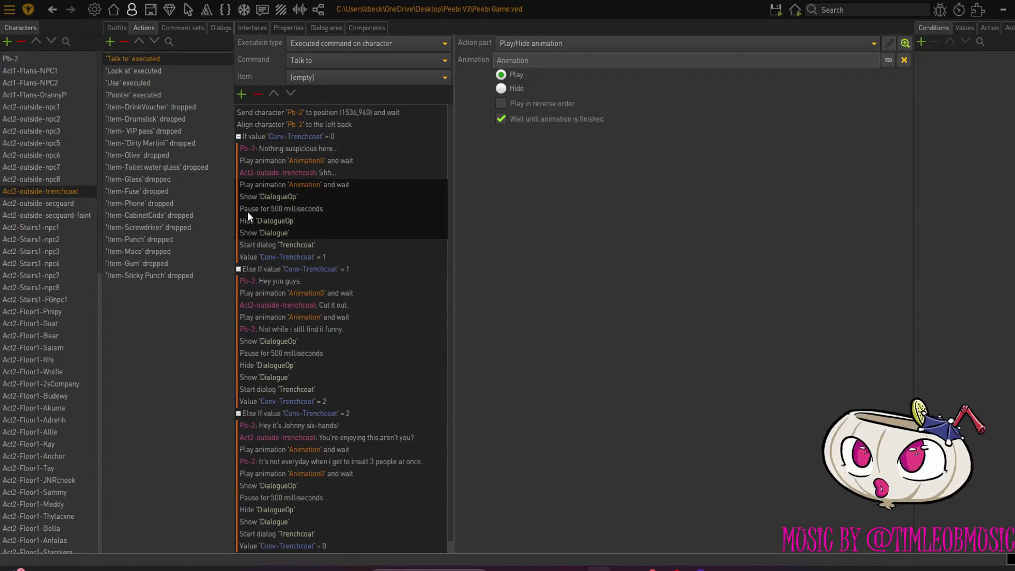
right_click(248, 211)
click(266, 232)
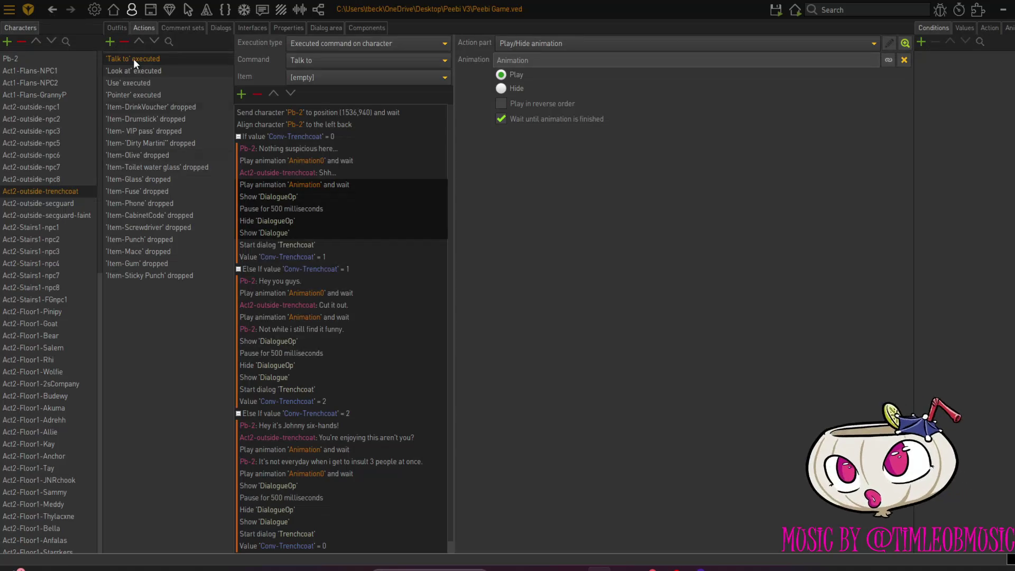
Paste those five lines into a new 'Talk to' action for GrannyP
click(55, 95)
click(110, 41)
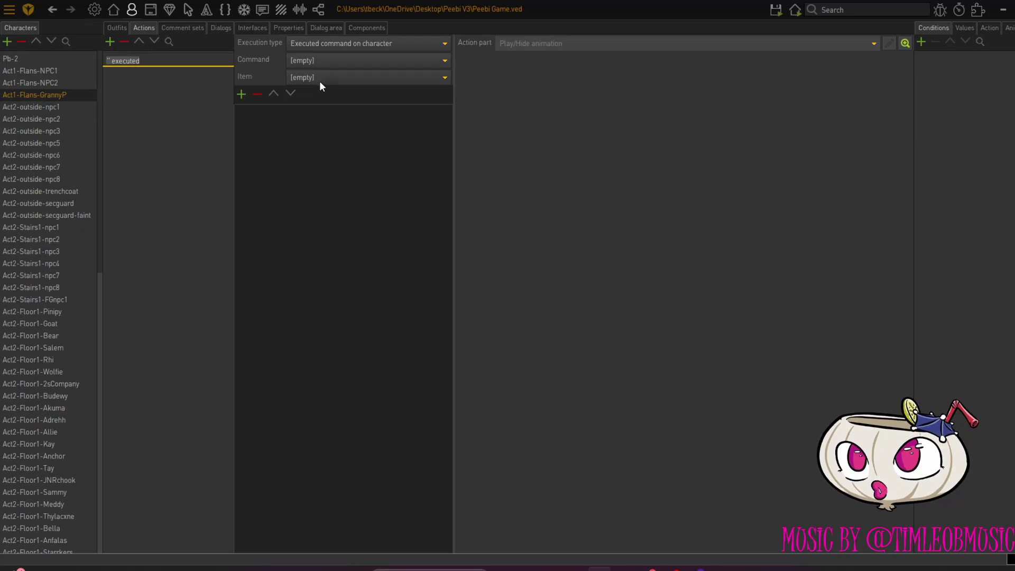
click(325, 61)
click(320, 113)
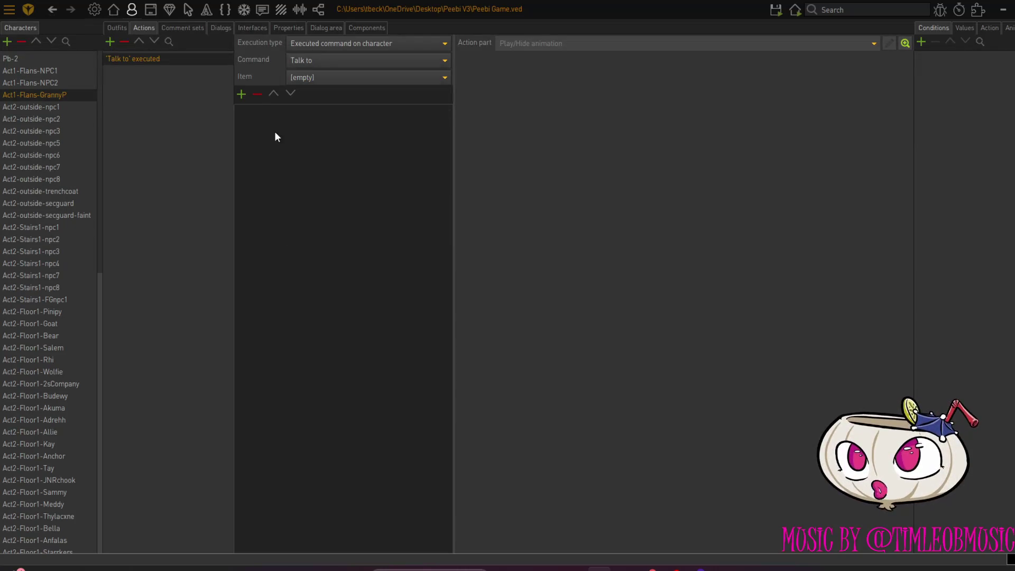
right_click(275, 132)
click(287, 140)
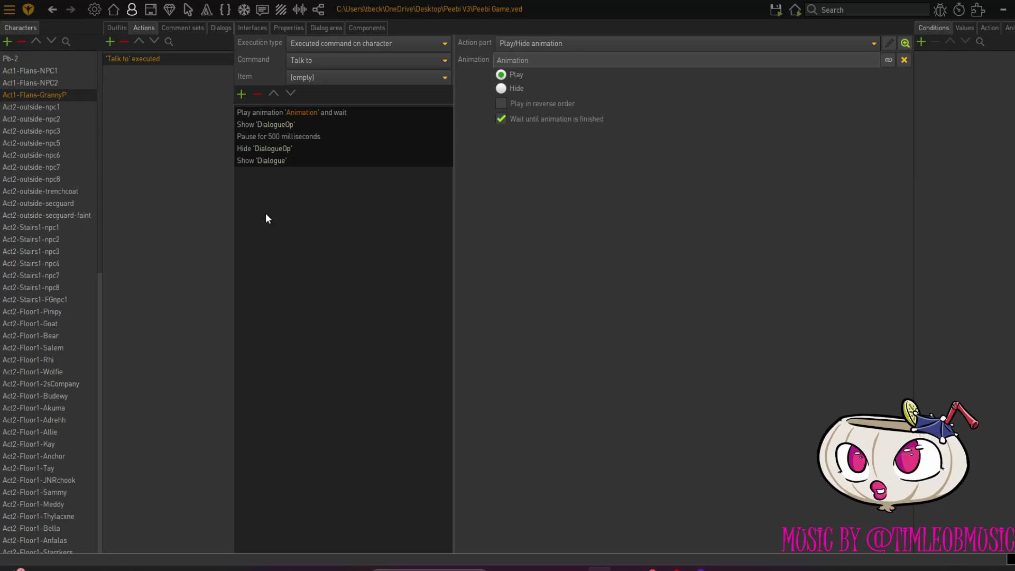
click(266, 197)
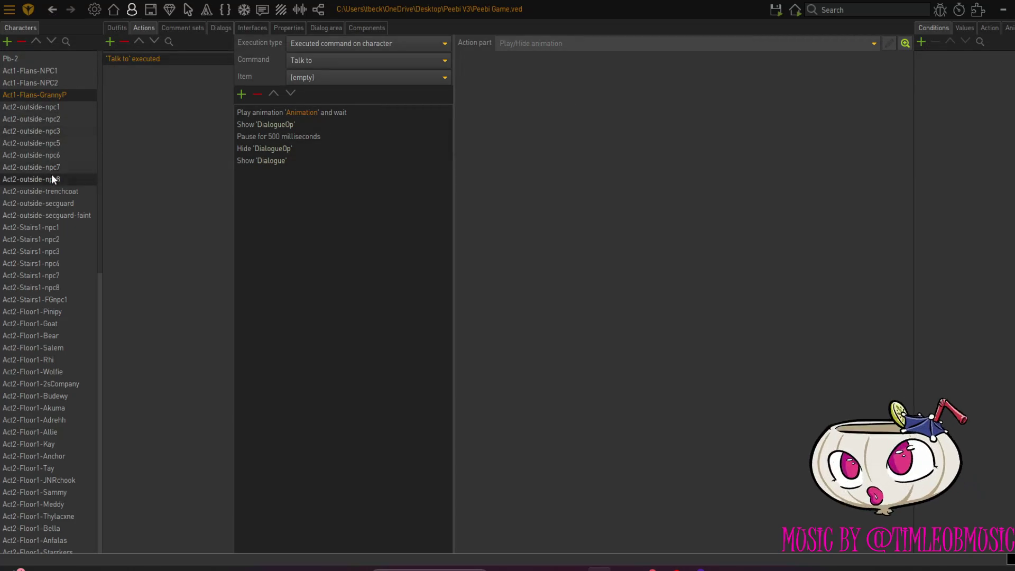
click(62, 192)
click(221, 27)
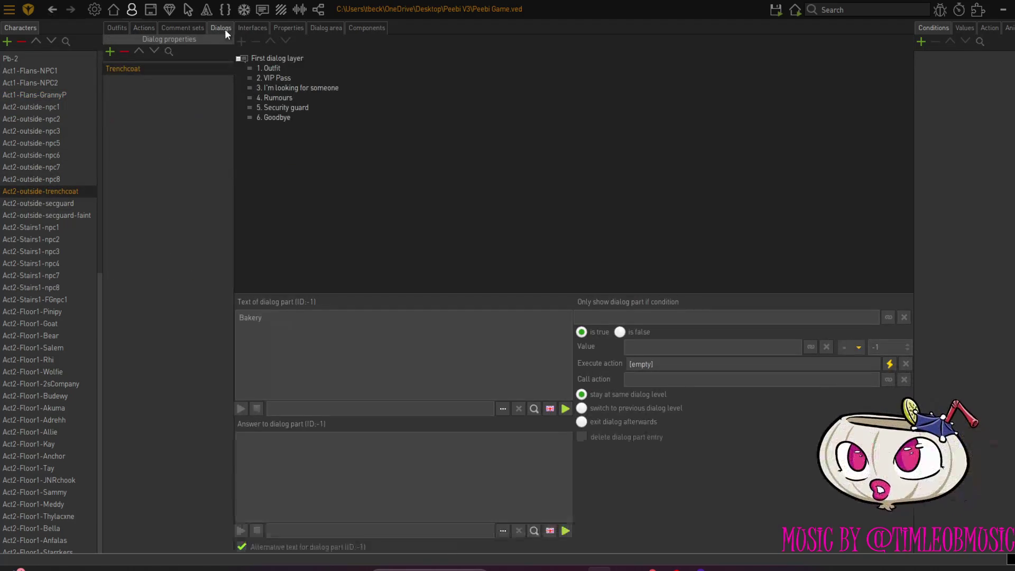
Copy the trenchcoat's Goodbye dialog part and try pasting it into GrannyP's dialog tree
click(279, 117)
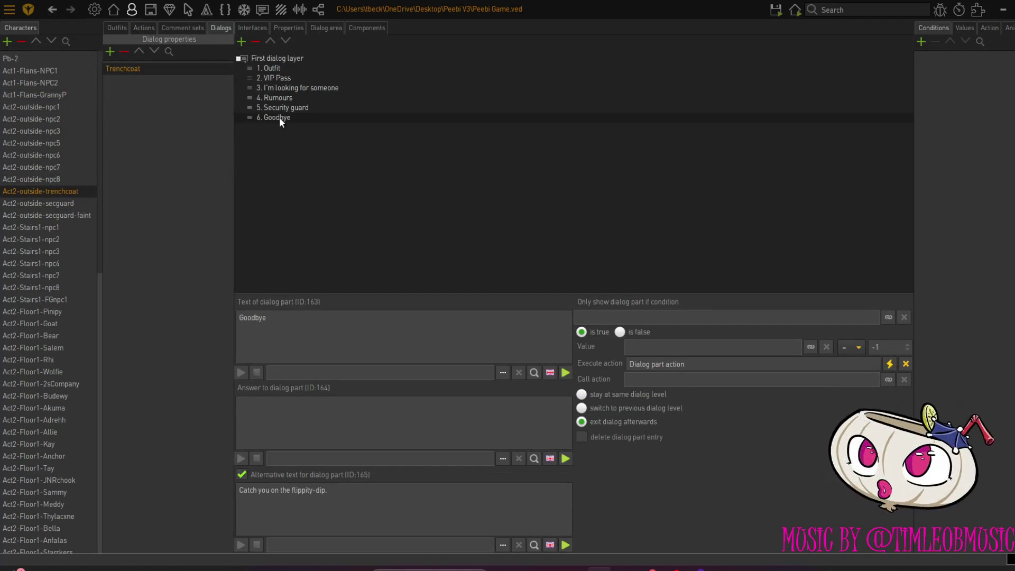
right_click(279, 117)
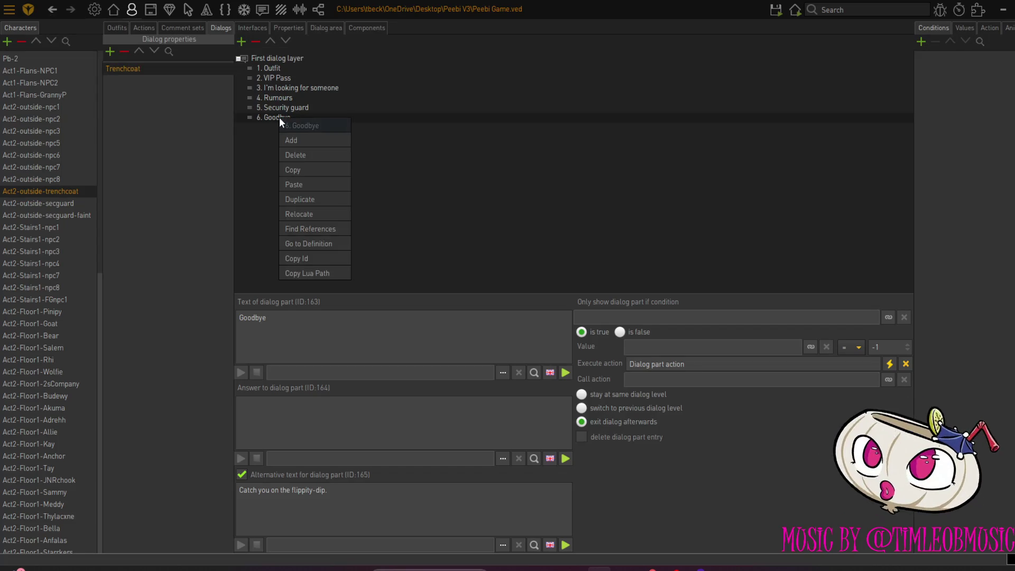
click(300, 176)
click(42, 93)
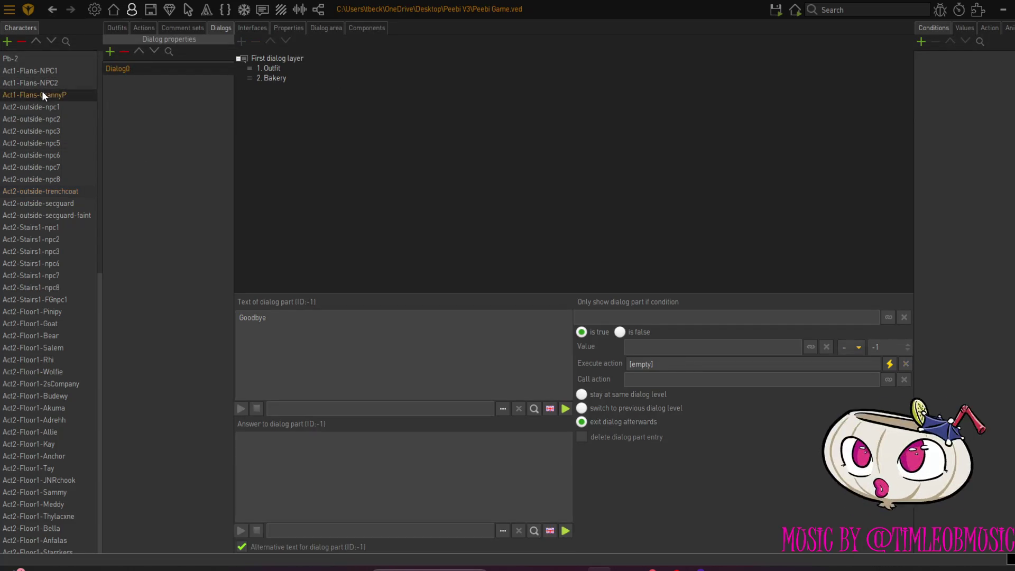
right_click(282, 113)
click(302, 138)
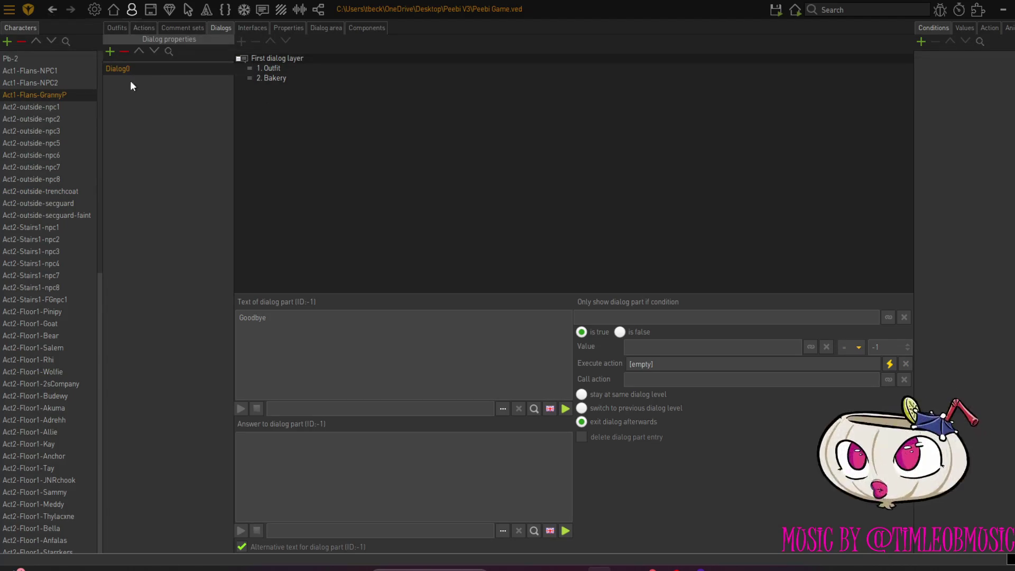
Copy the Goodbye part's action parts, including Hide 'DialogueCl', then return to Act1-Flans-GrannyP
click(53, 192)
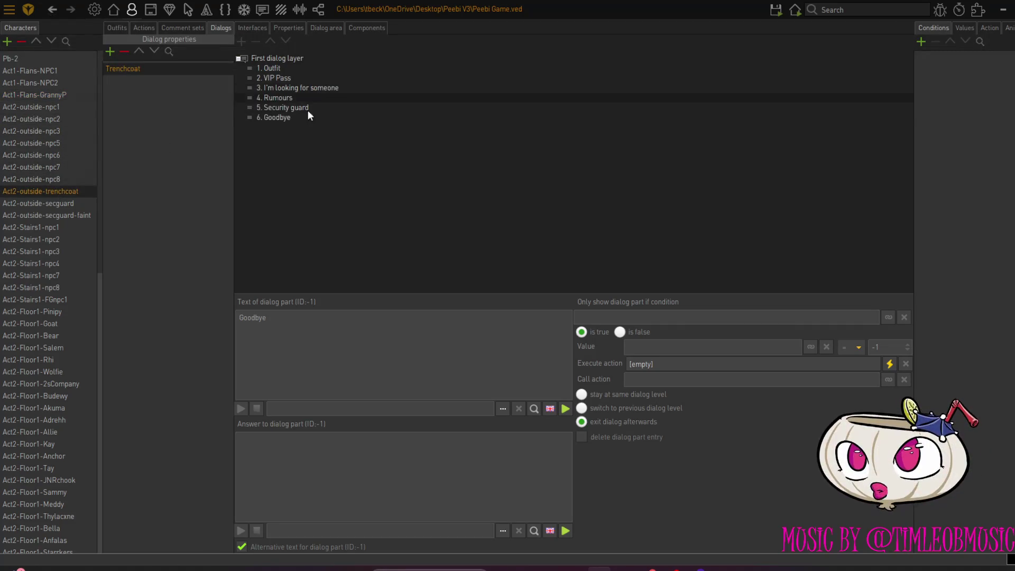
click(280, 117)
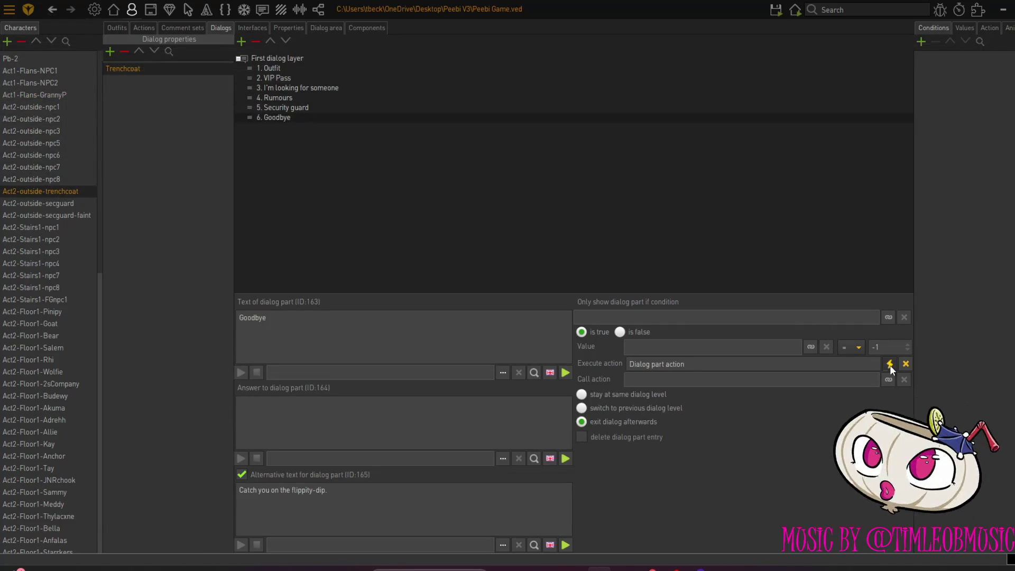
click(890, 365)
click(100, 130)
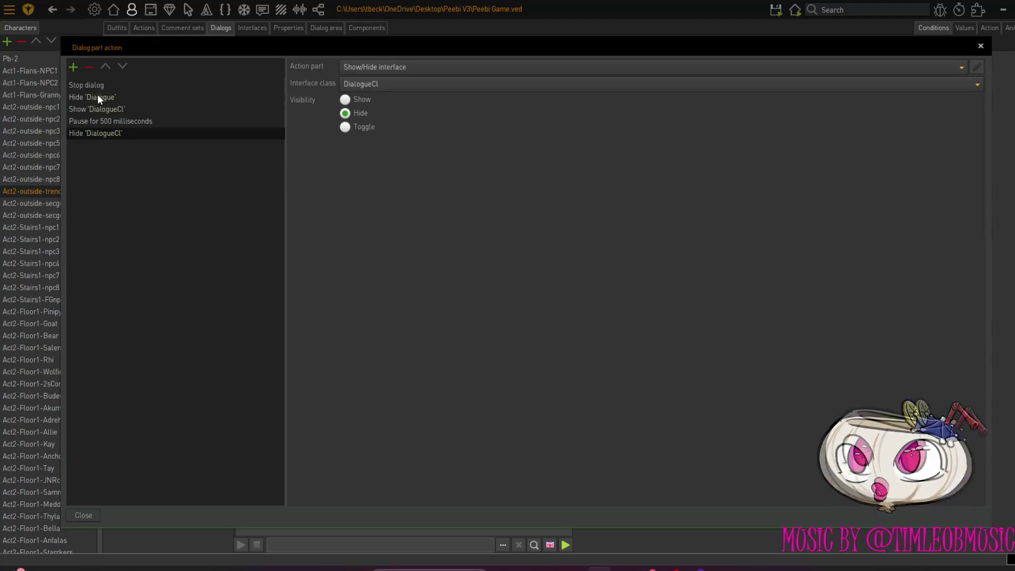
right_click(93, 84)
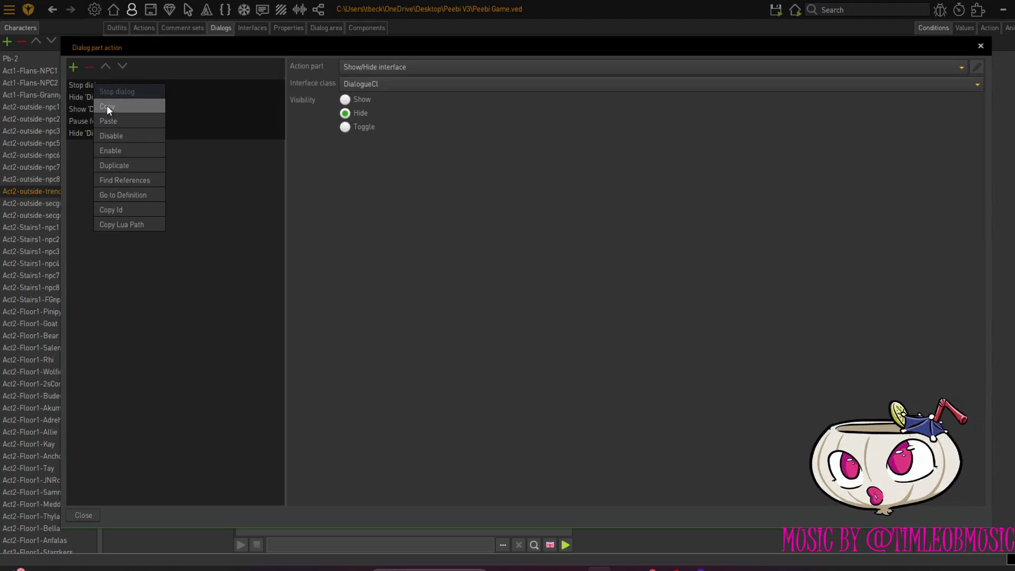
click(107, 106)
click(87, 514)
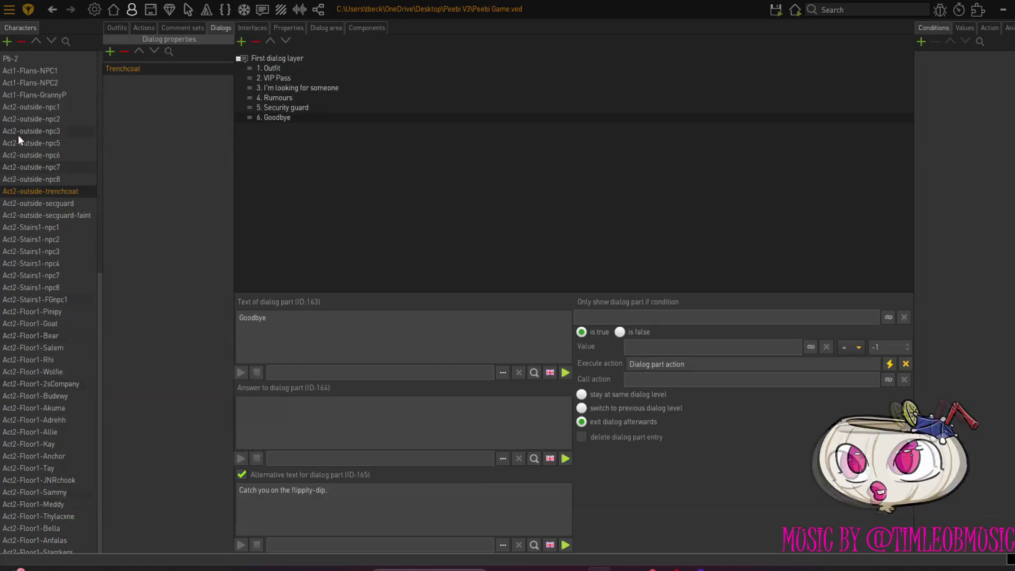
click(38, 95)
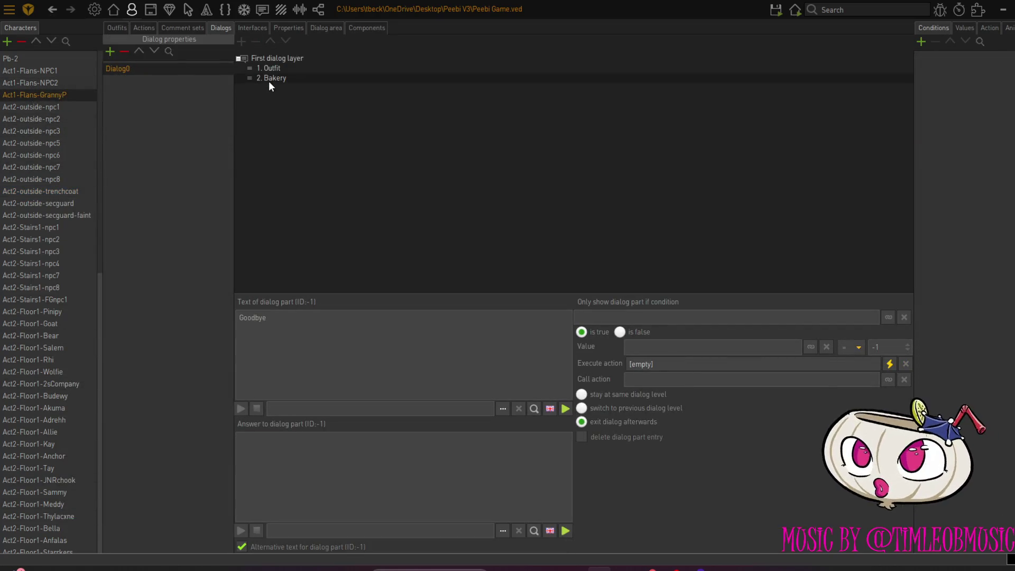
Add a third part to GrannyP's first dialog layer and paste the copied action parts into its execute action
click(269, 79)
click(254, 59)
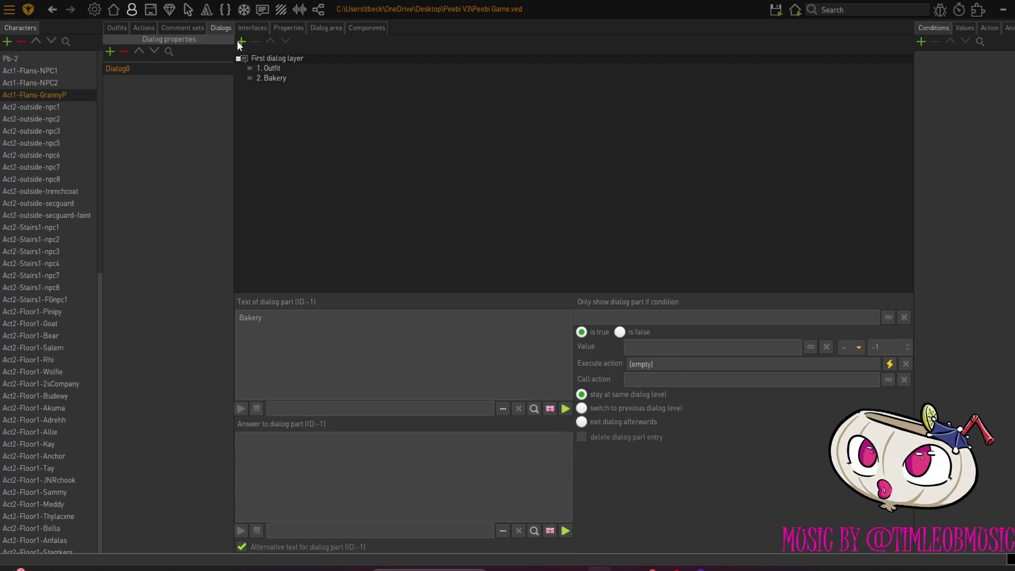
click(241, 41)
click(265, 89)
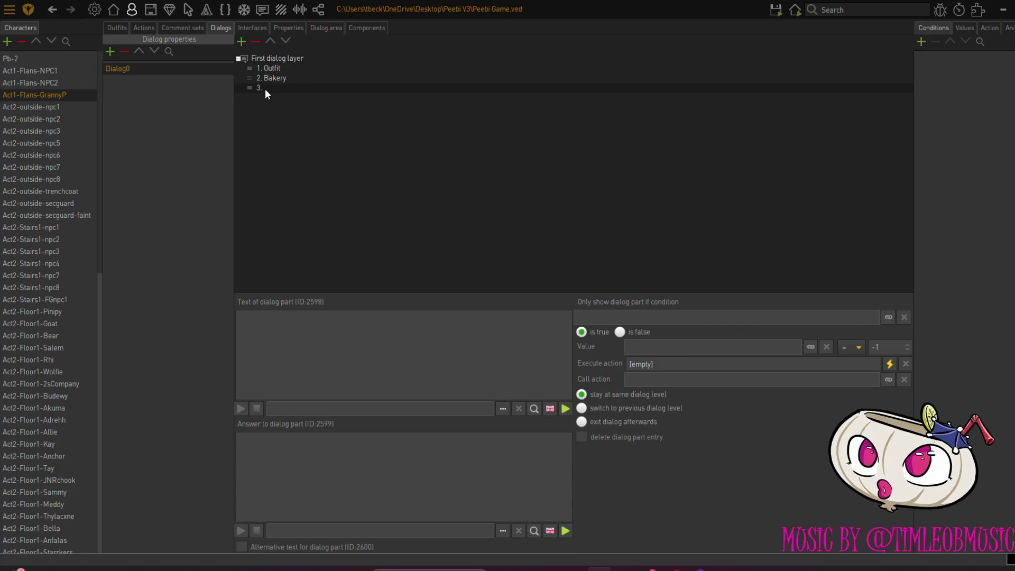
click(890, 365)
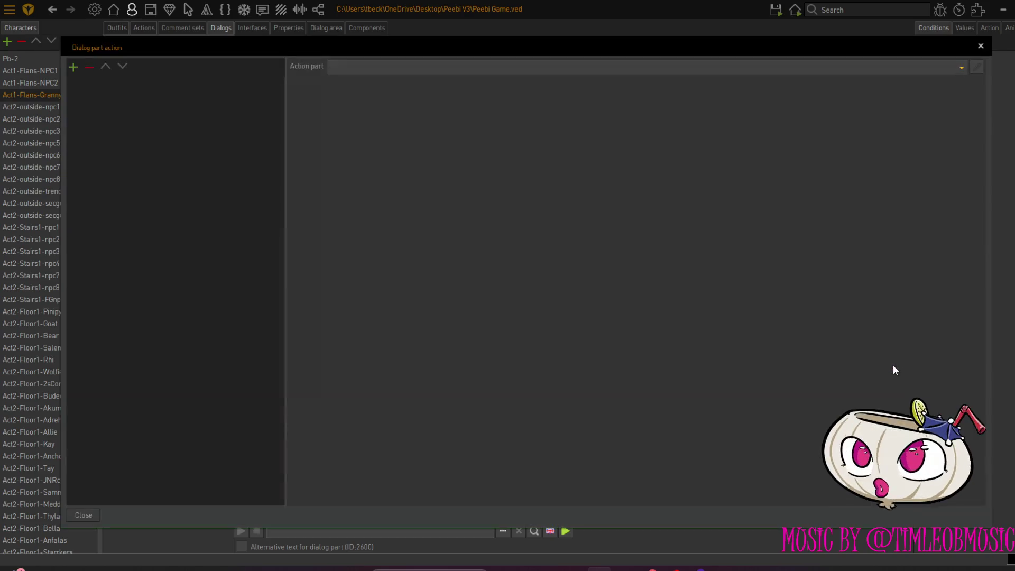
right_click(125, 113)
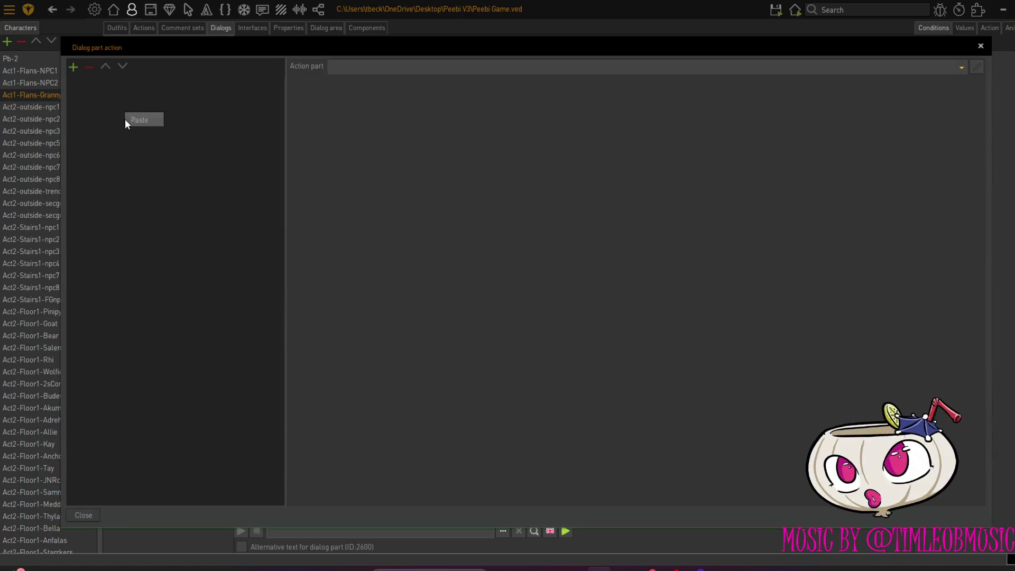
click(131, 118)
click(91, 514)
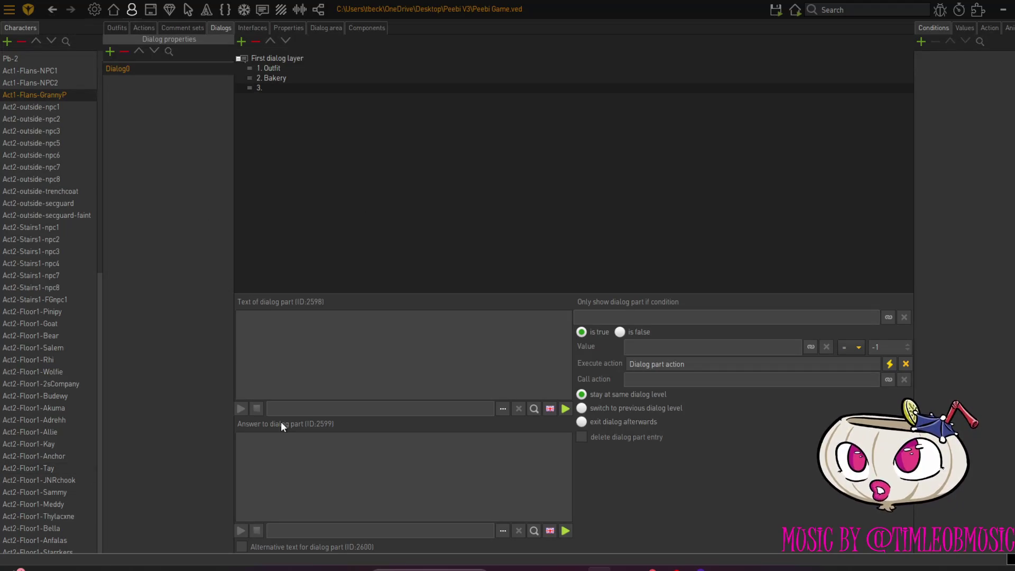
Name the third dialog part 'Goodbye' with alternative text 'Catch you on the flippity-dip!'
click(292, 319)
key(Caps_Lock)
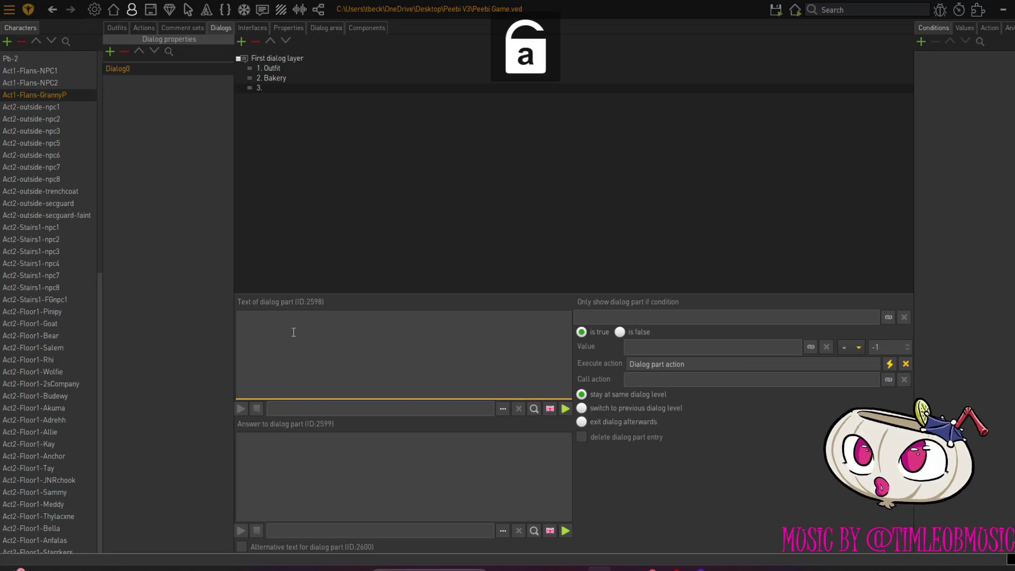
text(Goodbye)
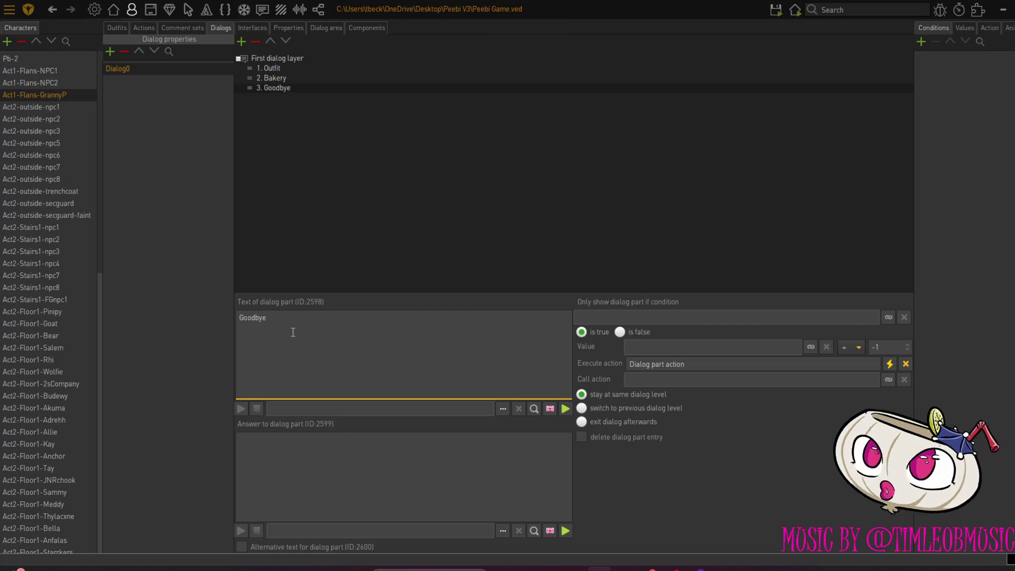
click(241, 546)
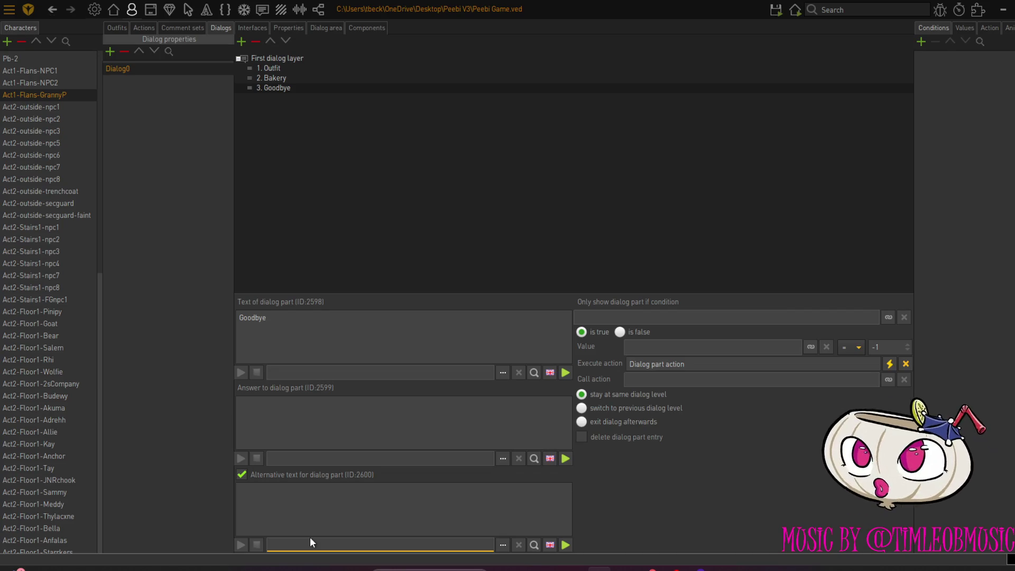
click(297, 512)
text(Ca)
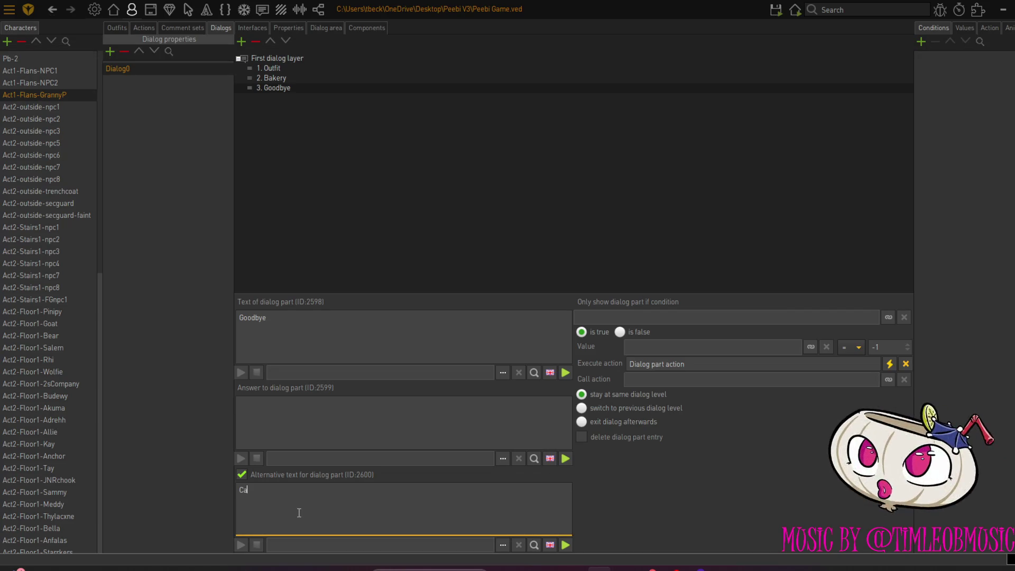
text(tch you on the fli)
text(ppity-)
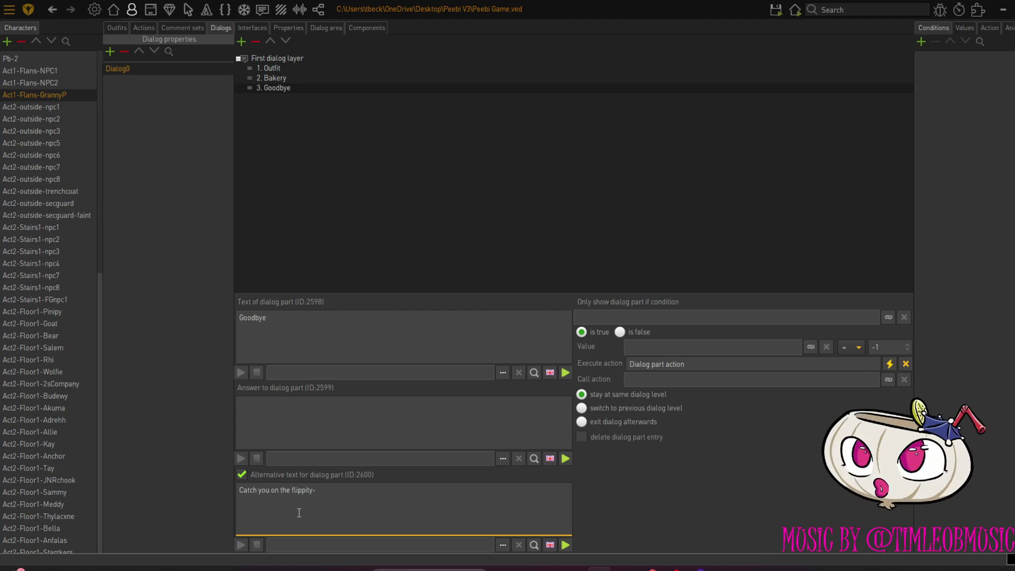
text(dip!)
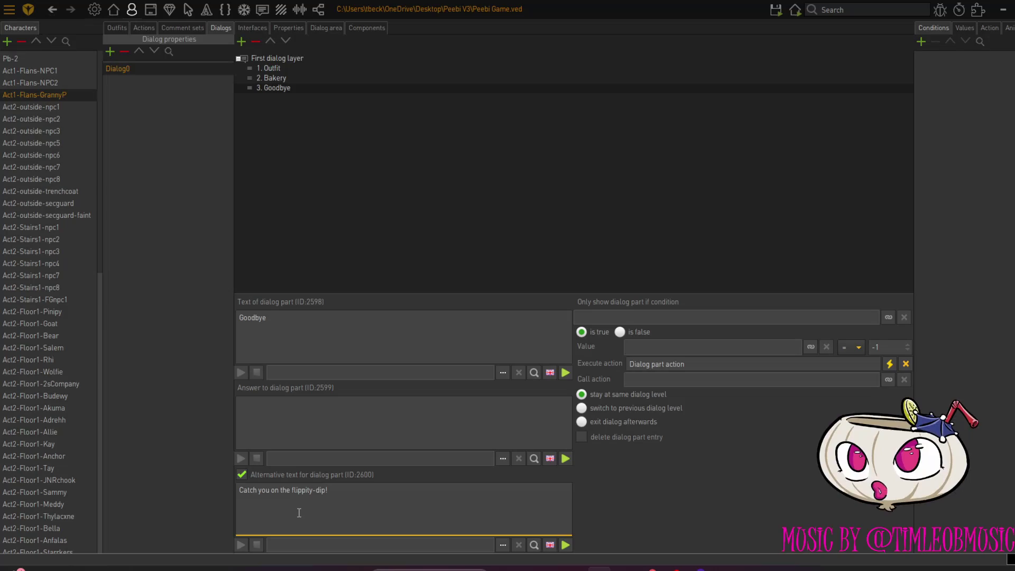
Give the Goodbye dialog part the answer 'Keep it real, Deary.'
click(207, 226)
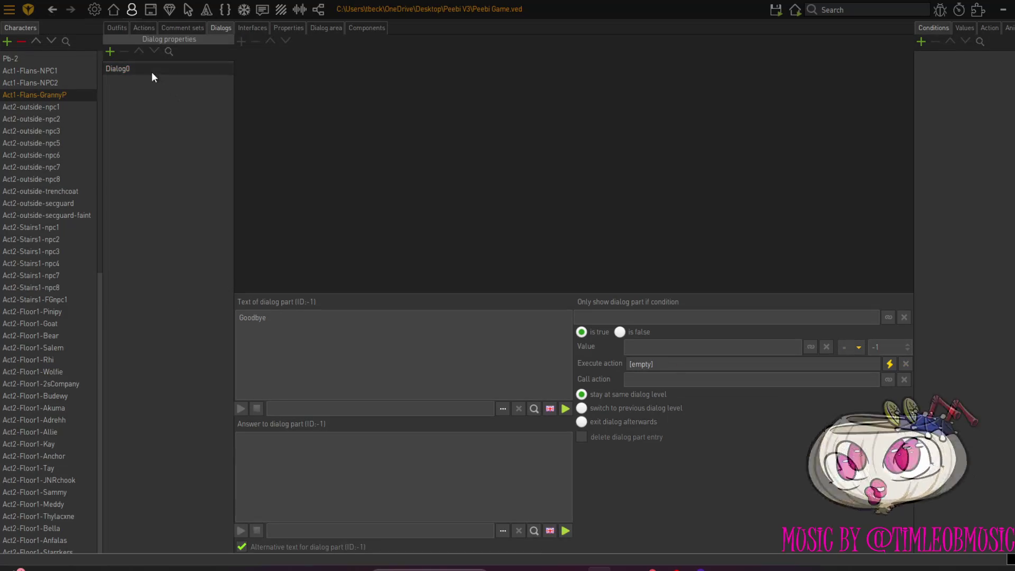
click(279, 87)
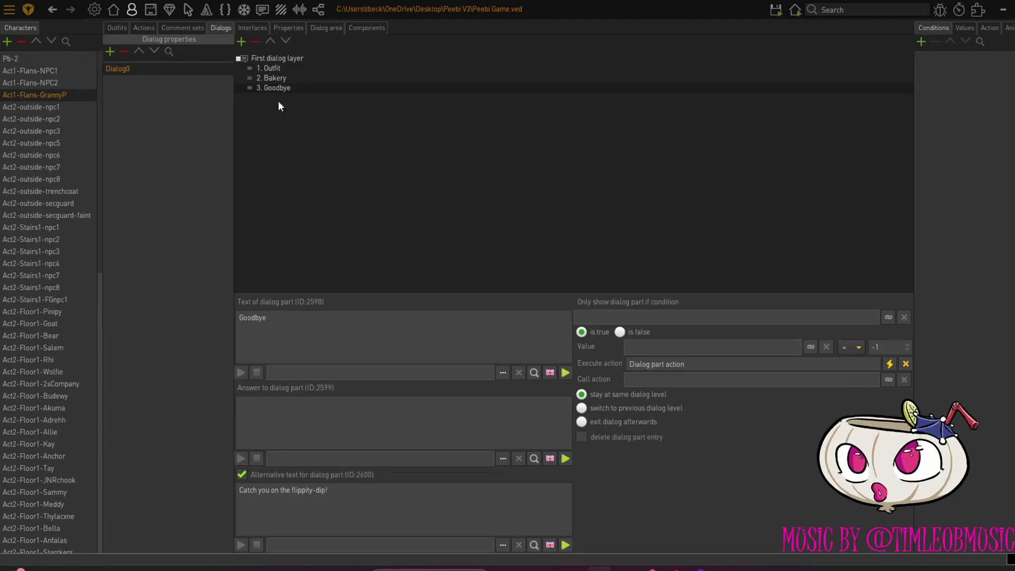
click(286, 413)
text(K)
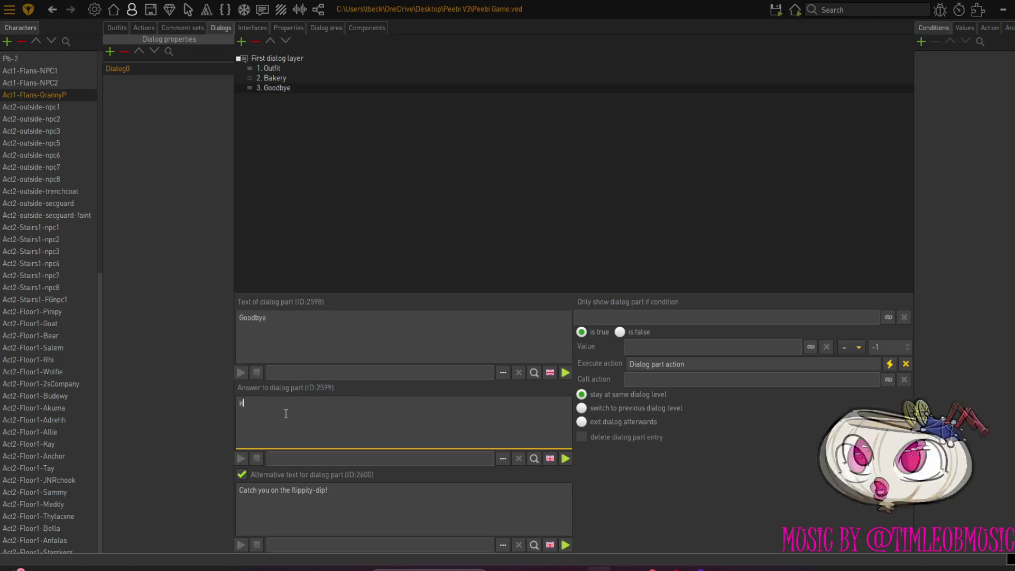
text(eep it )
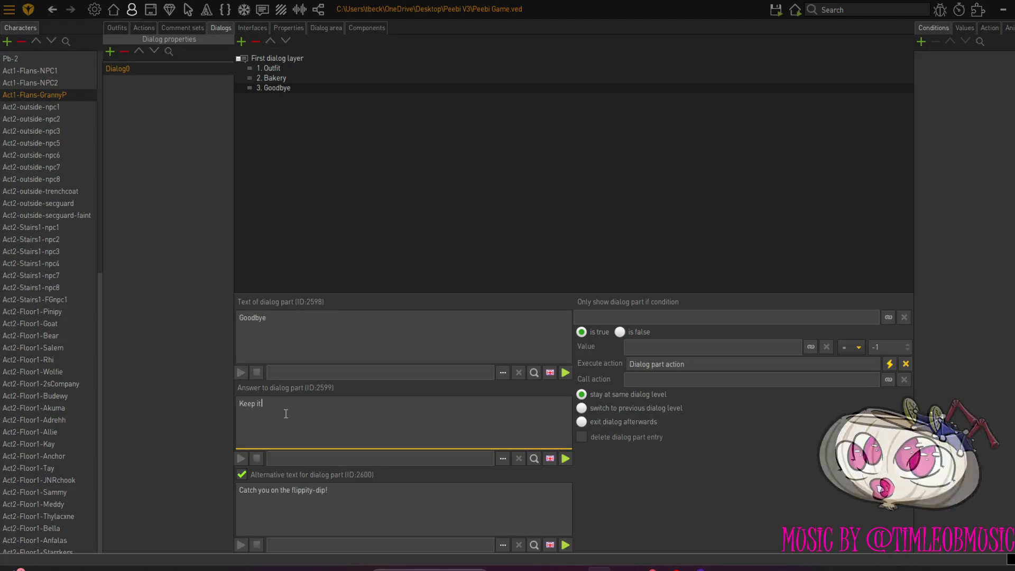
text(real)
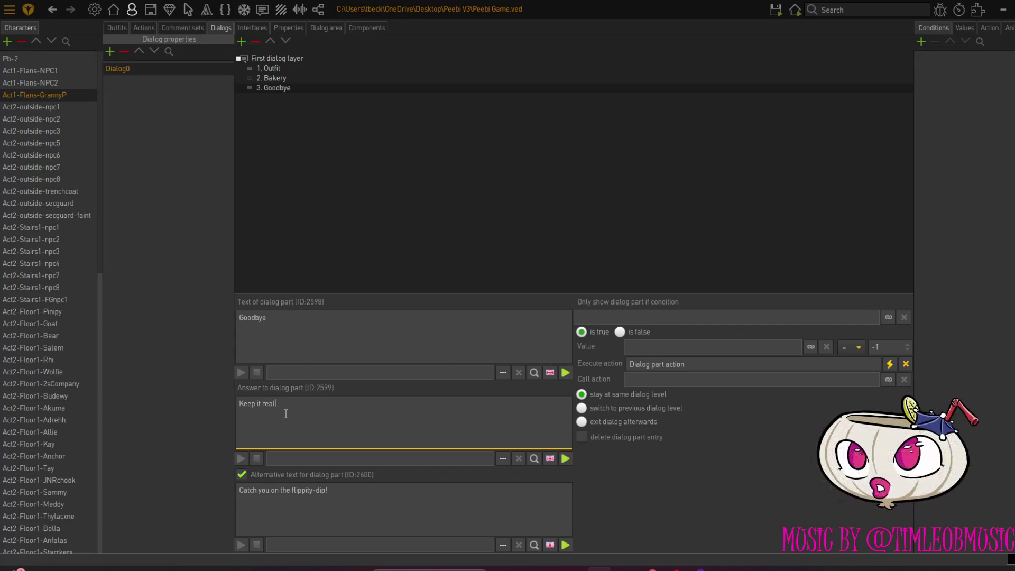
text(, Deary.)
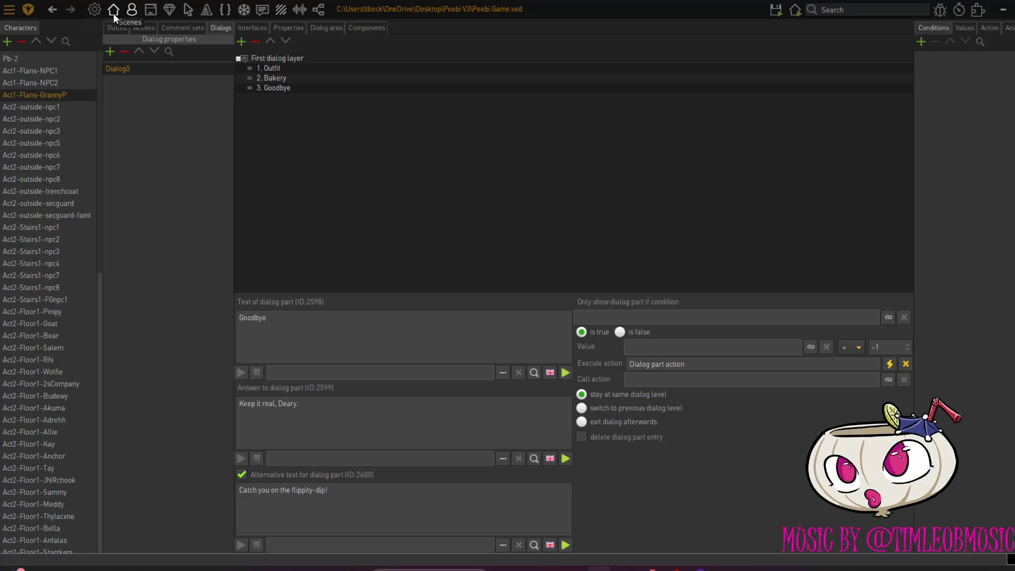
Add a Display text line 'Sup, my pensioner?' at the top of GrannyP's 'Talk to' action
click(150, 30)
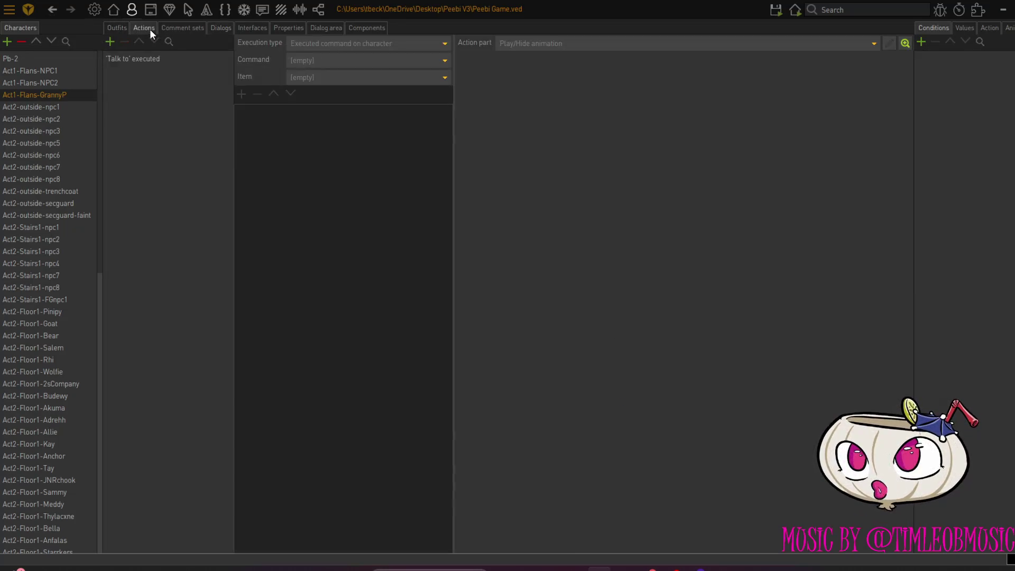
click(150, 60)
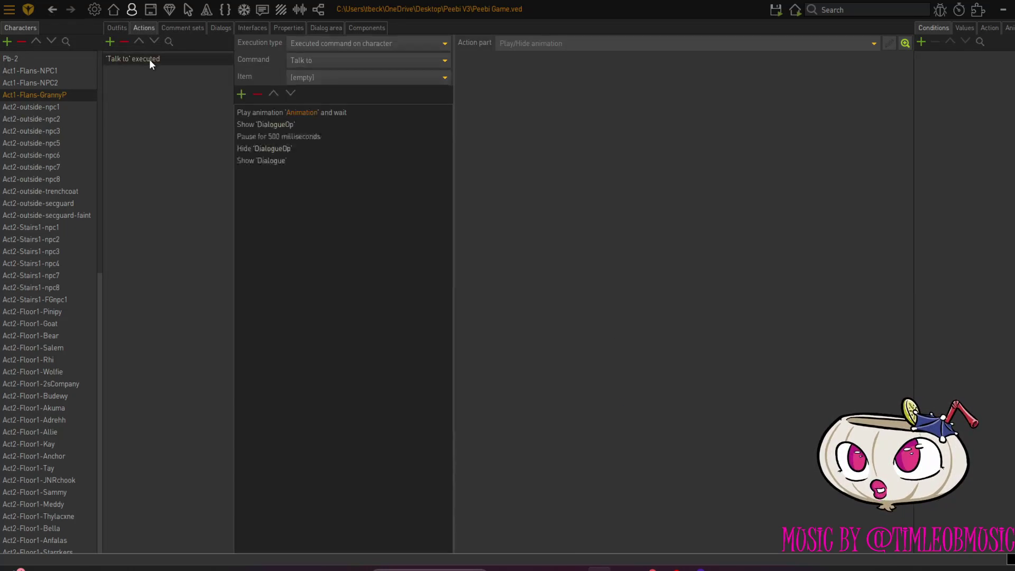
click(242, 93)
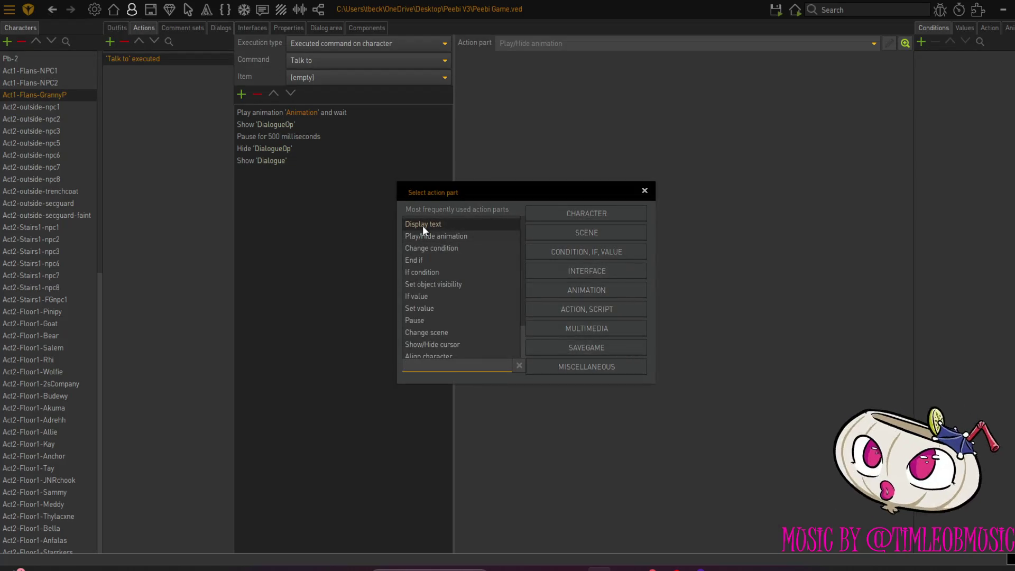
double_click(423, 227)
click(273, 93)
click(273, 93)
click(273, 93)
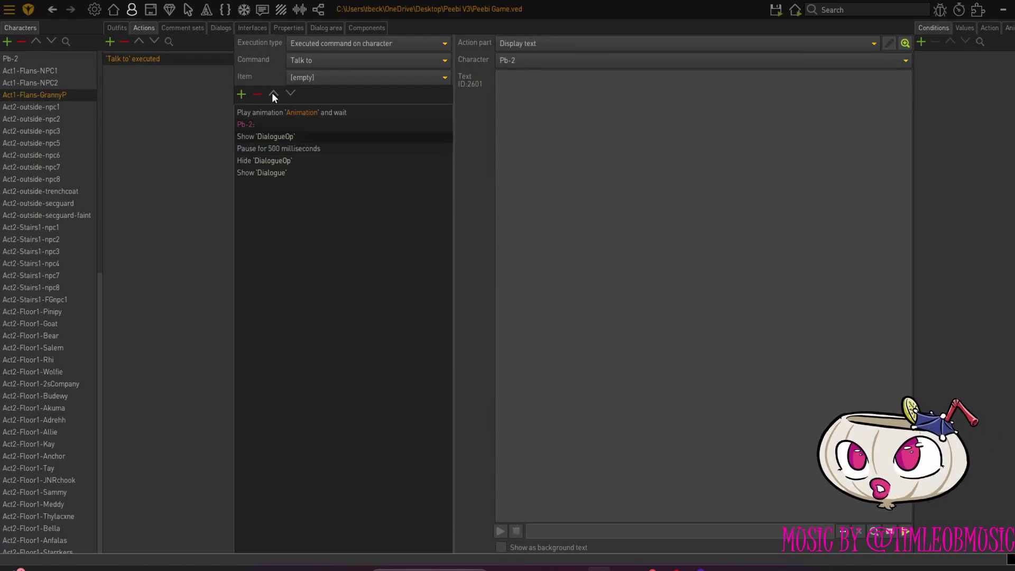
click(273, 93)
click(272, 93)
click(547, 102)
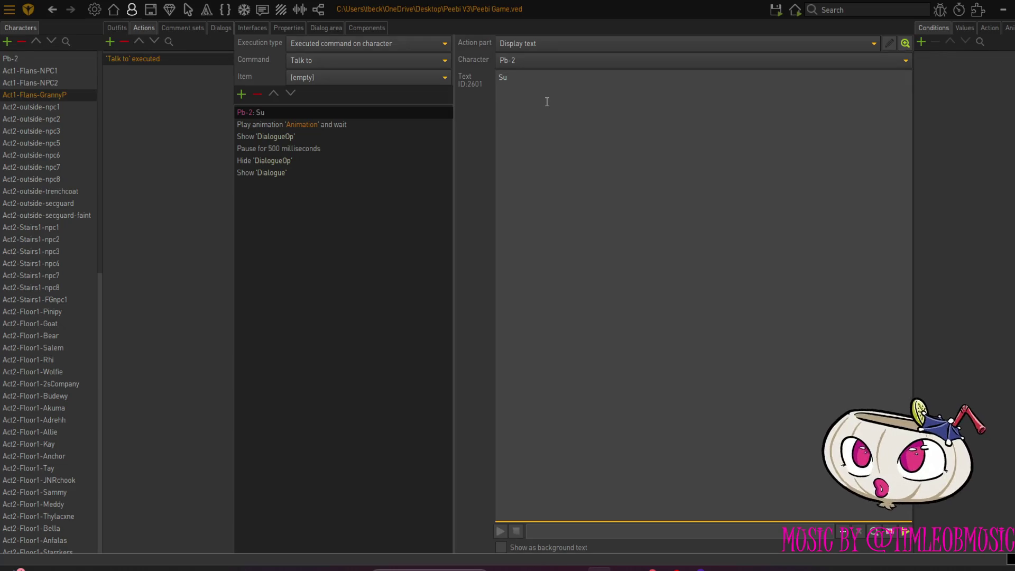
text(p)
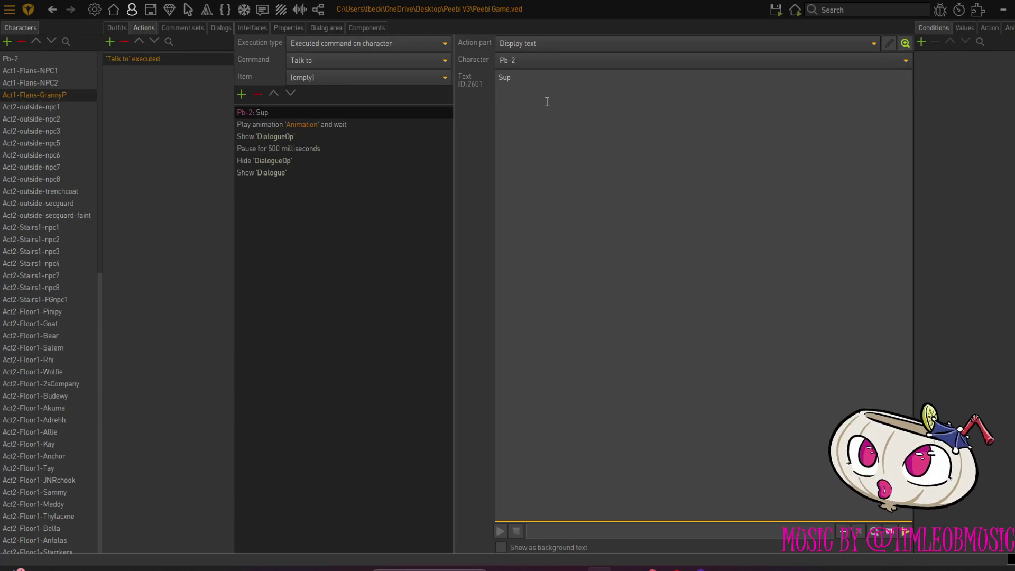
text( my)
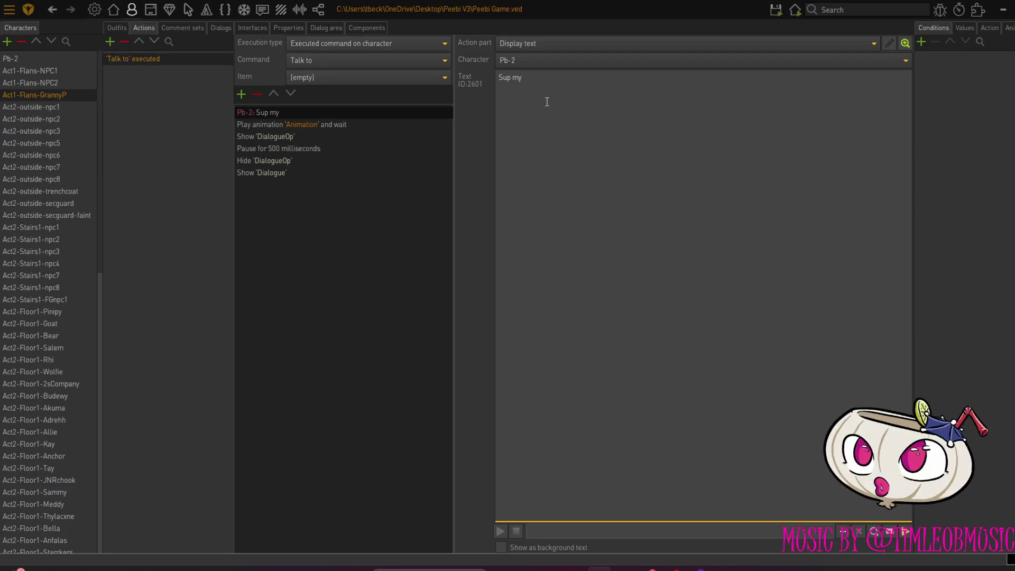
key(BackSpace)
key(BackSpace)
key(BackSpace)
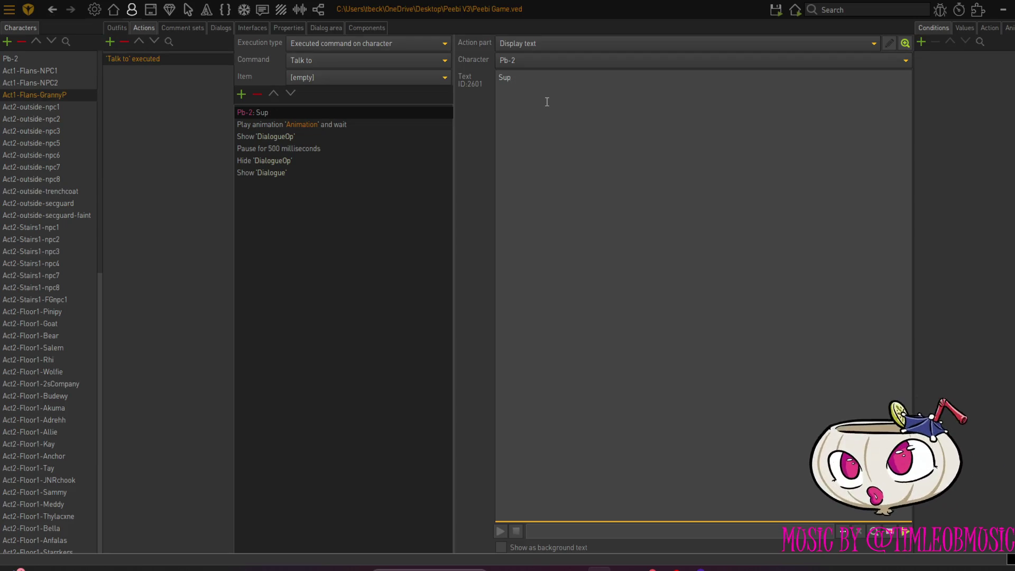
text(,my)
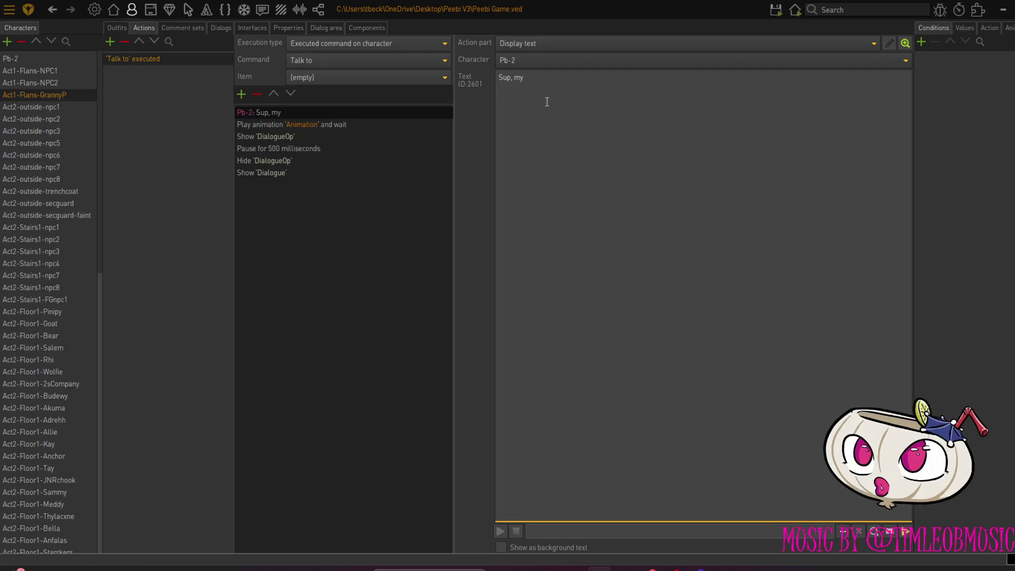
text(pensio)
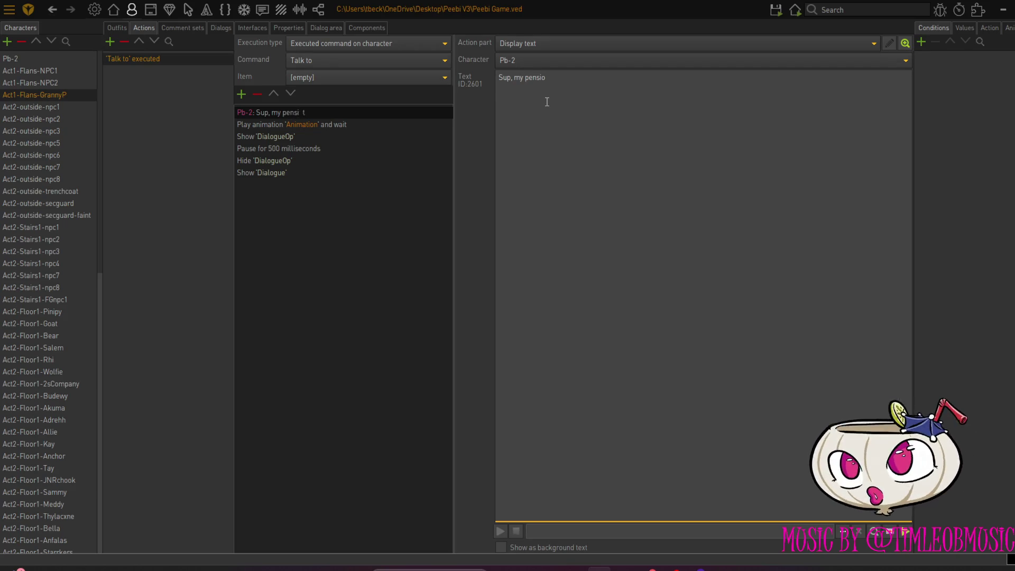
text(ner)
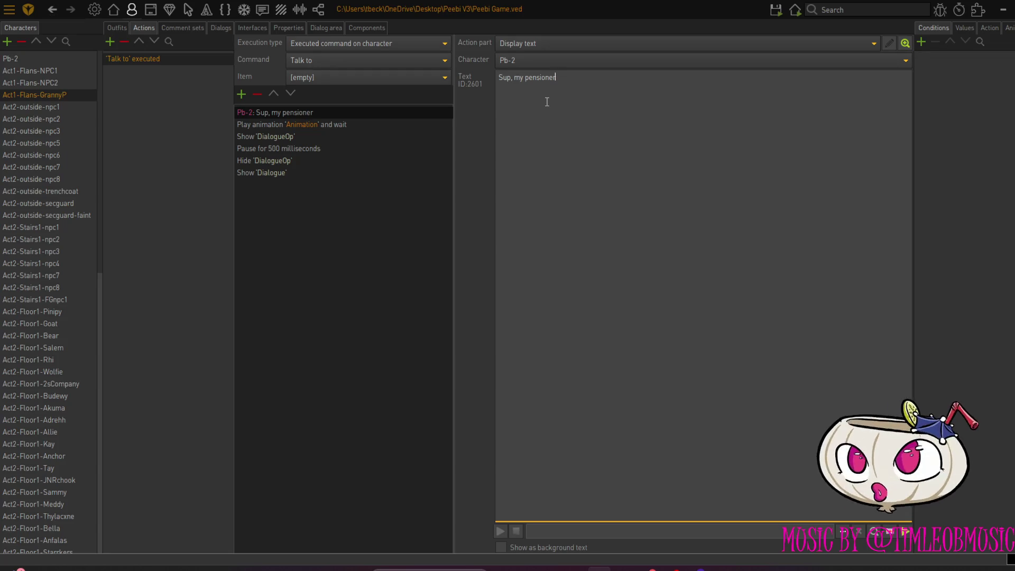
text(?)
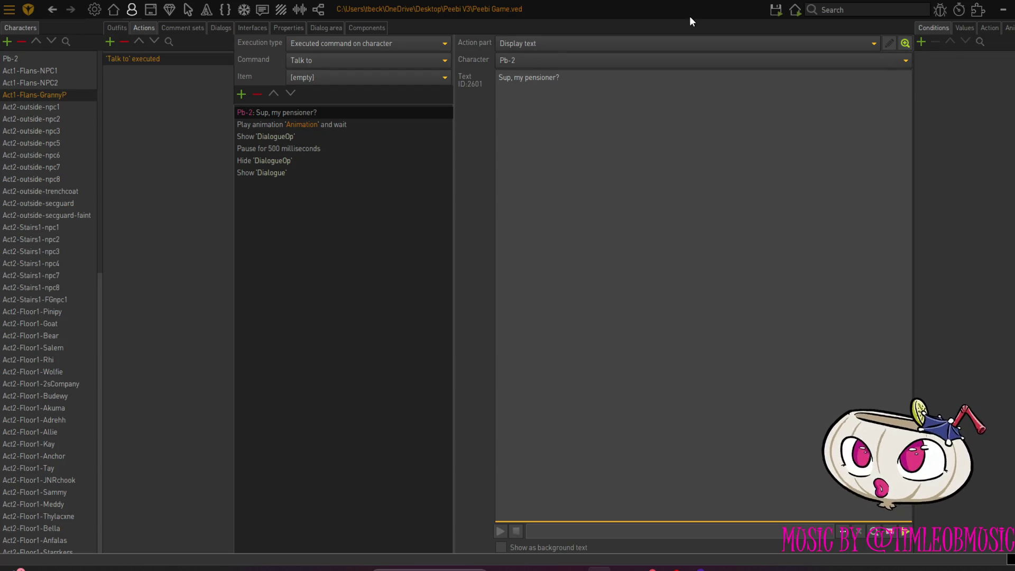
Run the game on the bakery scene and talk to Granny P. to check her greeting
mouse_move(776, 11)
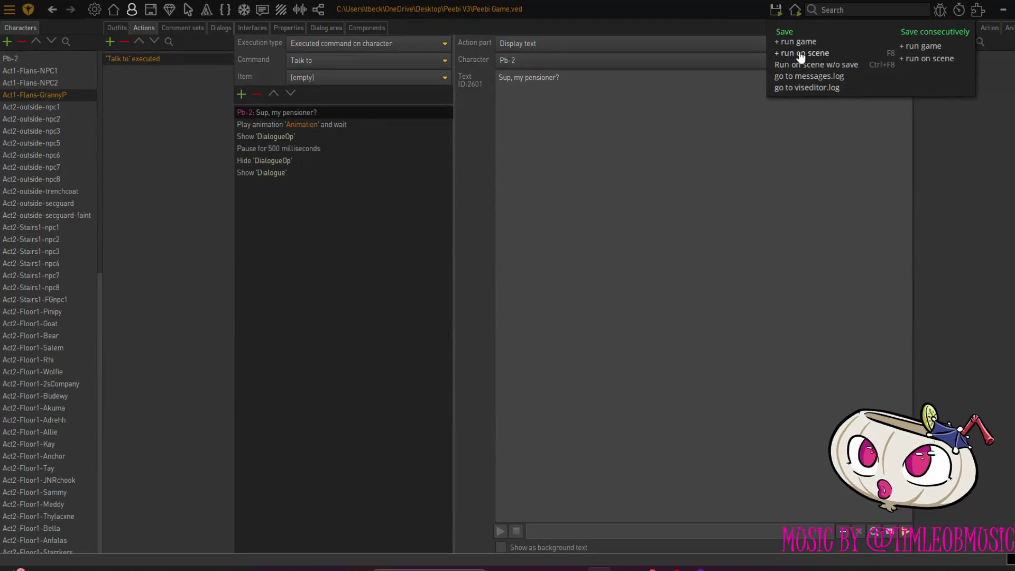
click(801, 55)
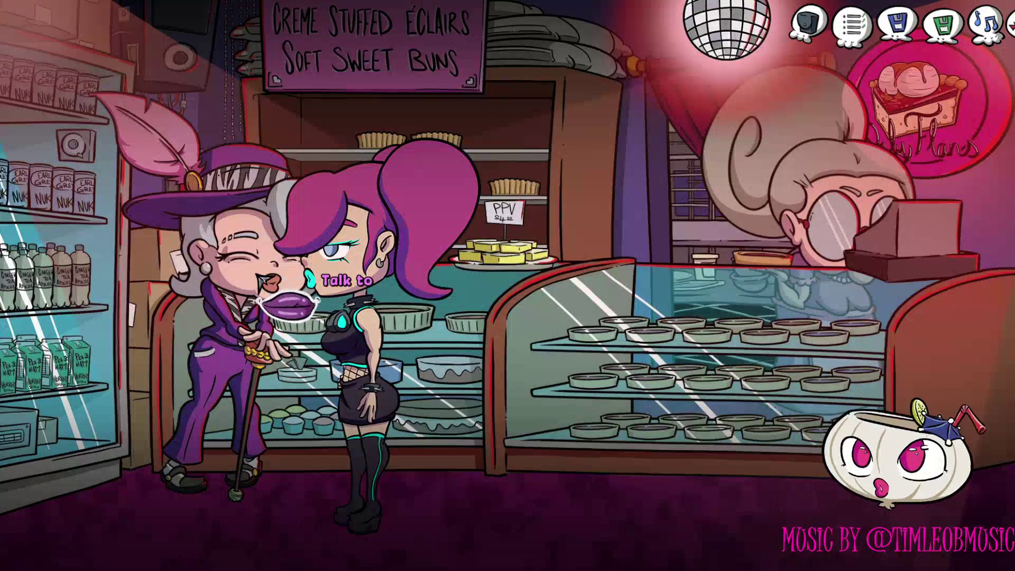
click(286, 309)
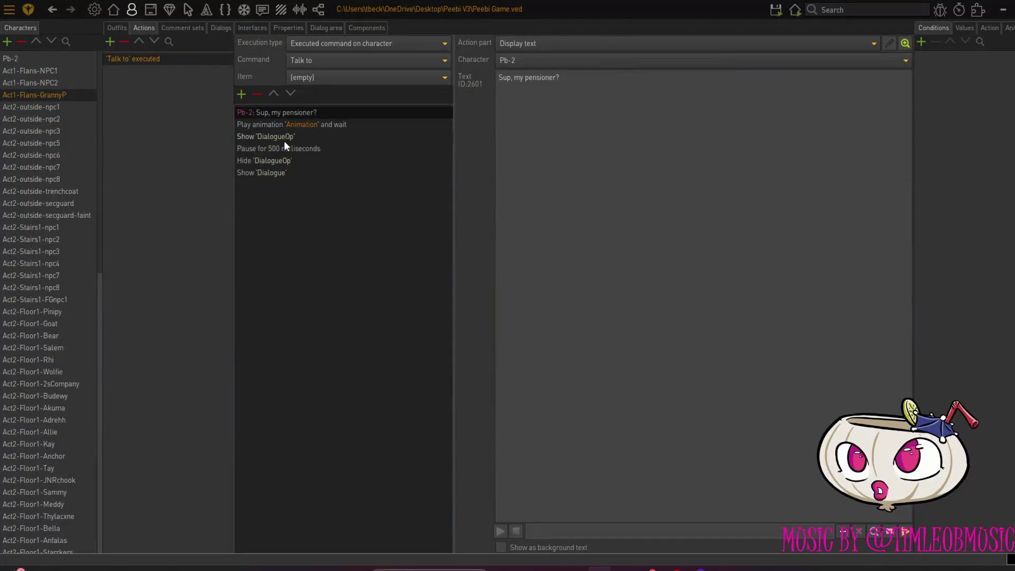
Insert a Start dialog step after the pause in Granny P.'s script, then delete it again
click(253, 151)
click(240, 98)
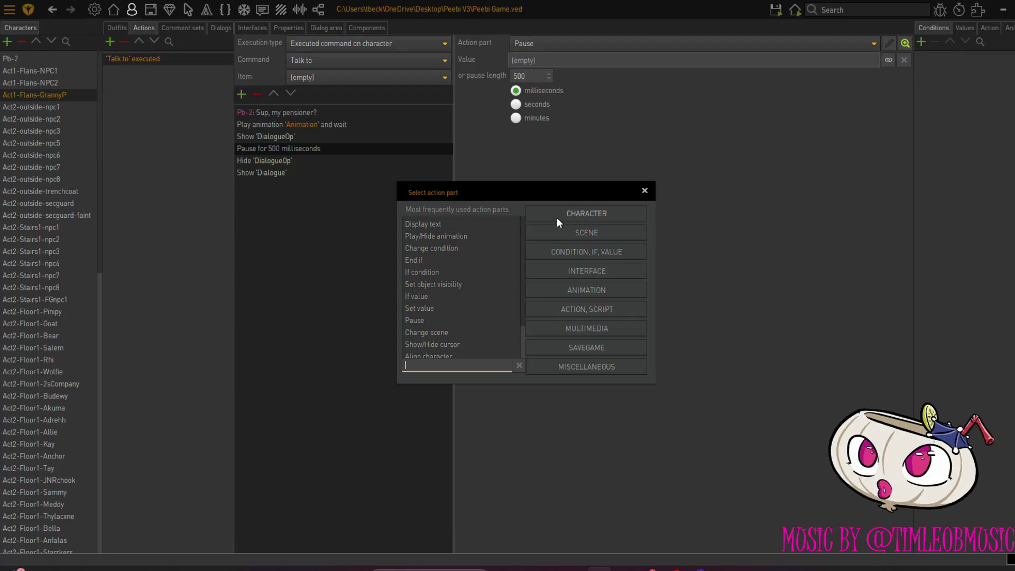
text(dia)
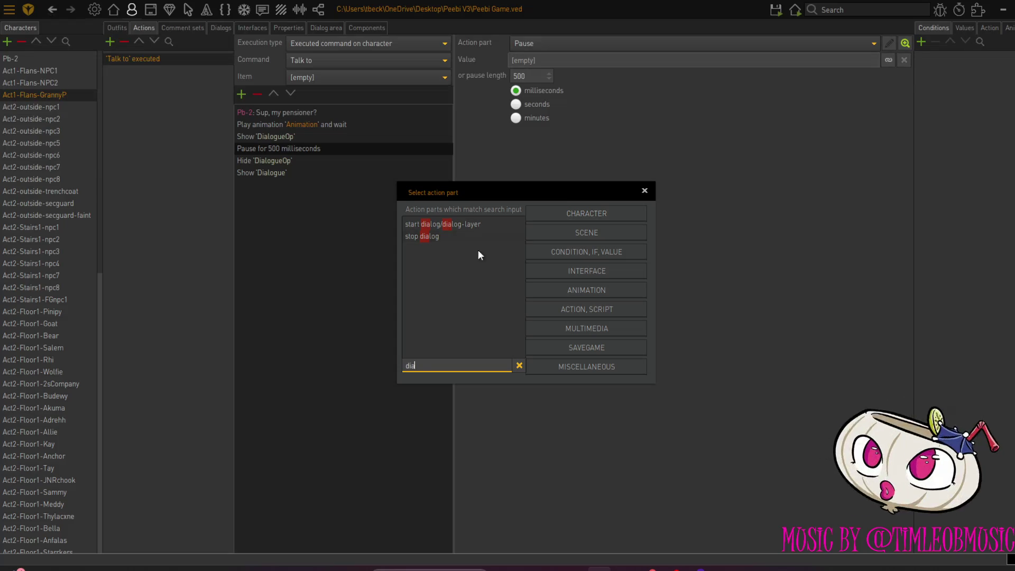
double_click(461, 223)
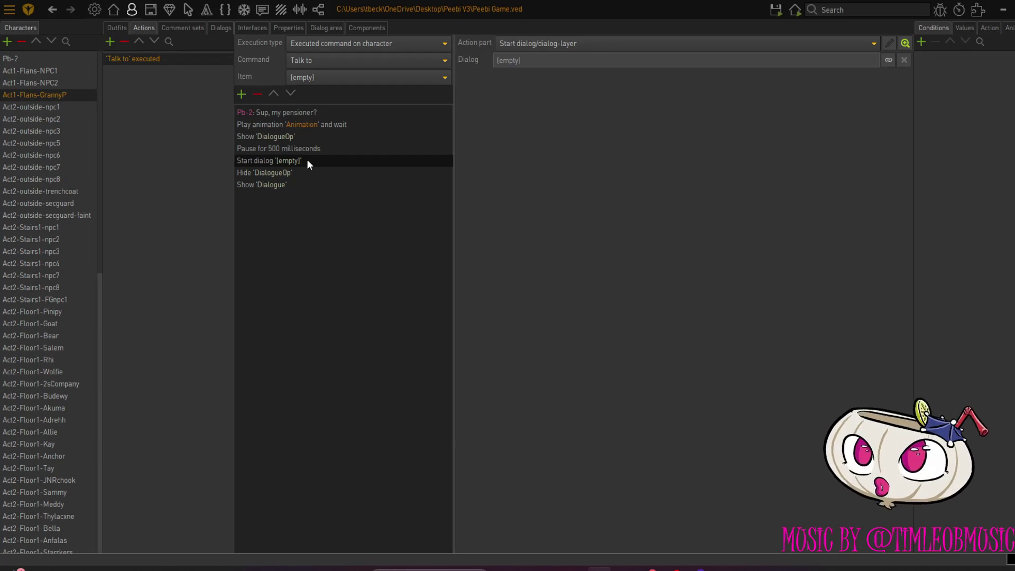
click(257, 94)
Inspect the Dialogue interface step, then show Act2-outside-trenchcoat's 'Talk to' script for reference
click(263, 174)
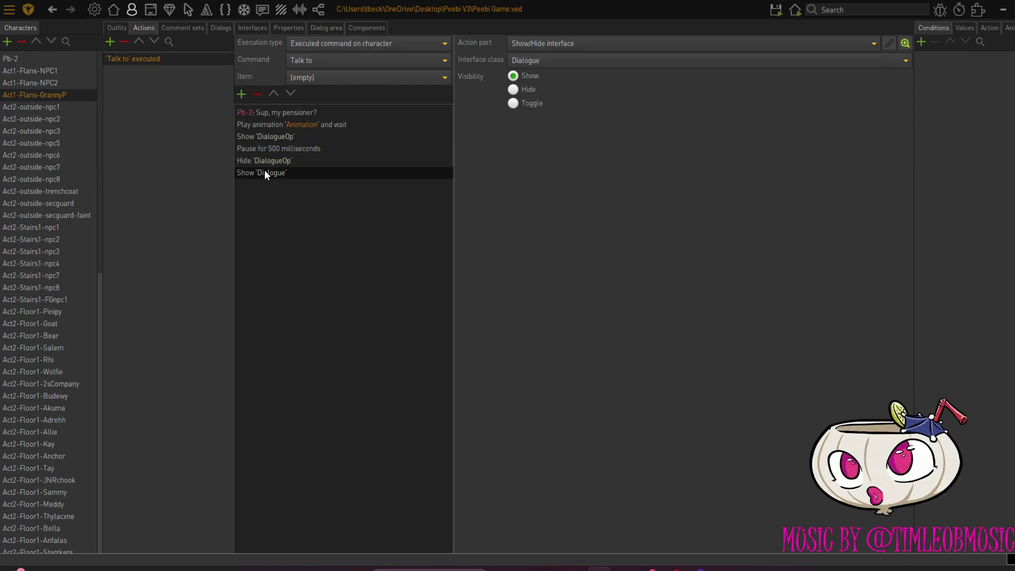
click(50, 193)
click(137, 59)
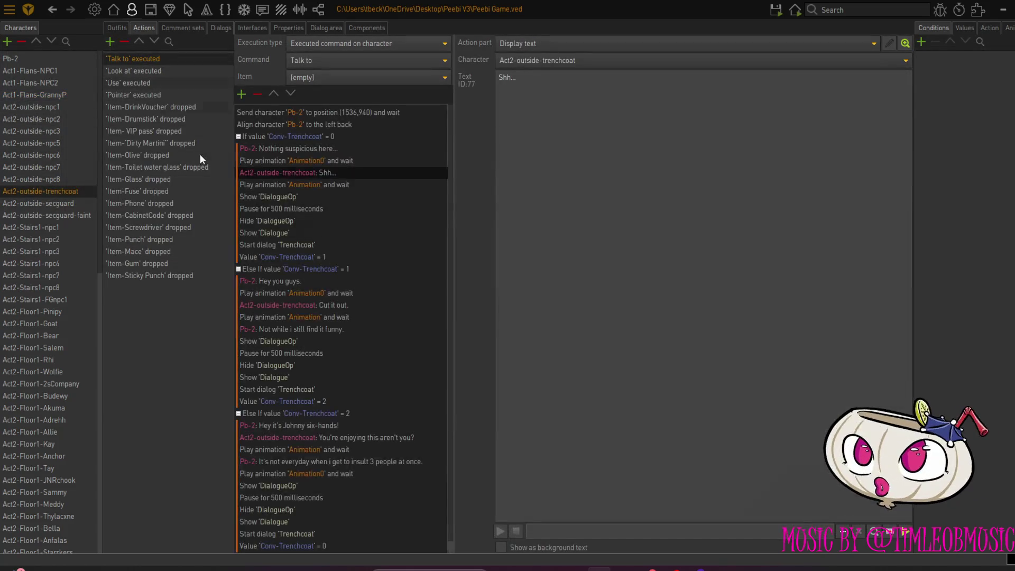
Copy the trenchcoat's Start dialog step to the end of Granny P.'s script, pointing it at Dialog0
click(294, 244)
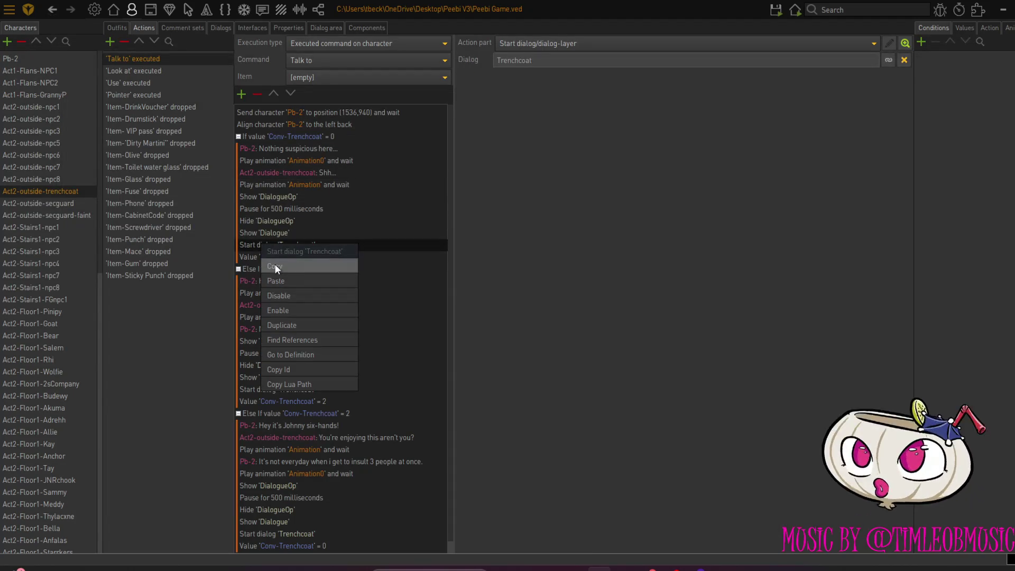
click(275, 267)
click(34, 95)
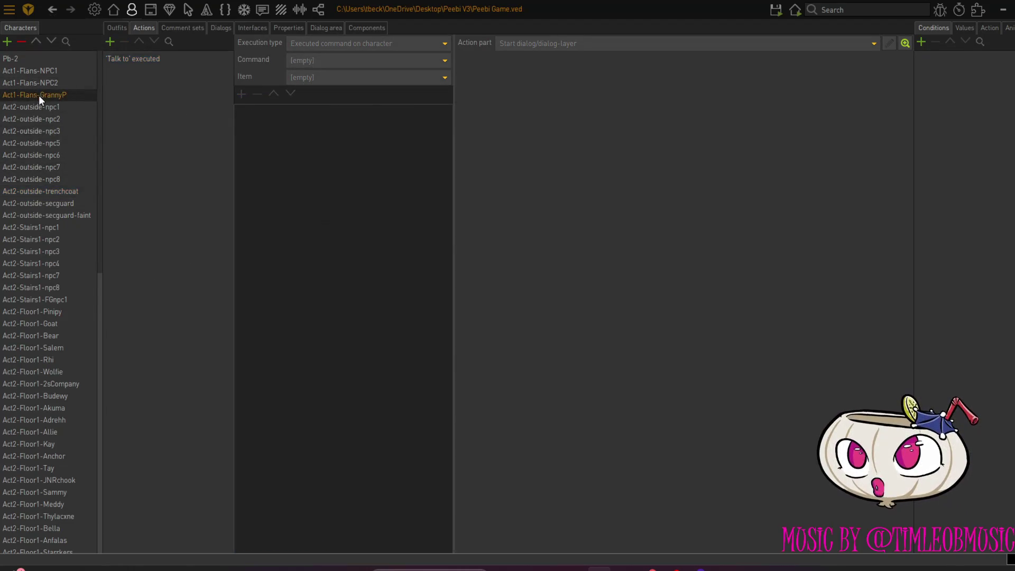
right_click(259, 193)
click(267, 198)
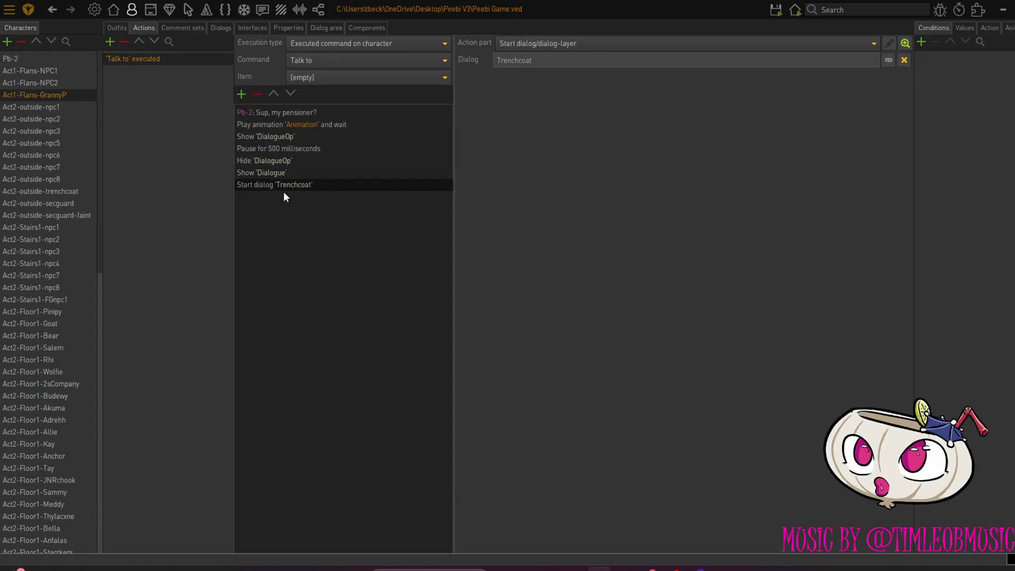
click(890, 62)
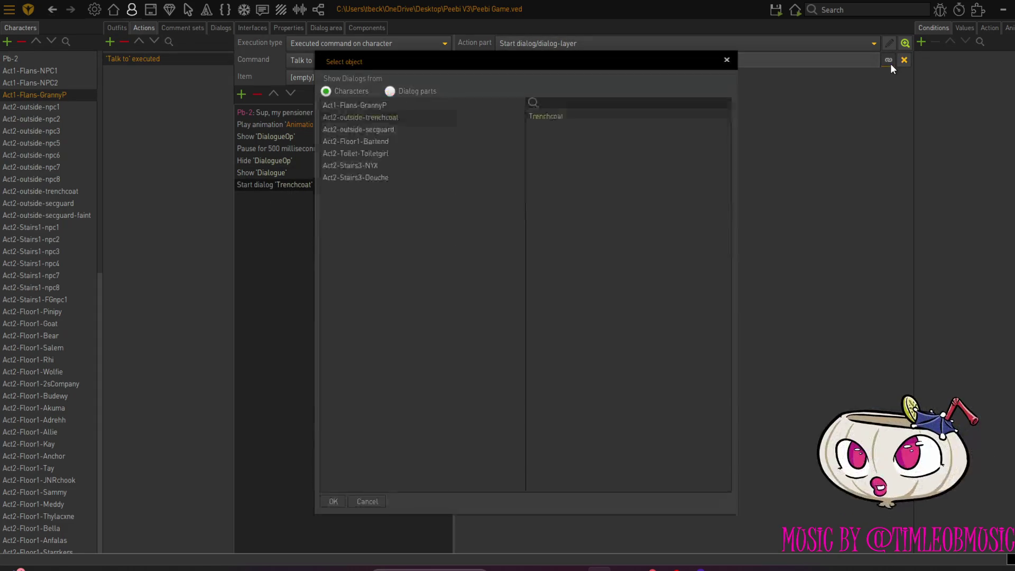
click(368, 105)
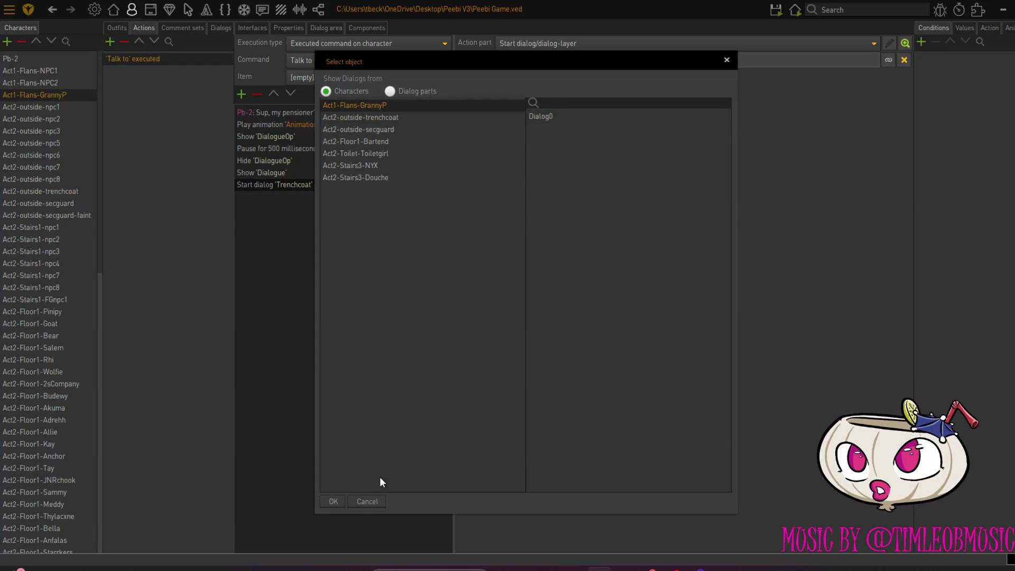
click(331, 500)
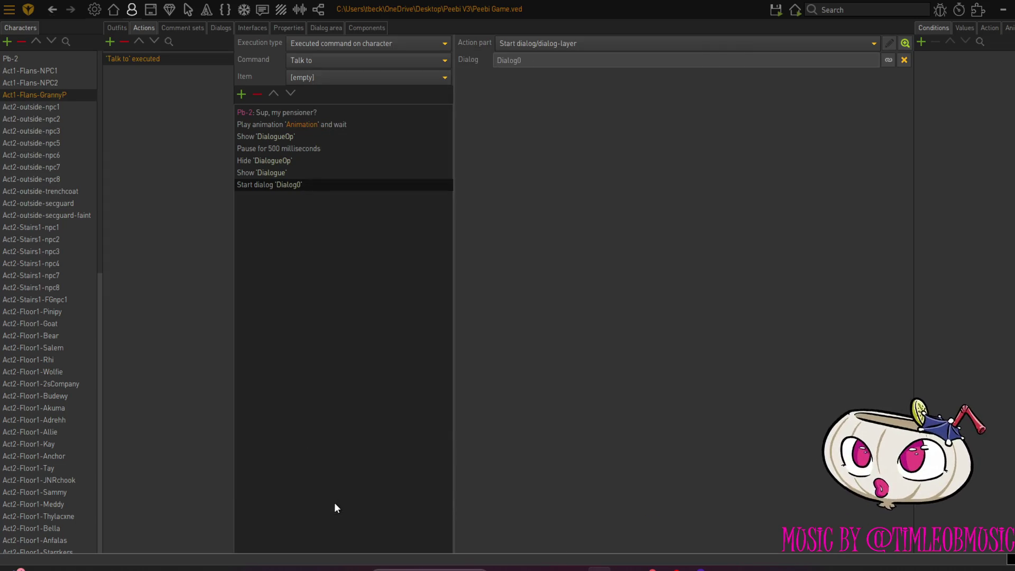
Save the project and run the game on the bakery scene
key(ctrl+s)
mouse_move(772, 13)
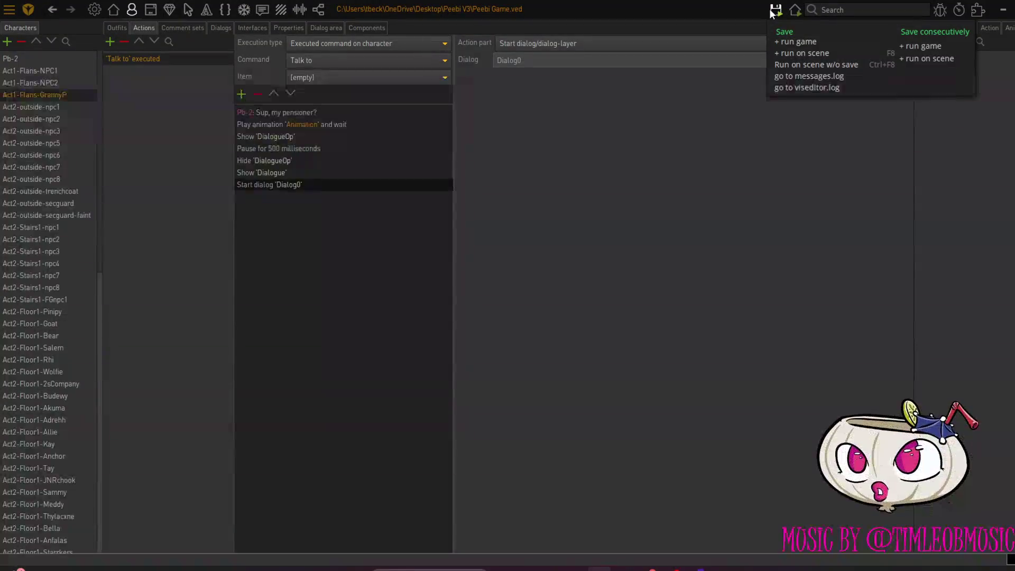
click(790, 54)
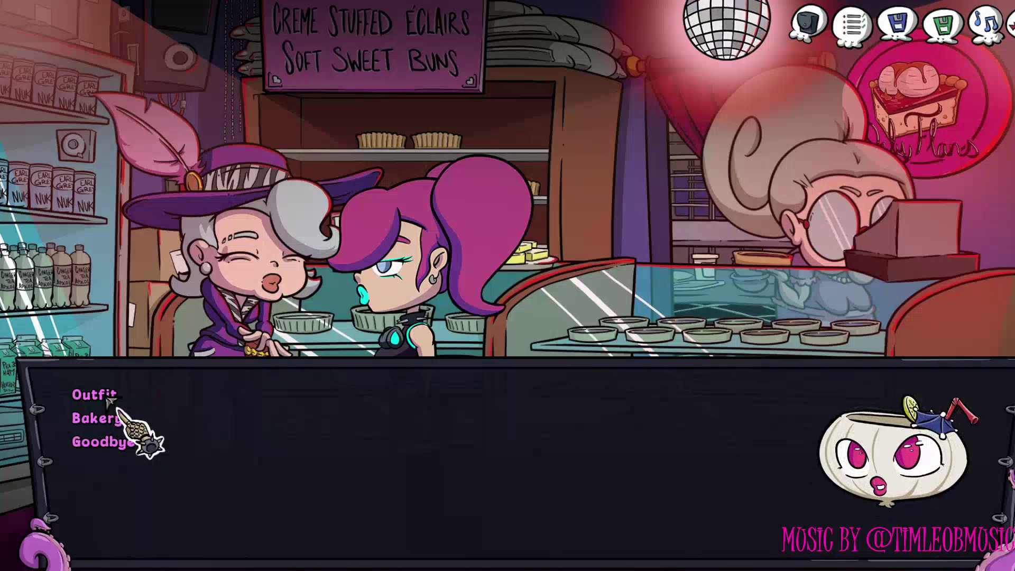
Try Granny P.'s Outfit choice, then Goodbye, in the running game
click(114, 392)
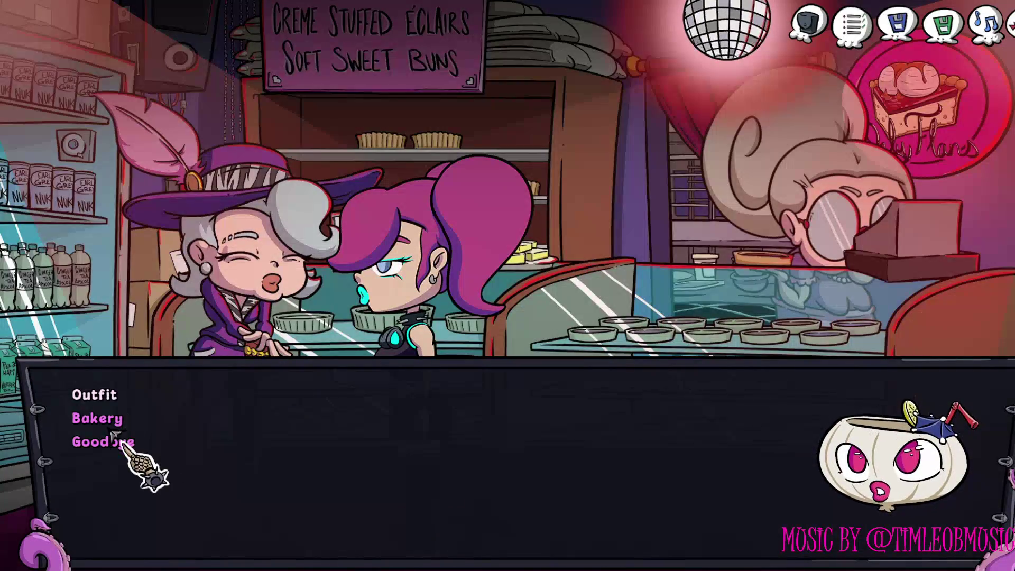
click(112, 443)
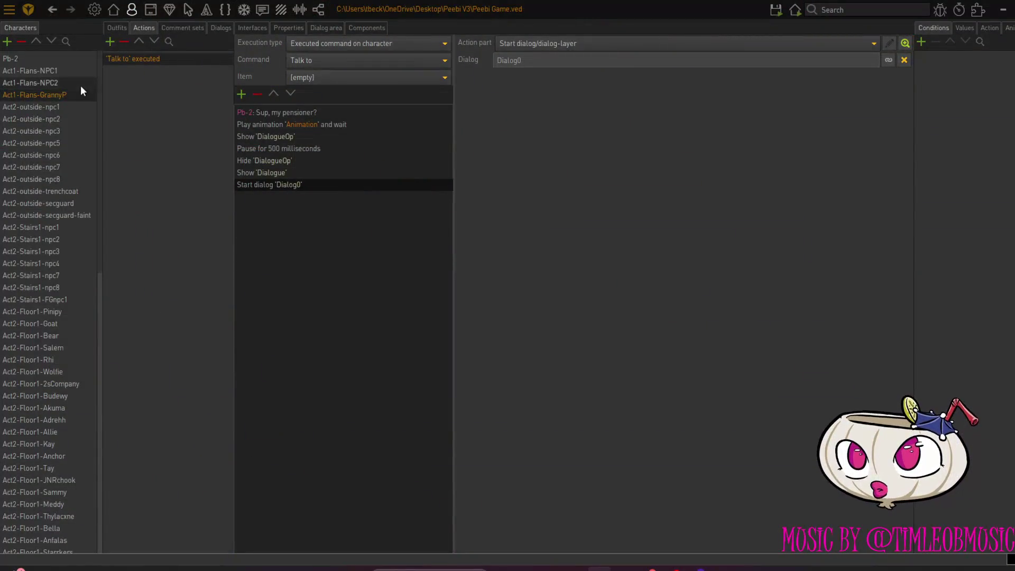
Set Granny P.'s speech and both dialog-choice fonts to Peebifont, and both used-choice fonts to Peebifont used
click(117, 27)
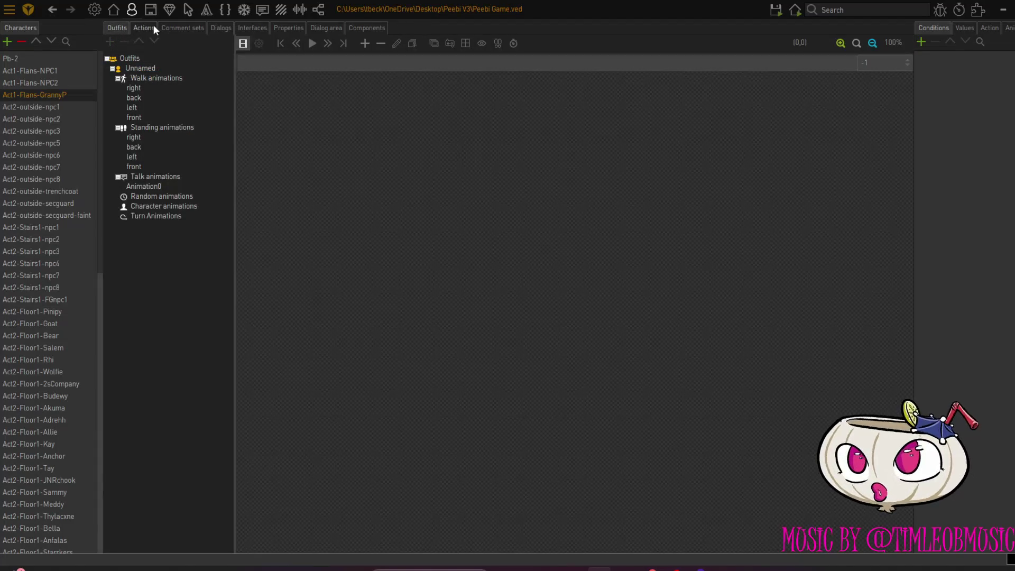
click(296, 27)
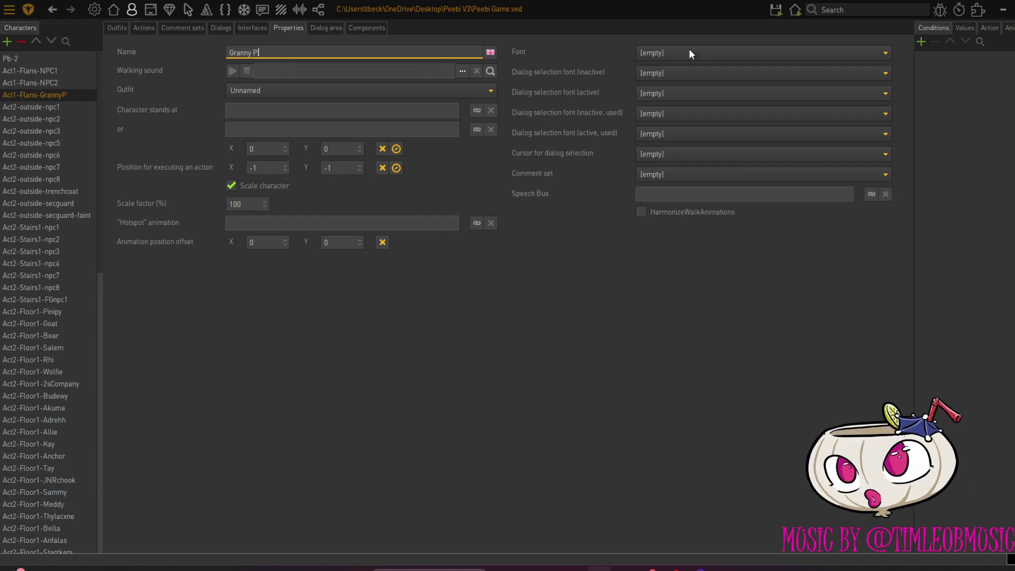
click(775, 57)
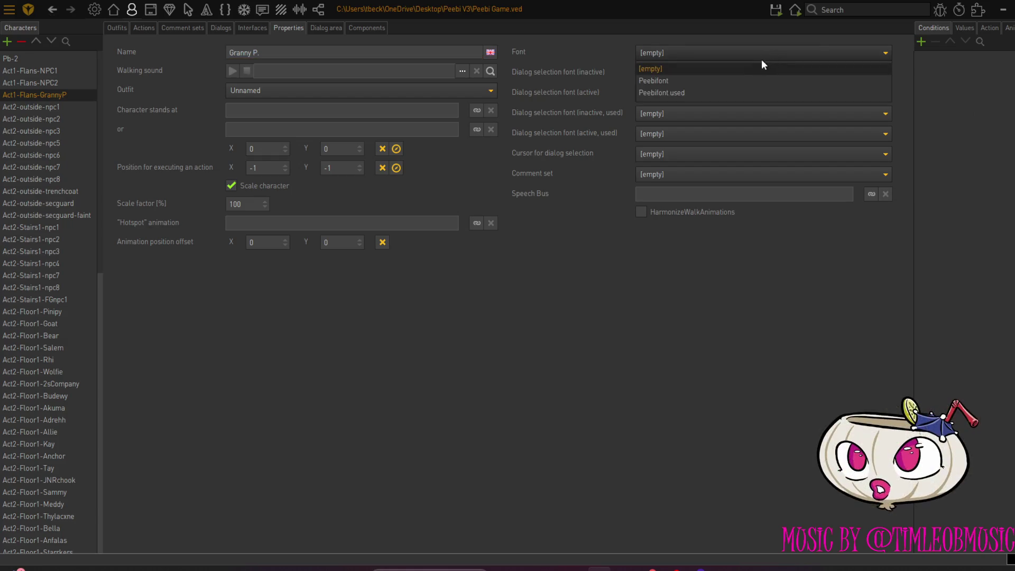
click(740, 78)
click(734, 77)
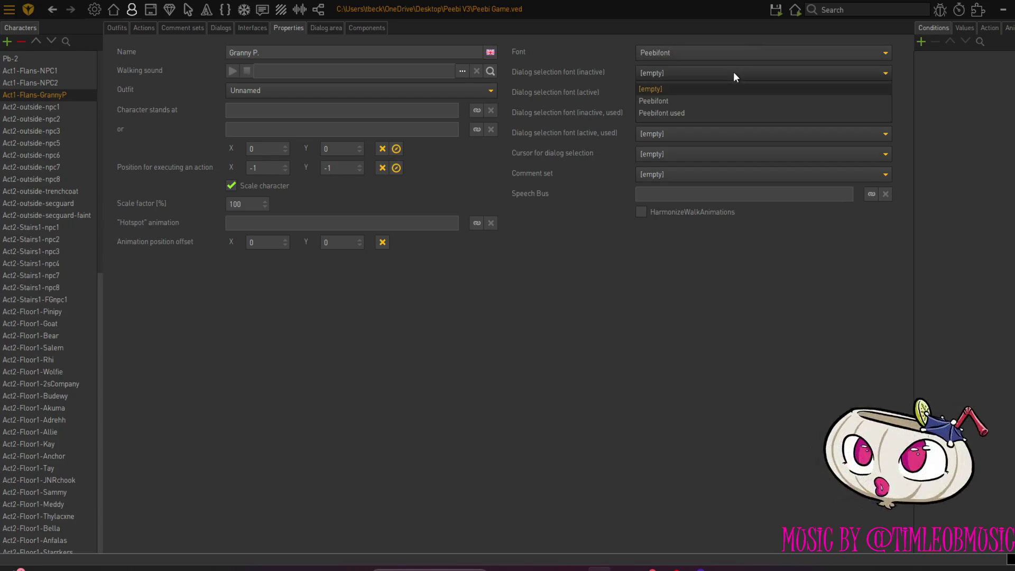
click(728, 106)
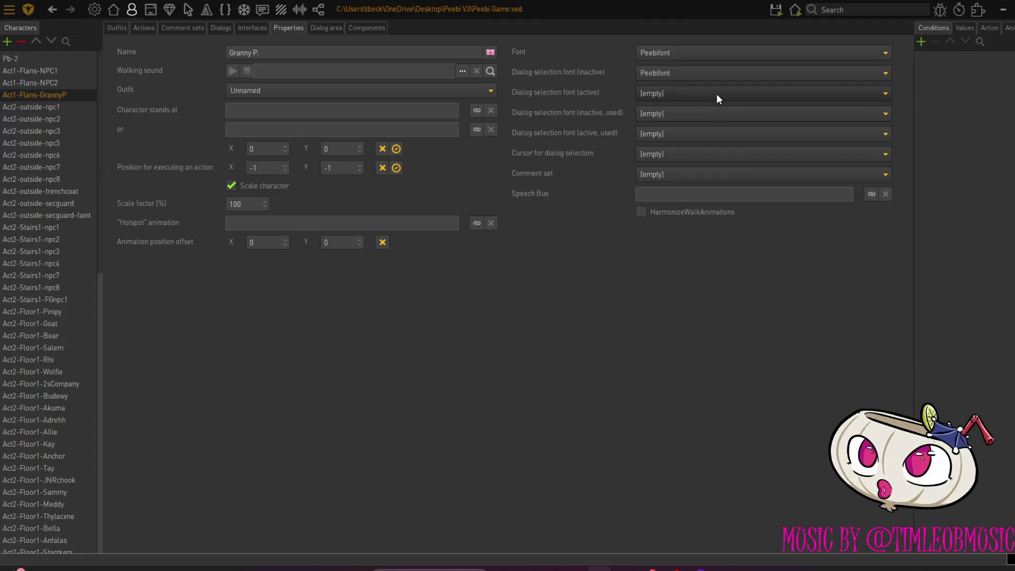
click(716, 94)
click(712, 121)
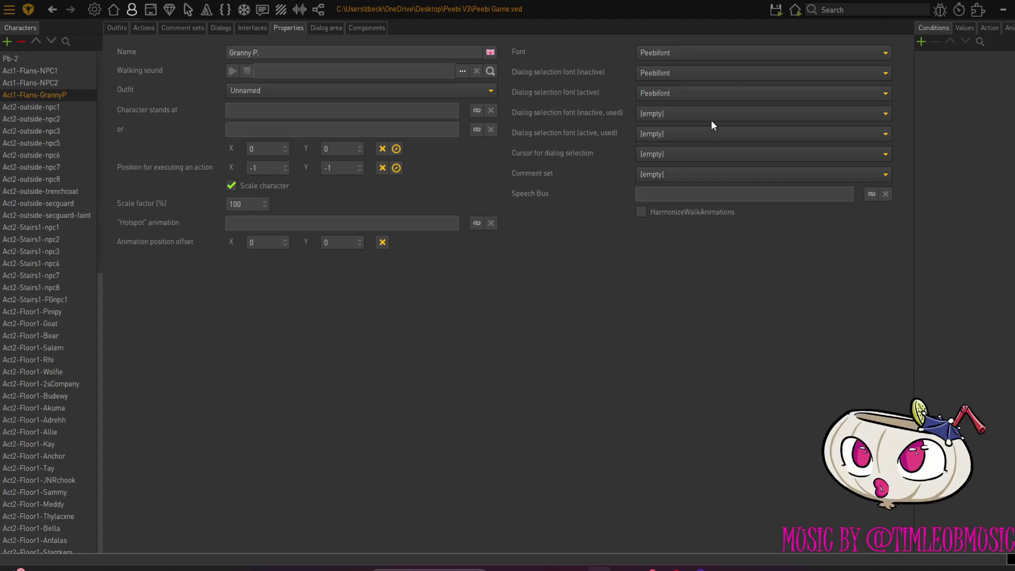
click(711, 113)
click(707, 152)
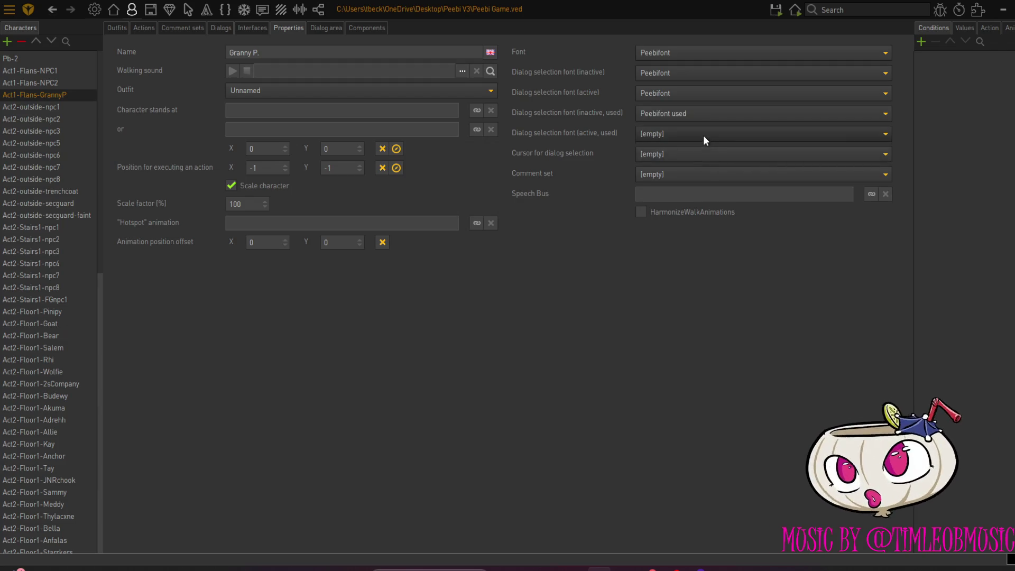
click(703, 135)
click(704, 174)
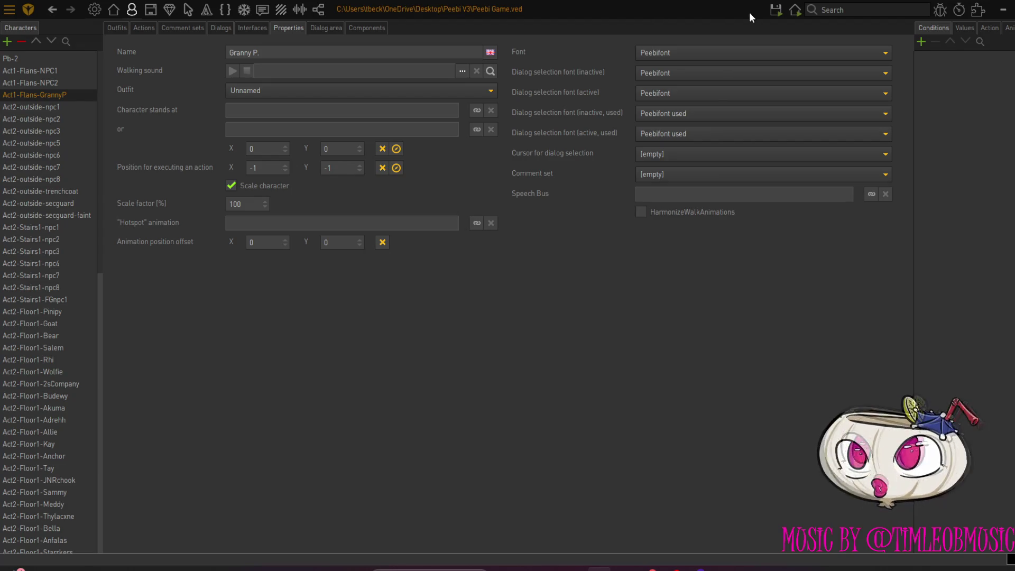
mouse_move(776, 11)
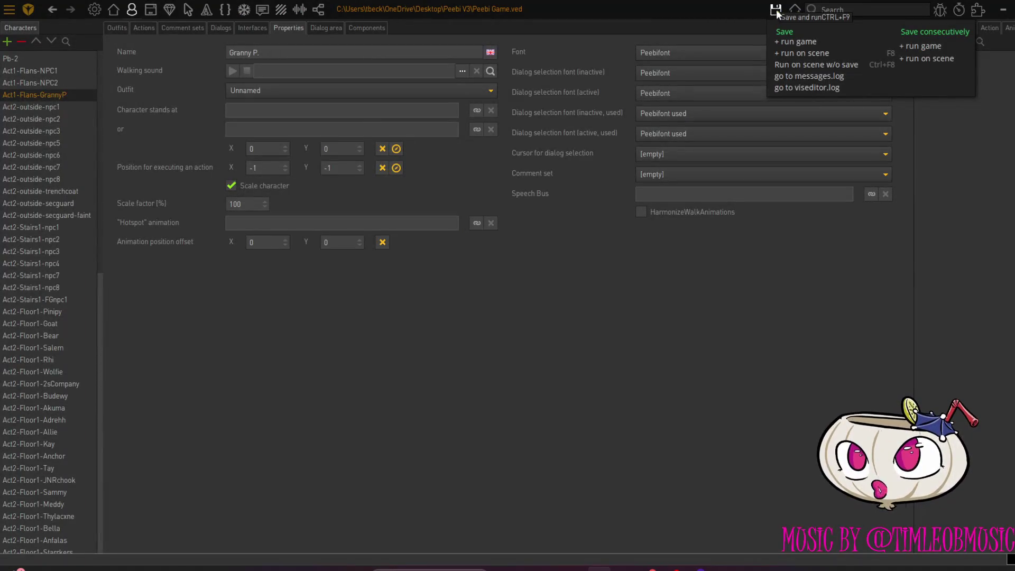
Launch a fresh playtest on the bakery scene
click(794, 54)
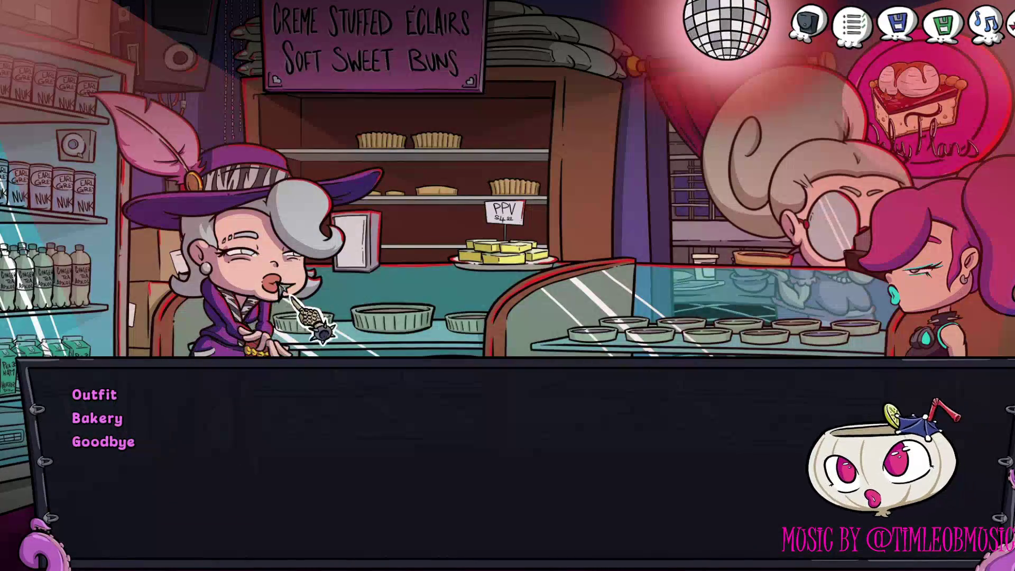
In the playtest, say Goodbye, talk to Granny P. again, try Outfit, then end with Goodbye
click(105, 443)
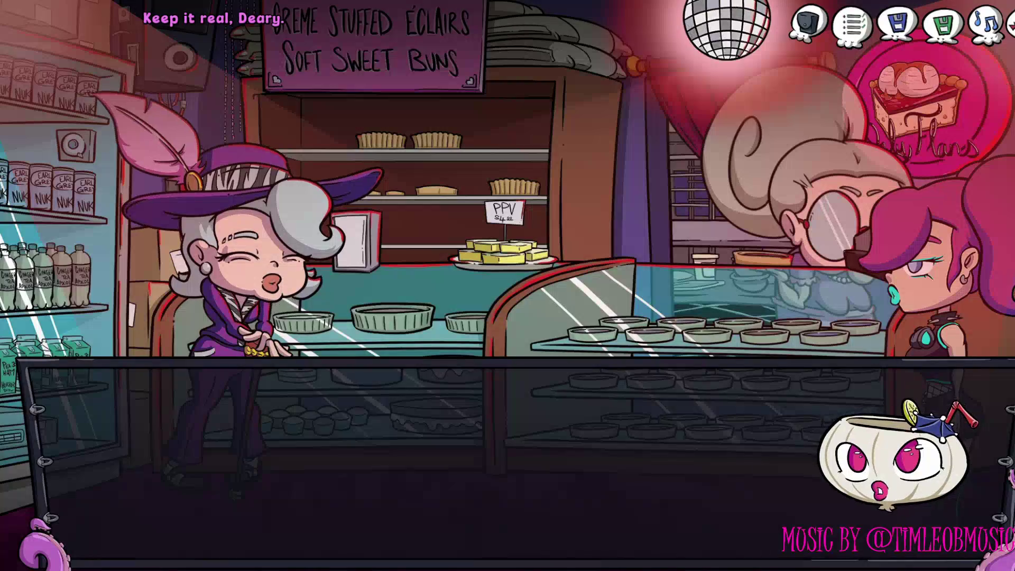
click(451, 497)
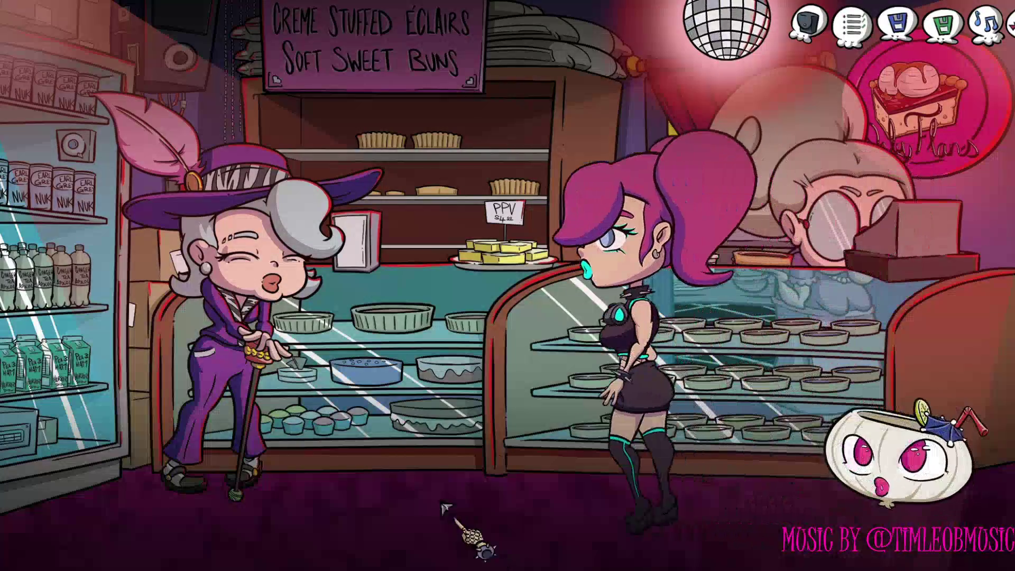
click(254, 268)
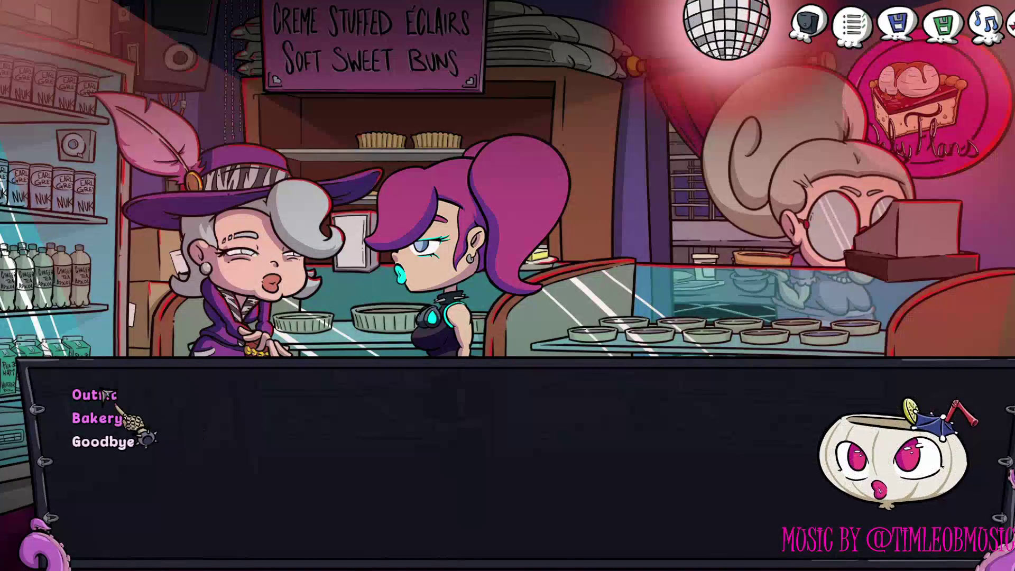
click(102, 400)
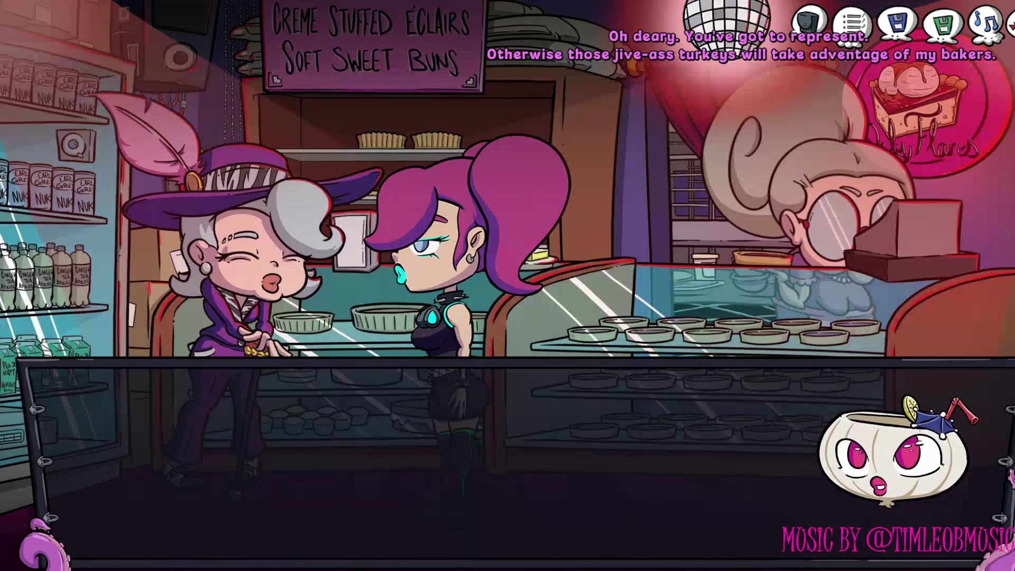
click(179, 364)
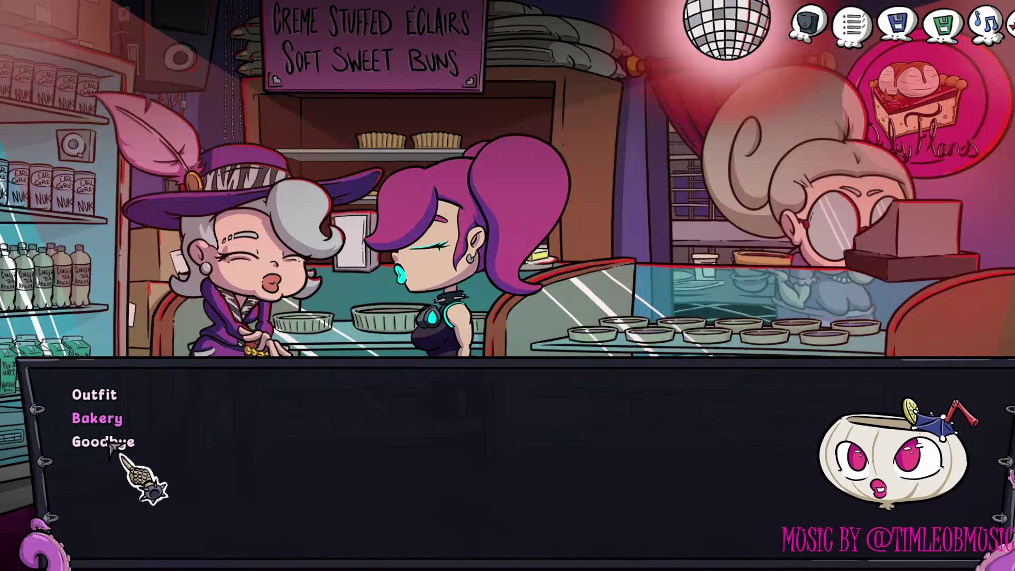
click(110, 443)
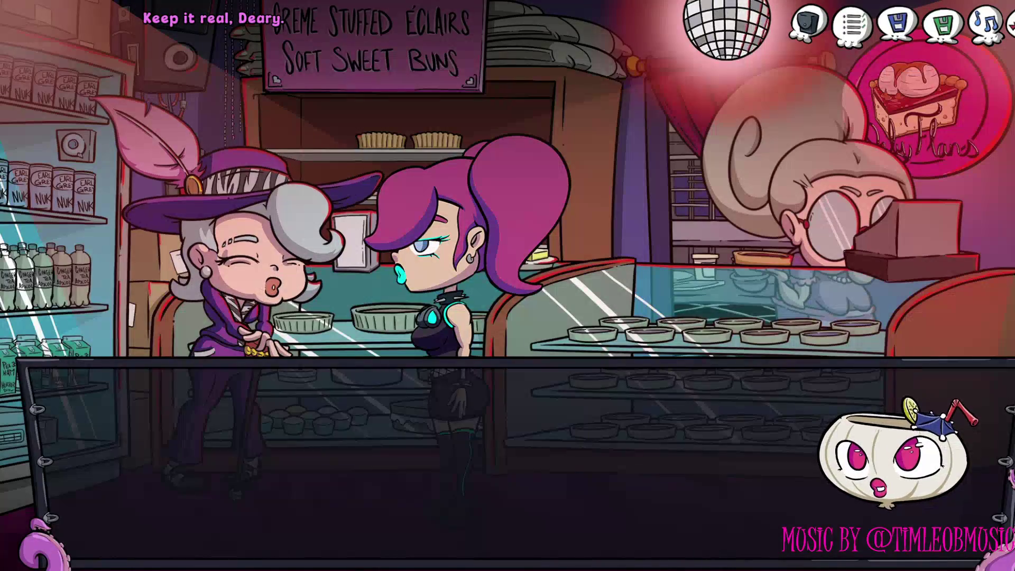
click(111, 444)
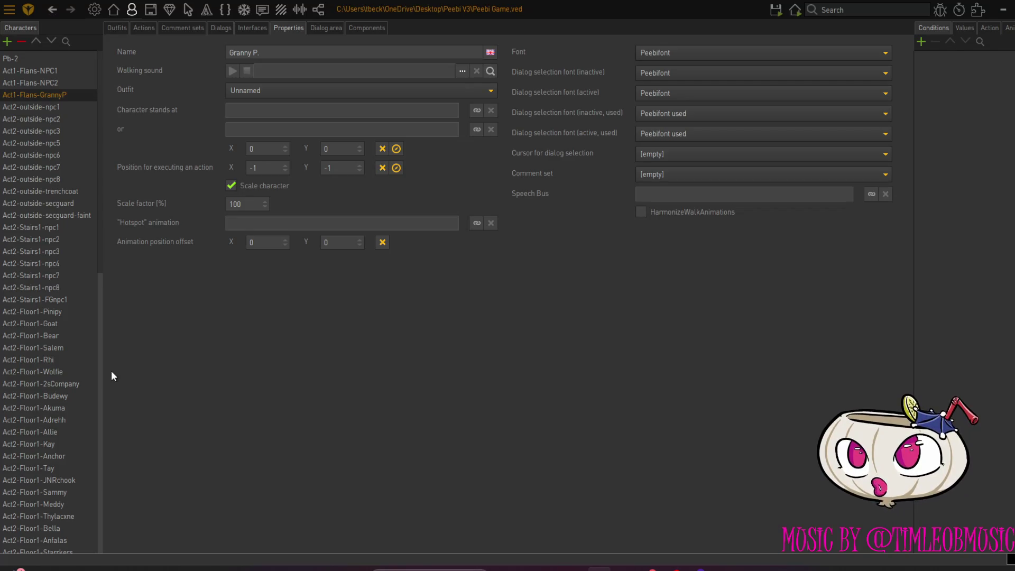
In OnlyFlans' at-beginning-of-scene actions, move GrannyP's set-position target from 409, 903 to 358, 939
click(117, 11)
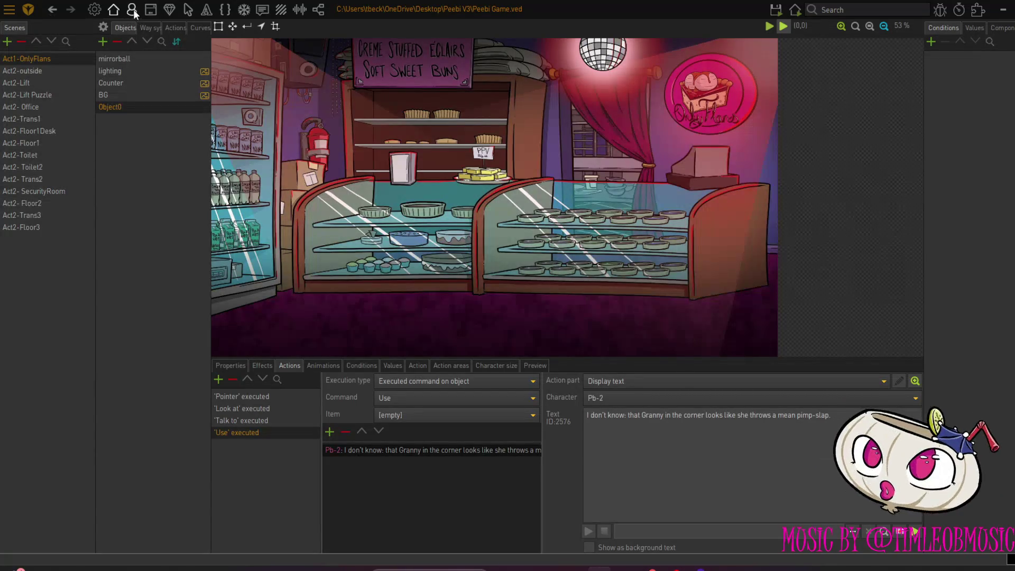
click(172, 27)
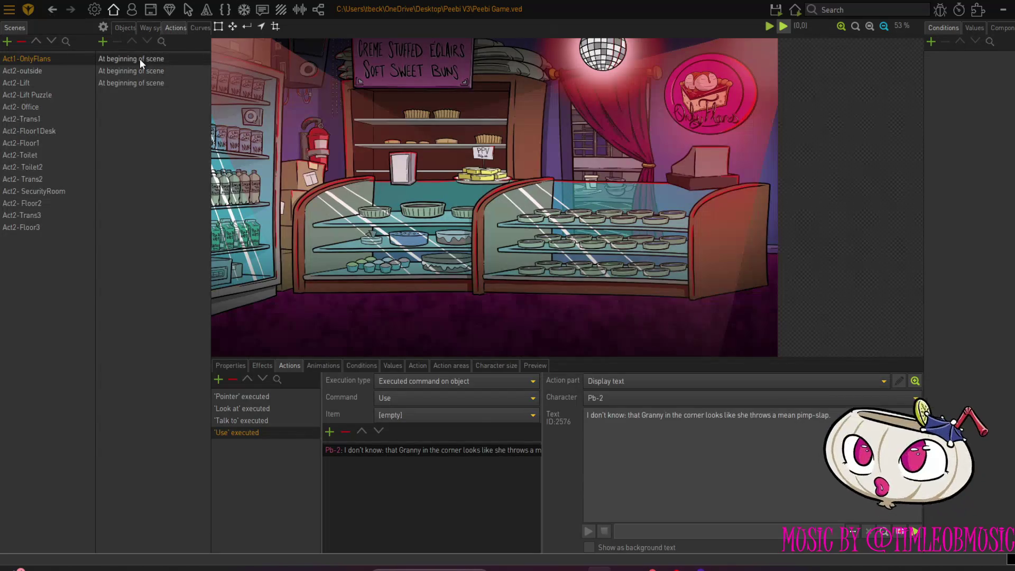
click(139, 59)
click(241, 440)
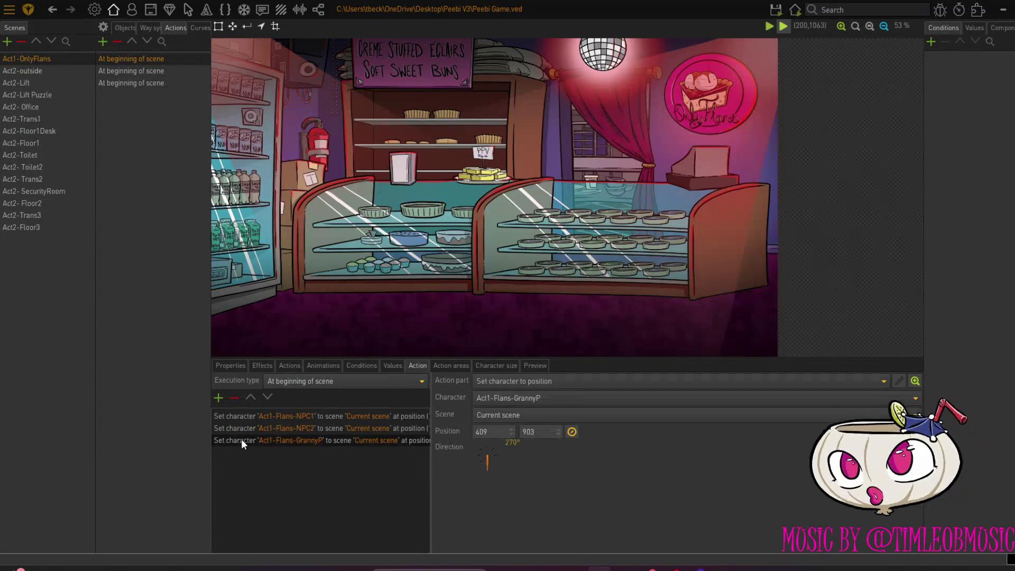
click(573, 429)
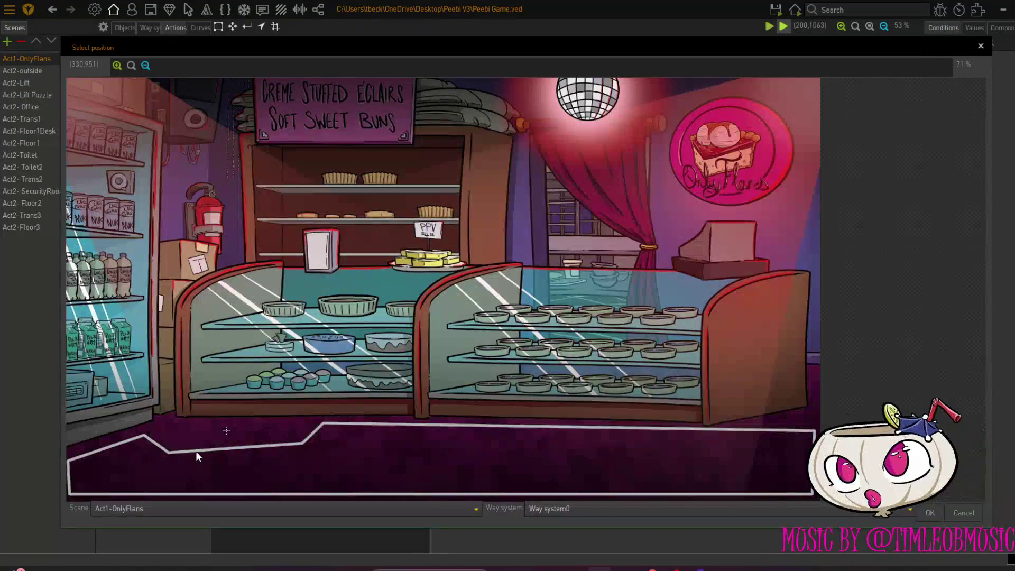
click(207, 447)
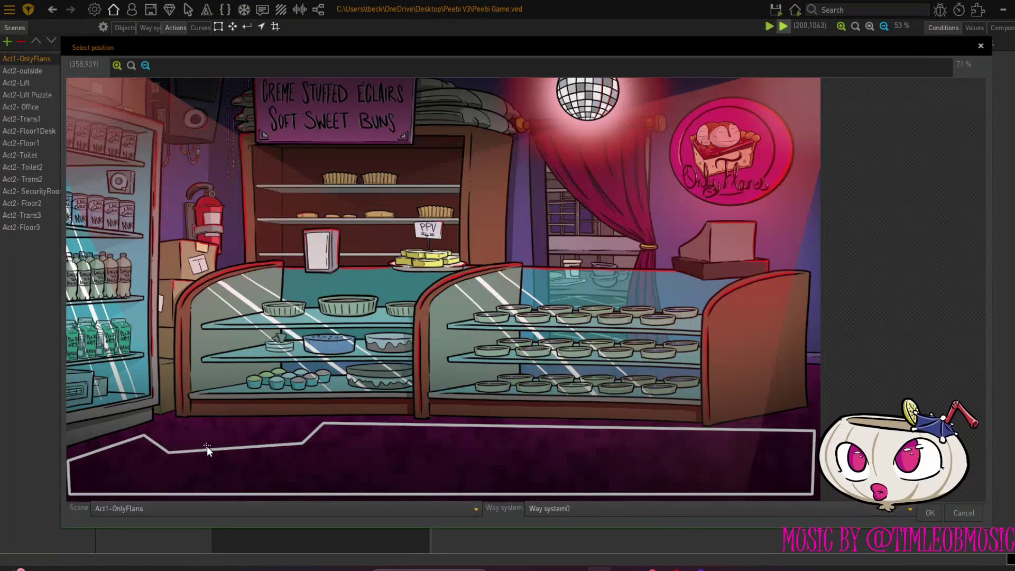
click(929, 513)
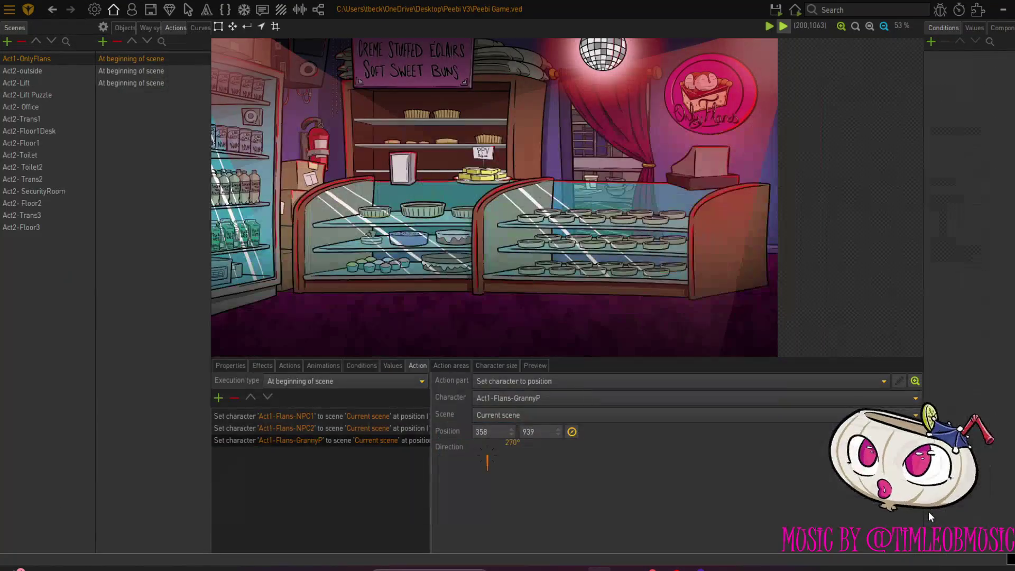
mouse_move(772, 11)
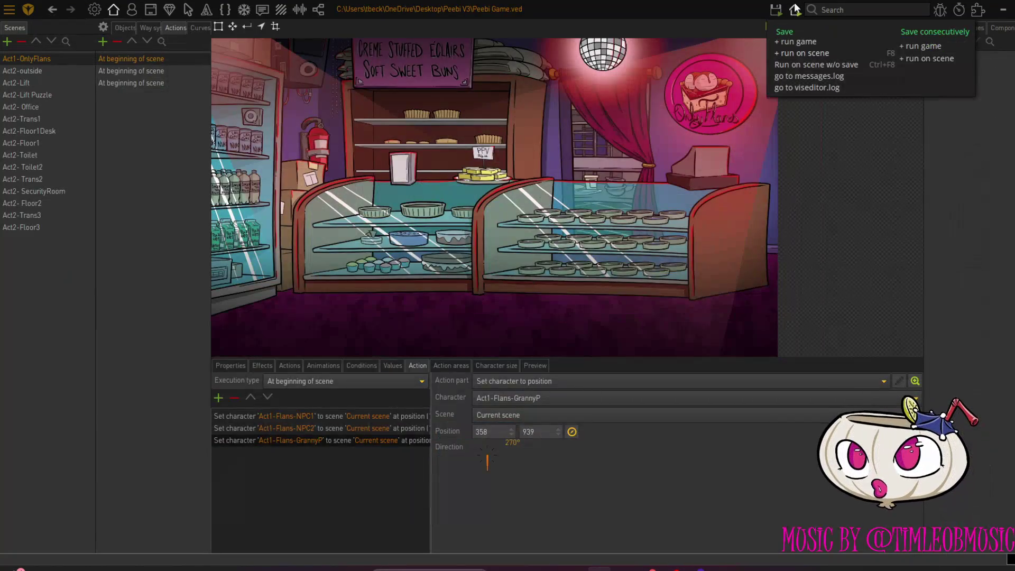
Save and run the OnlyFlans scene, walk to Granny P. and ask about the Outfit topic
click(795, 53)
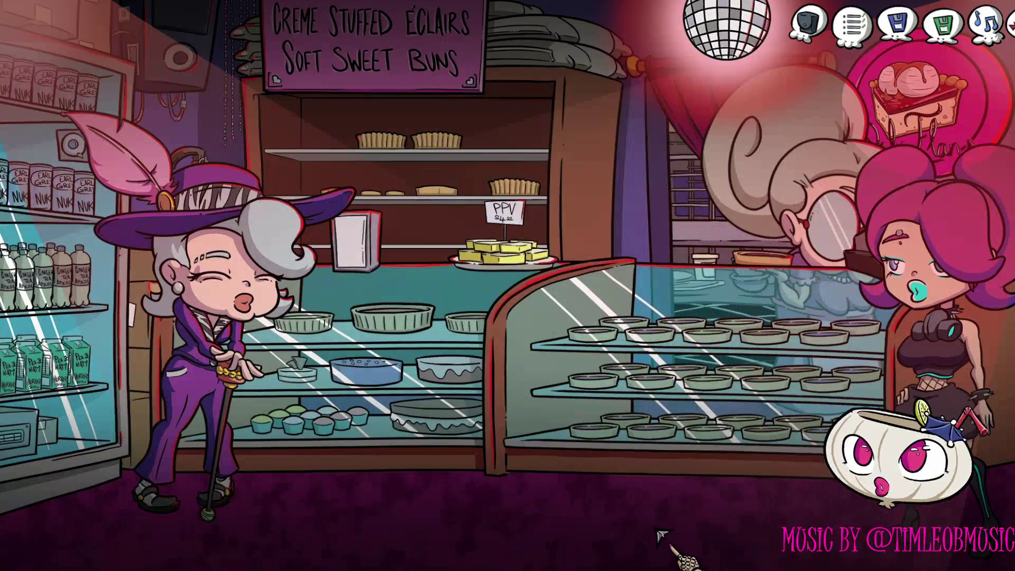
click(661, 537)
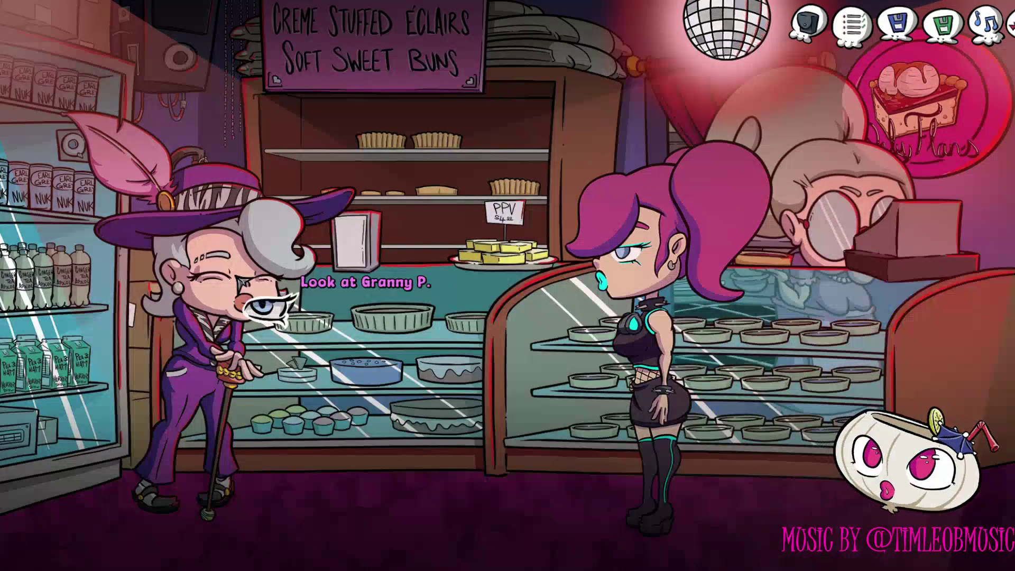
click(343, 312)
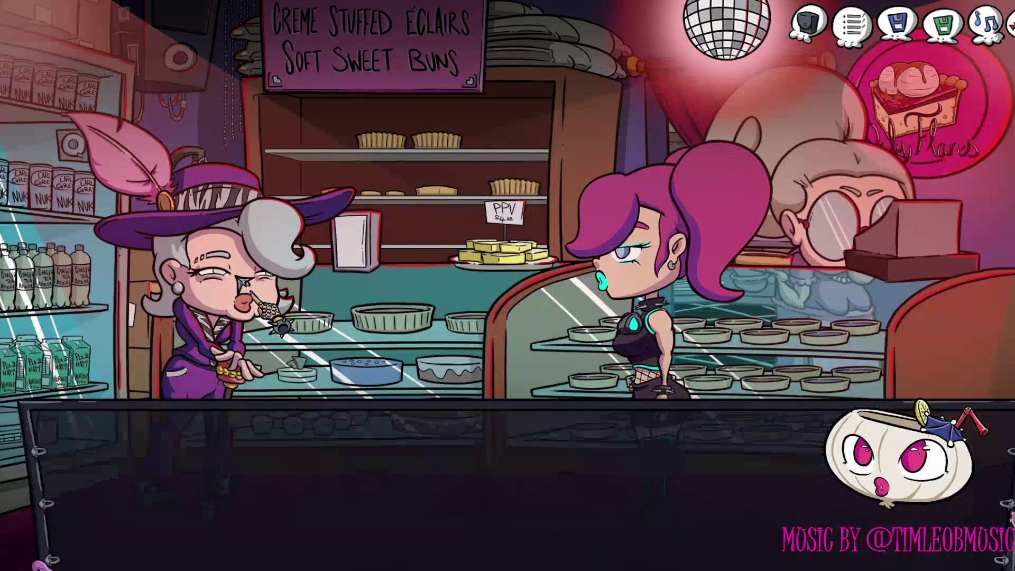
click(90, 390)
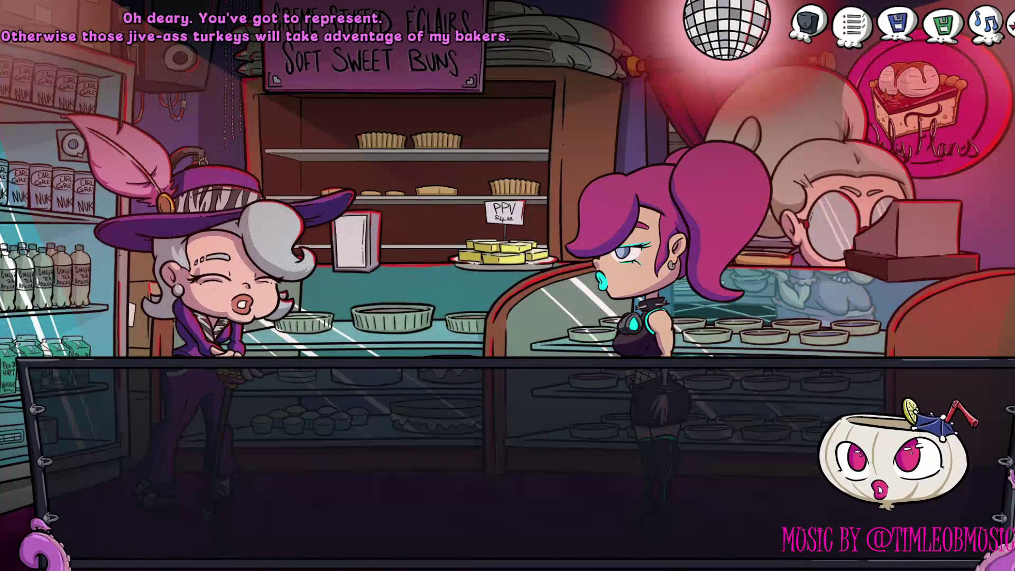
Play through Granny's Bakery topic lines, say Goodbye, and close the game preview
click(119, 435)
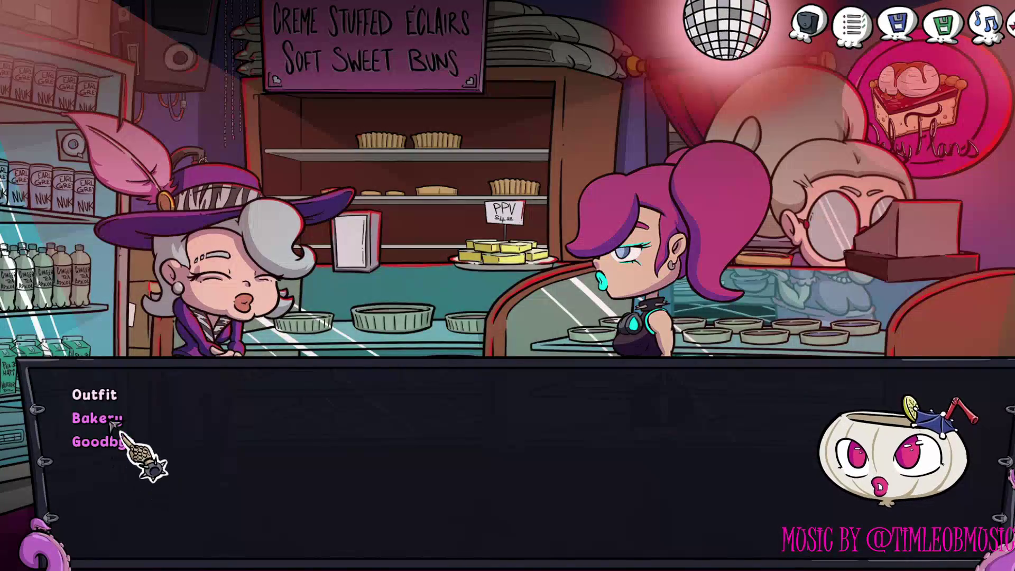
click(111, 419)
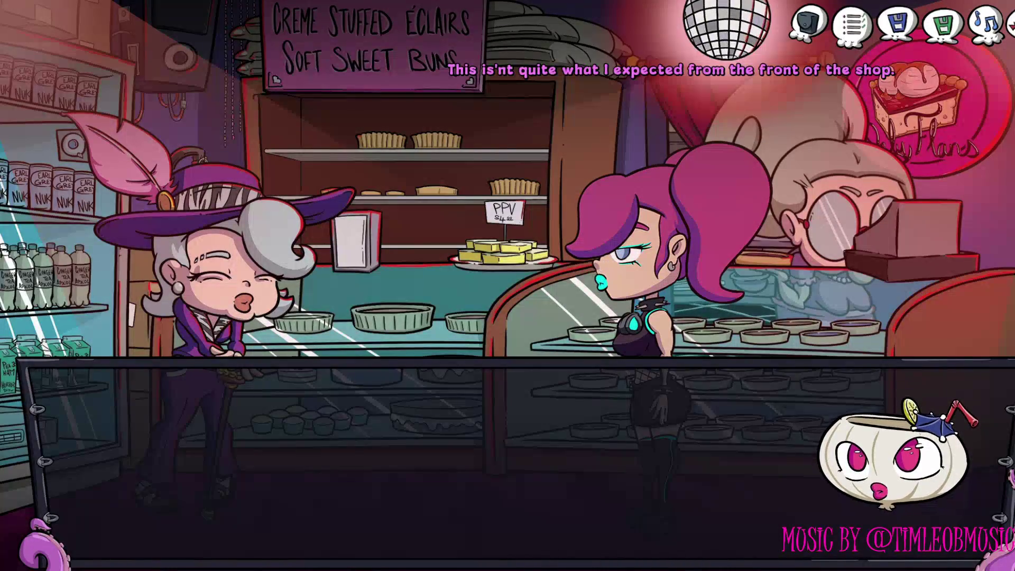
key(space)
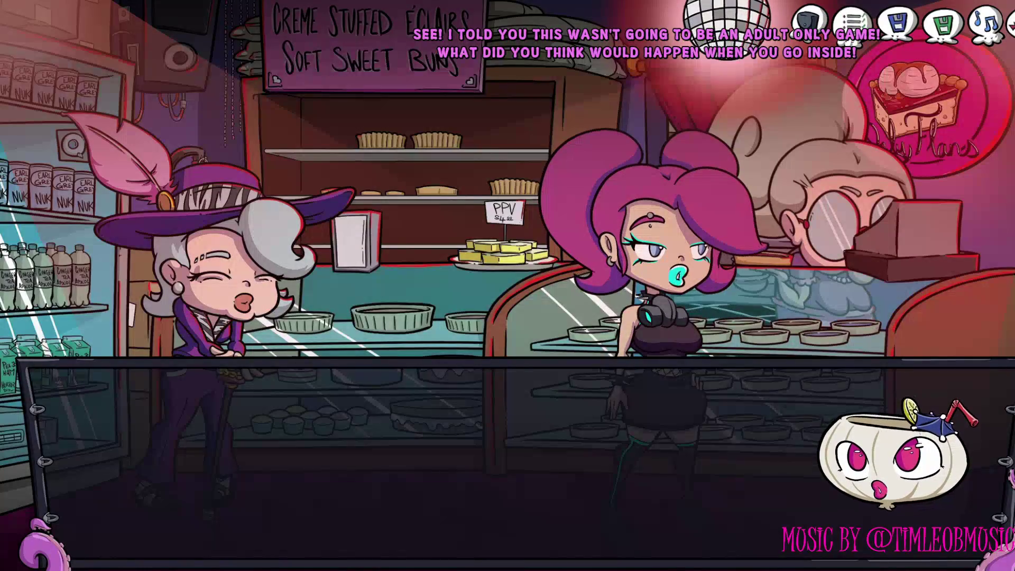
key(space)
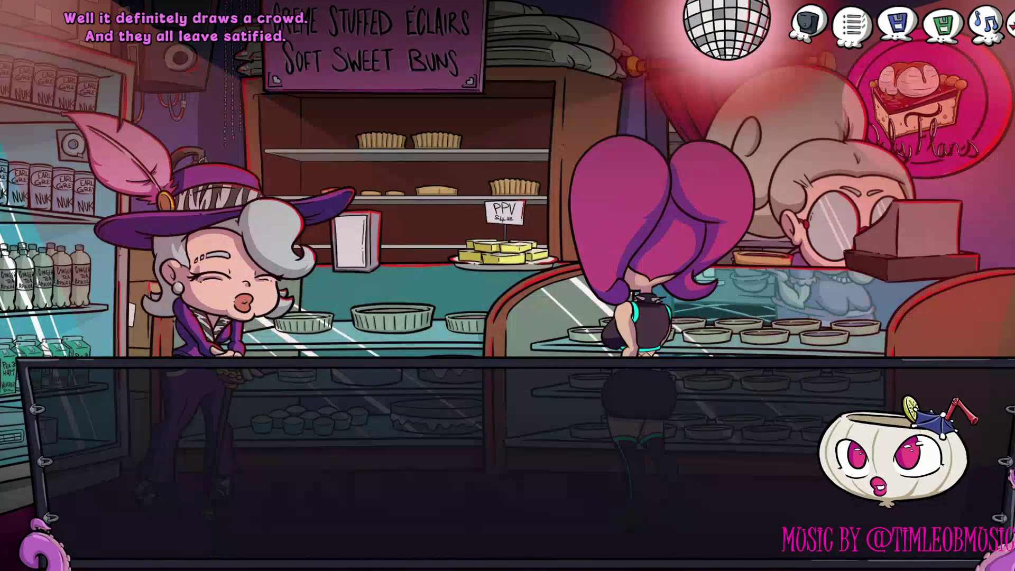
key(space)
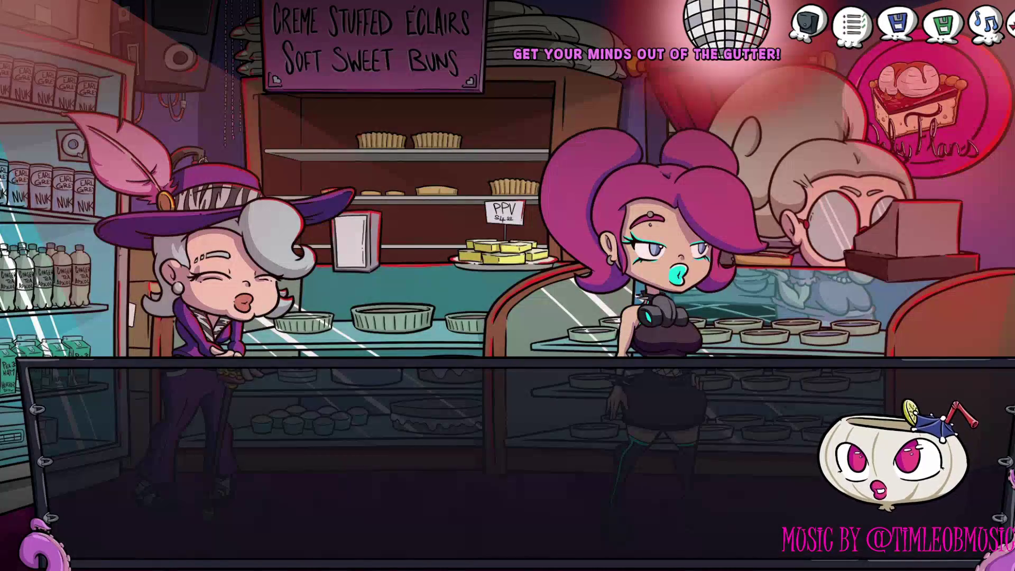
key(space)
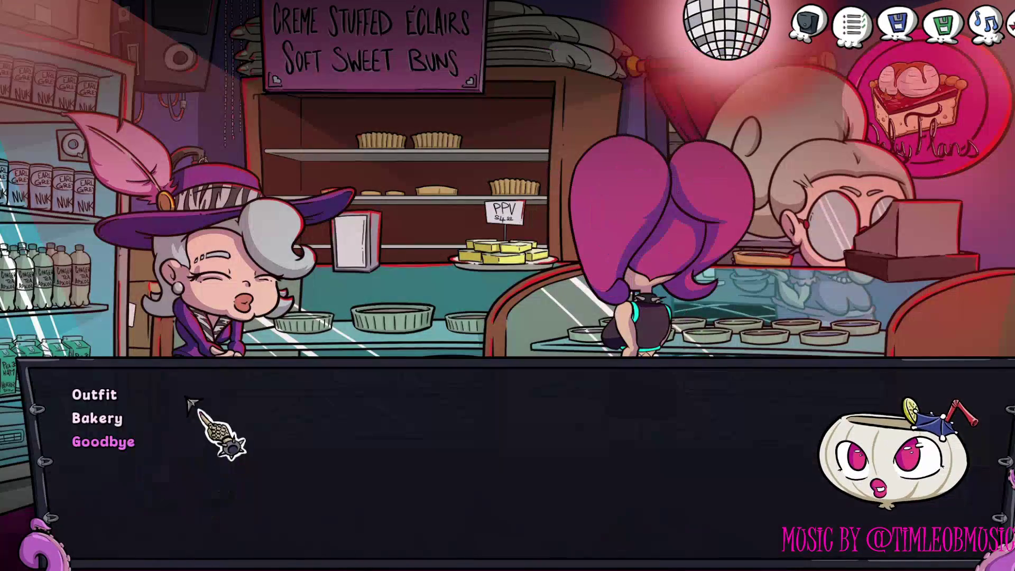
click(109, 446)
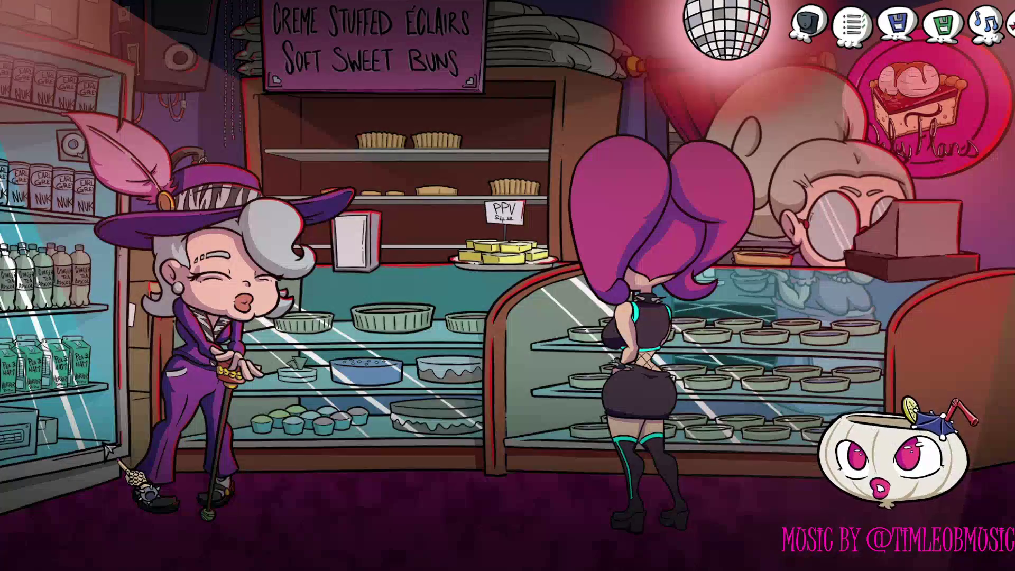
key(alt+F4)
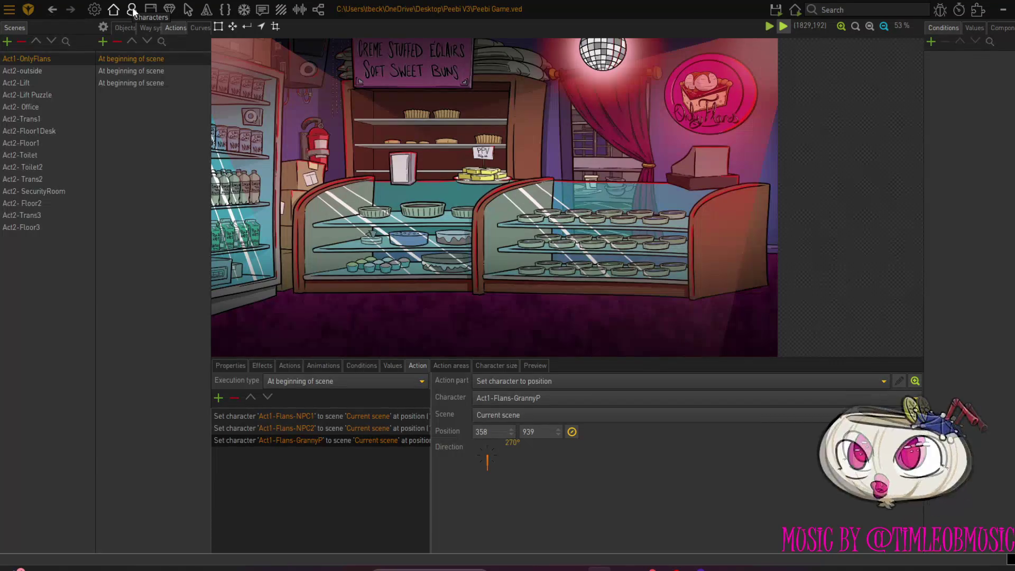
click(132, 10)
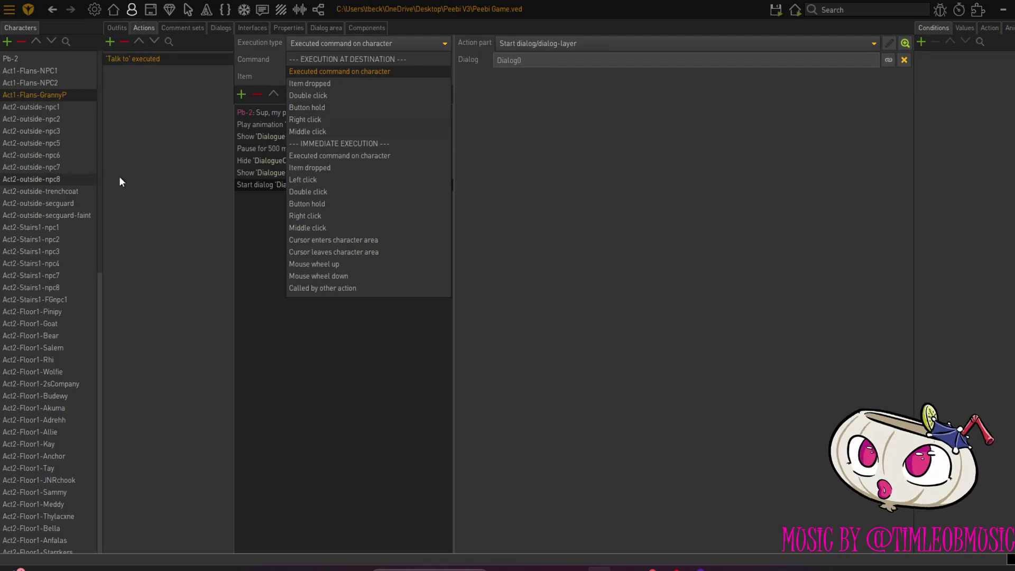
click(163, 192)
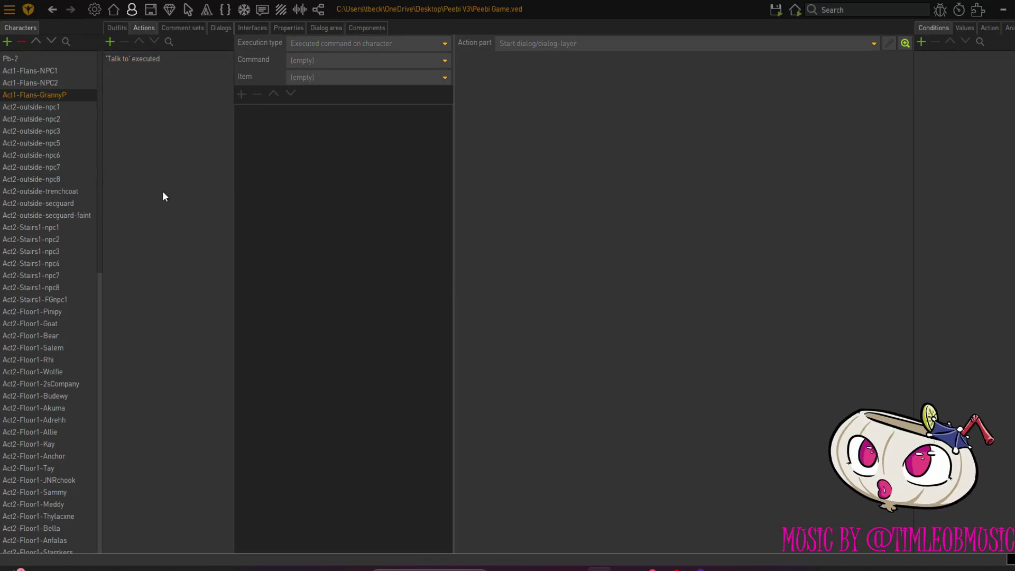
click(135, 54)
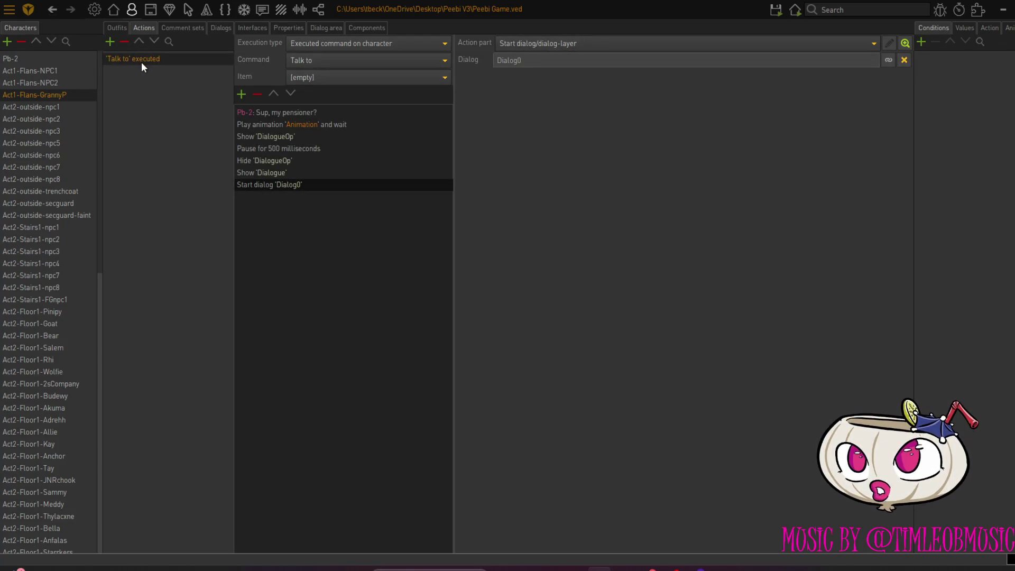
click(113, 9)
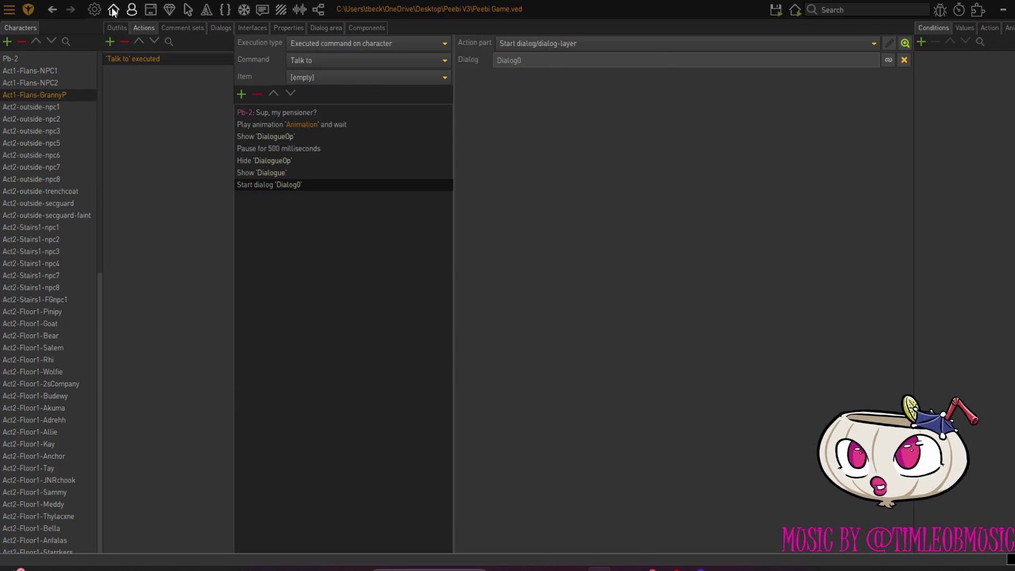
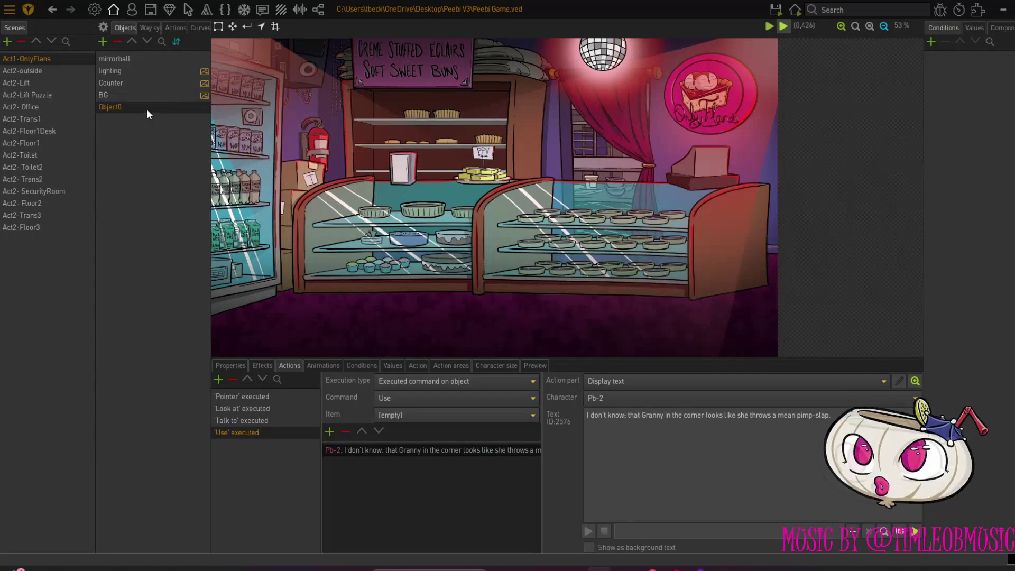
Show the OnlyFlans scene's way borders and way points, then list its start-up actions
click(148, 28)
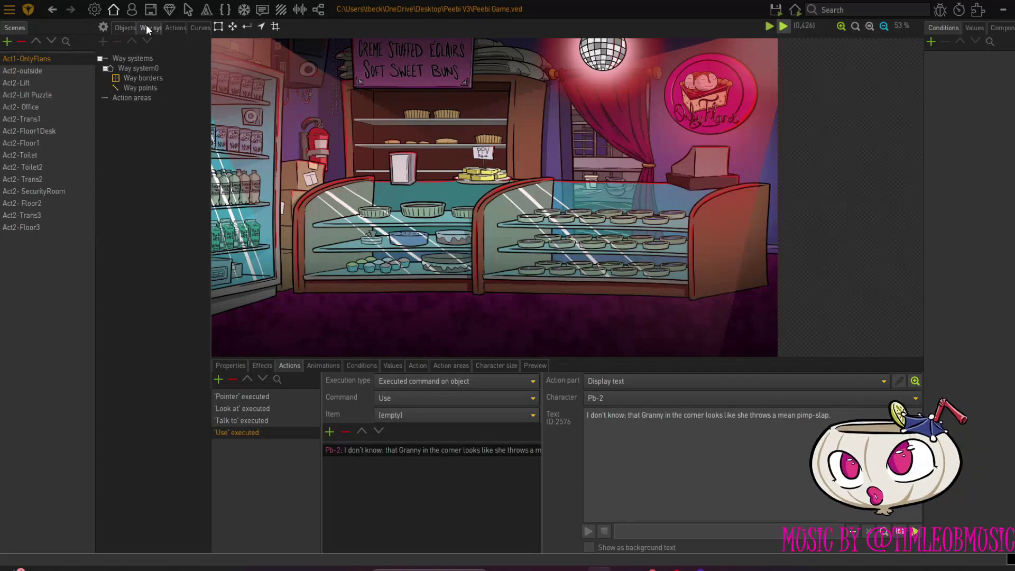
click(135, 79)
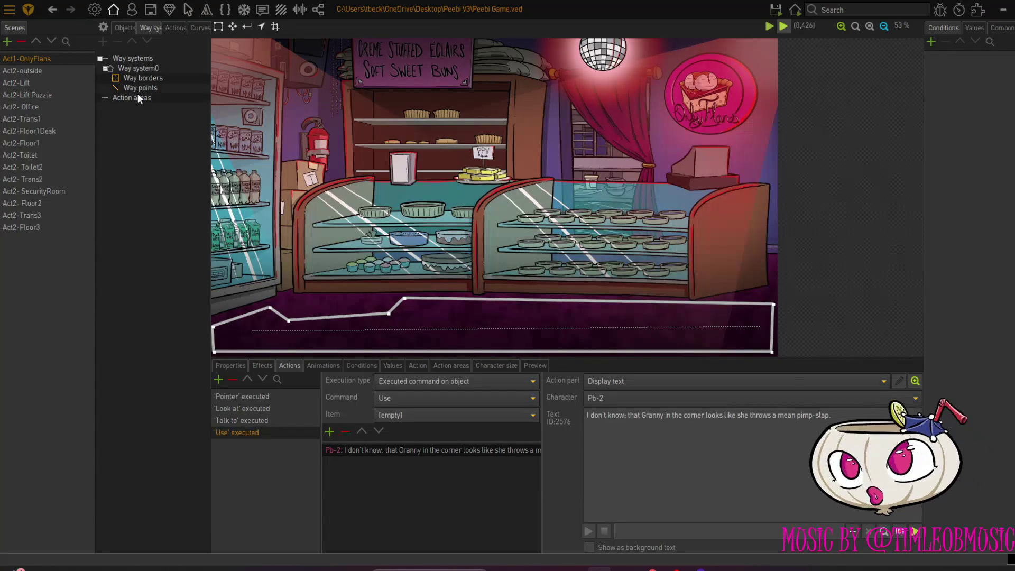
click(139, 88)
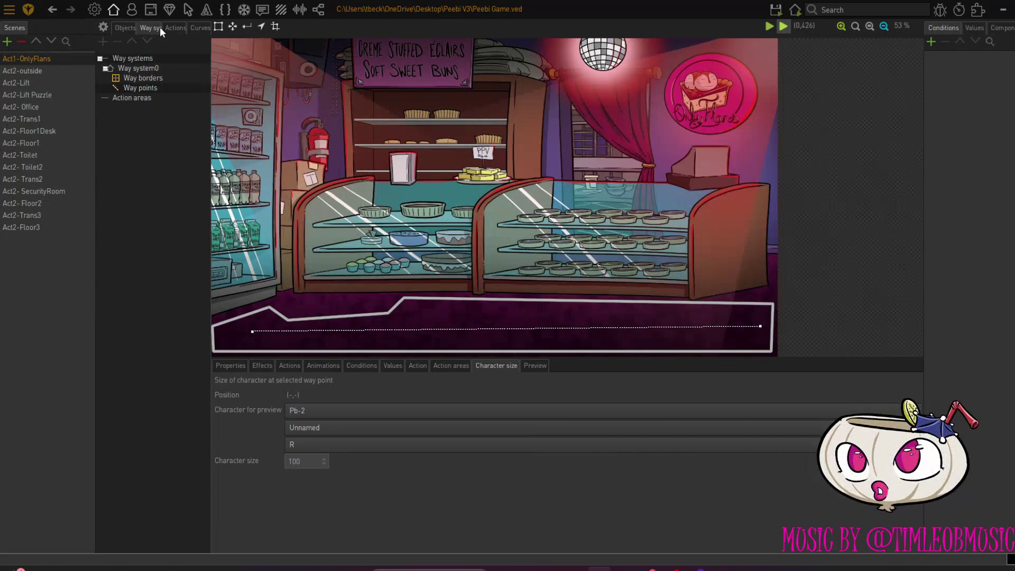
click(172, 29)
click(144, 60)
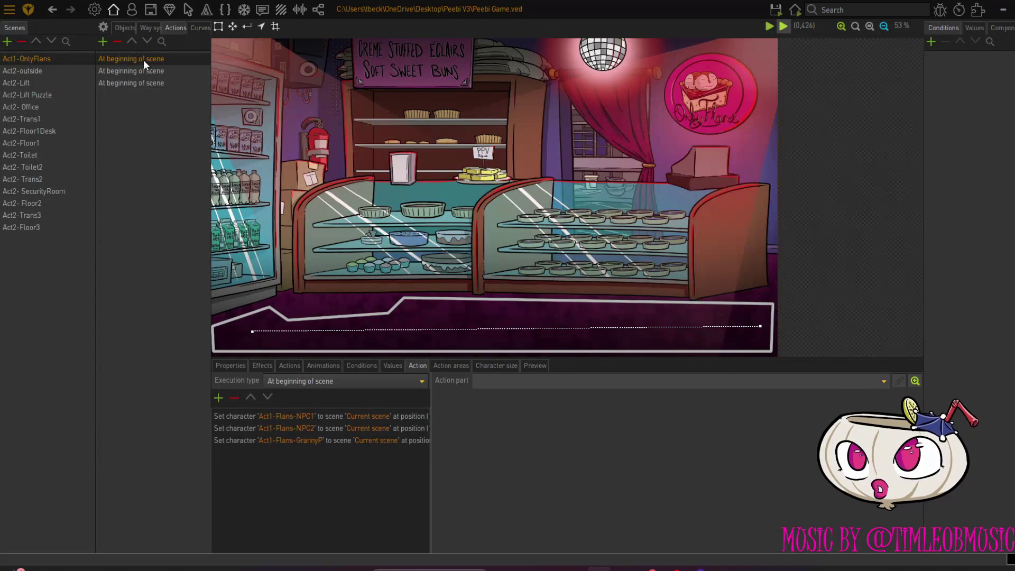
click(132, 72)
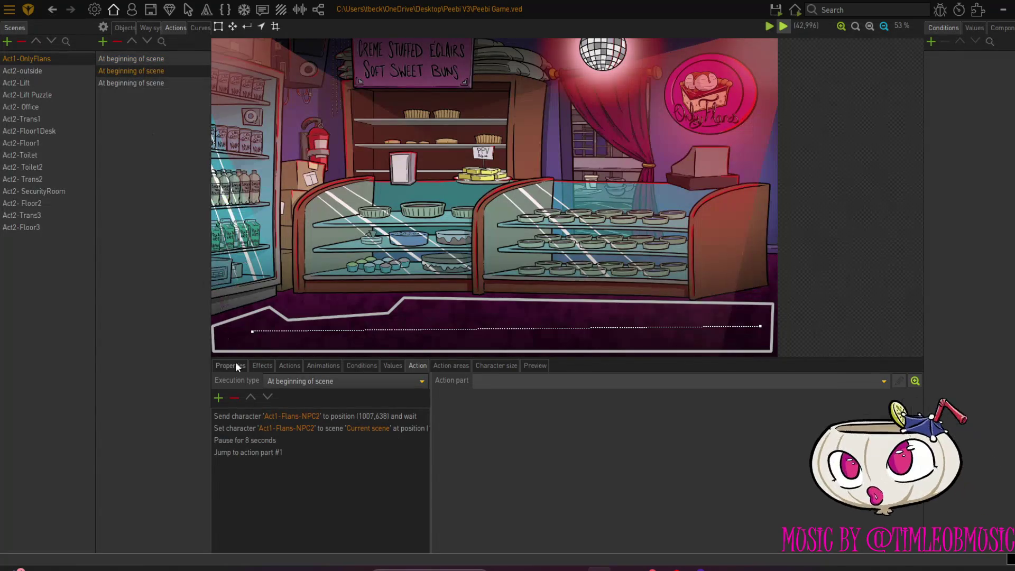
click(123, 83)
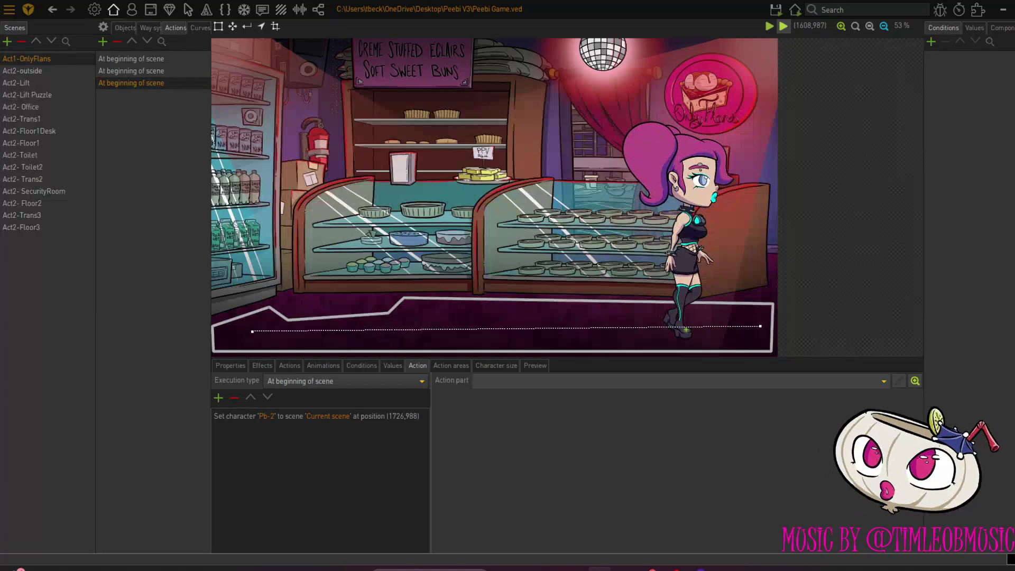
drag(672, 315, 883, 65)
click(783, 26)
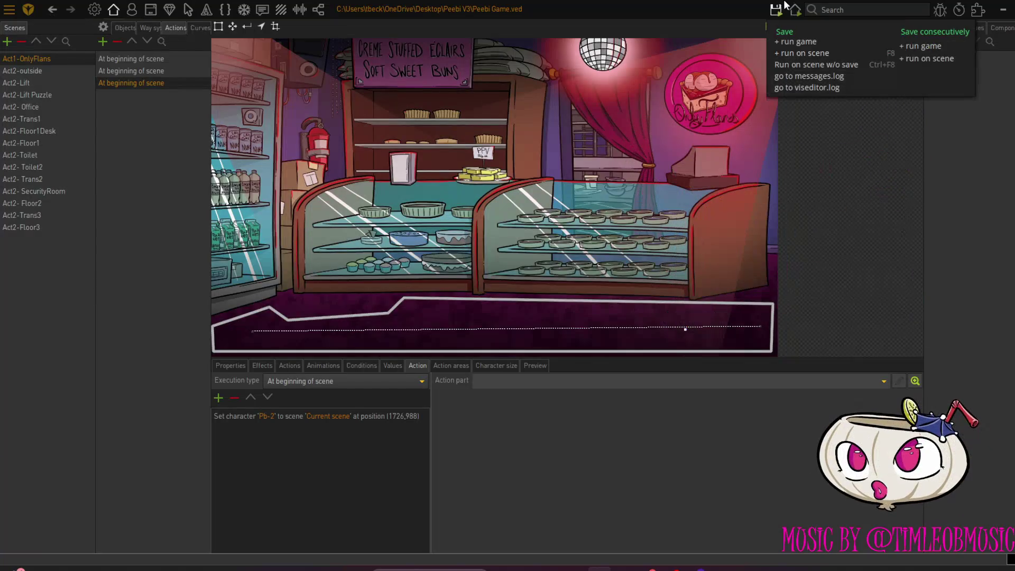
click(788, 62)
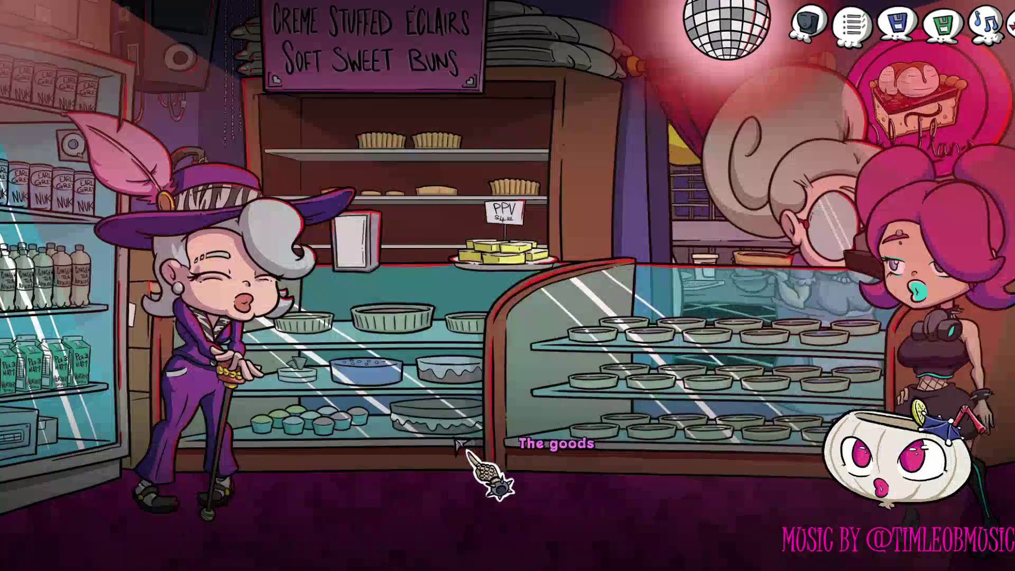
key(alt+F4)
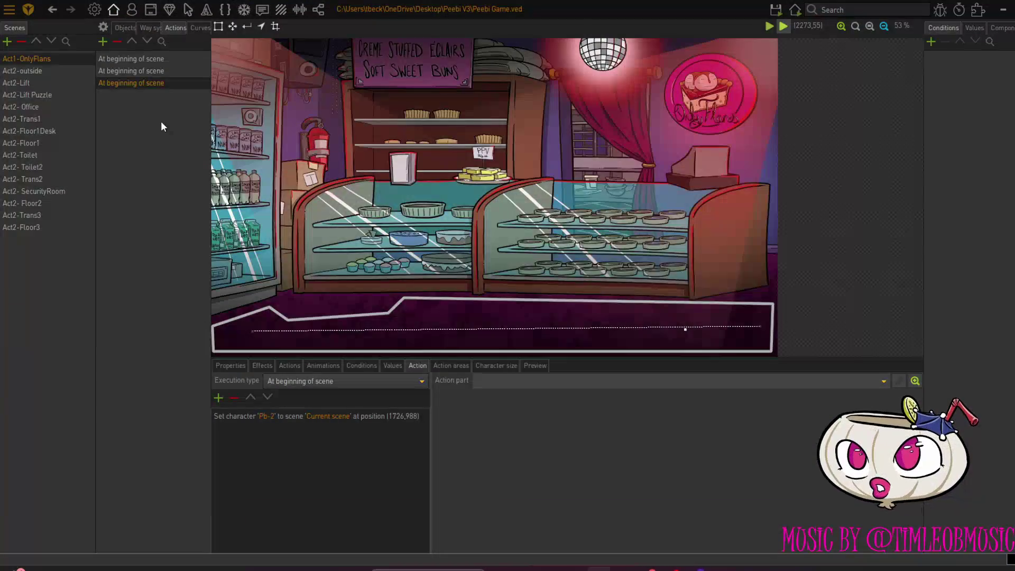
click(132, 10)
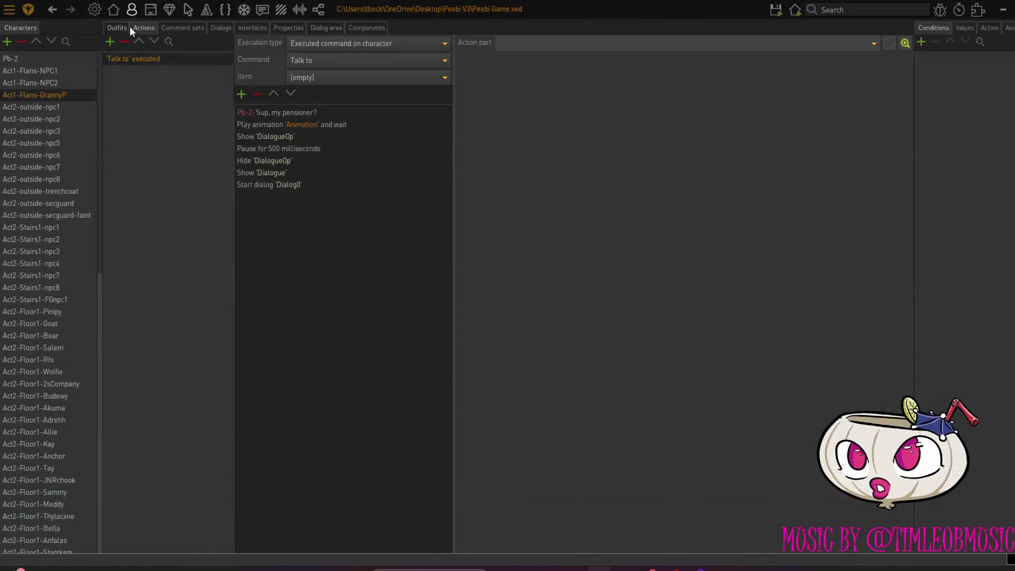
click(279, 31)
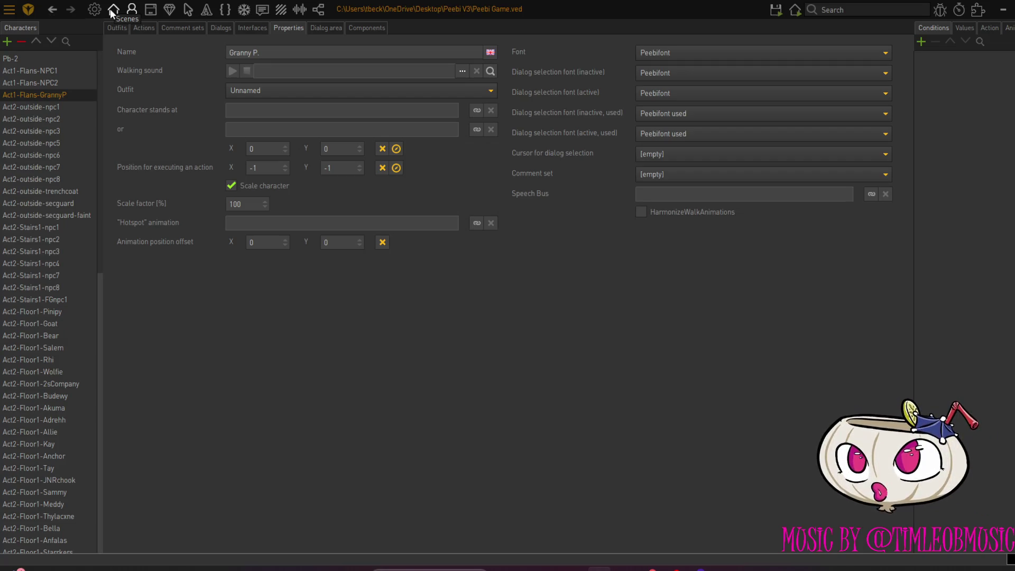
click(324, 31)
click(248, 31)
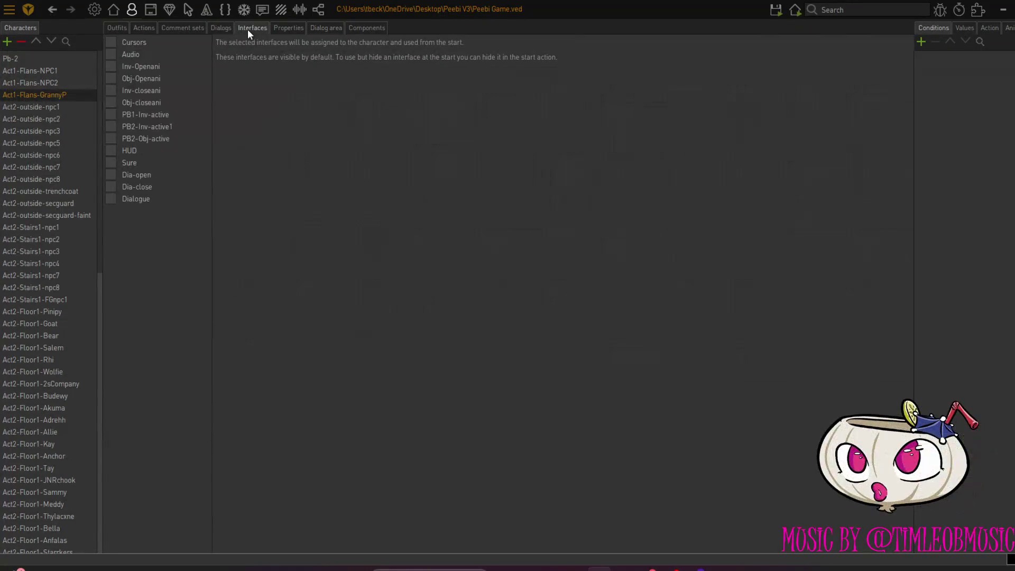
click(225, 30)
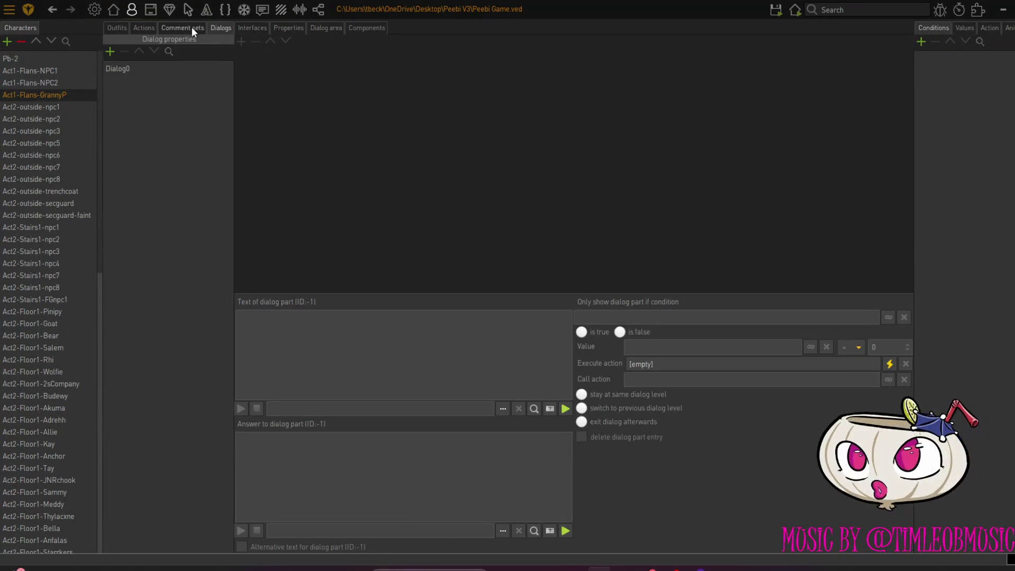
click(192, 27)
click(137, 27)
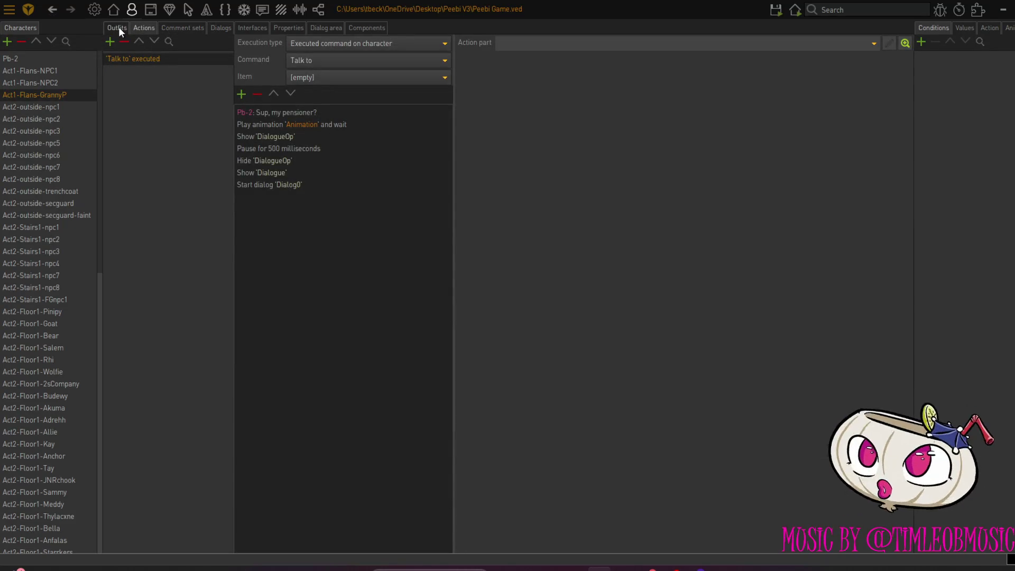
click(119, 27)
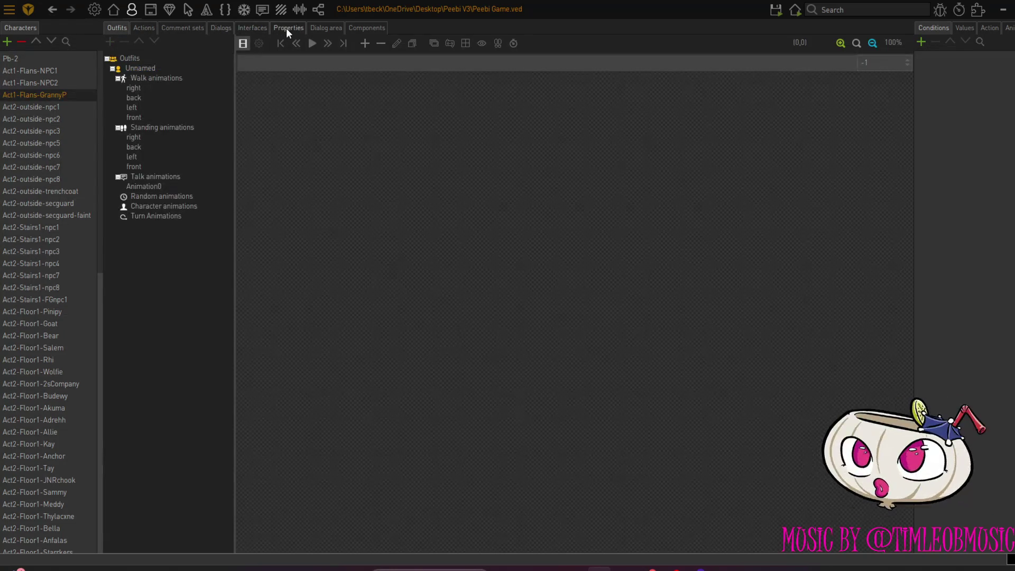
click(287, 30)
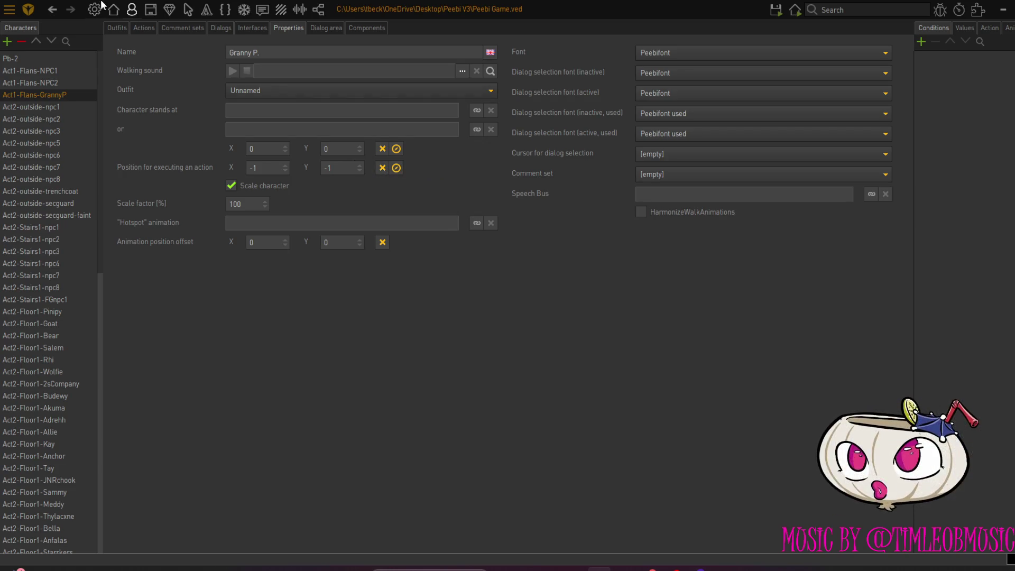
click(114, 10)
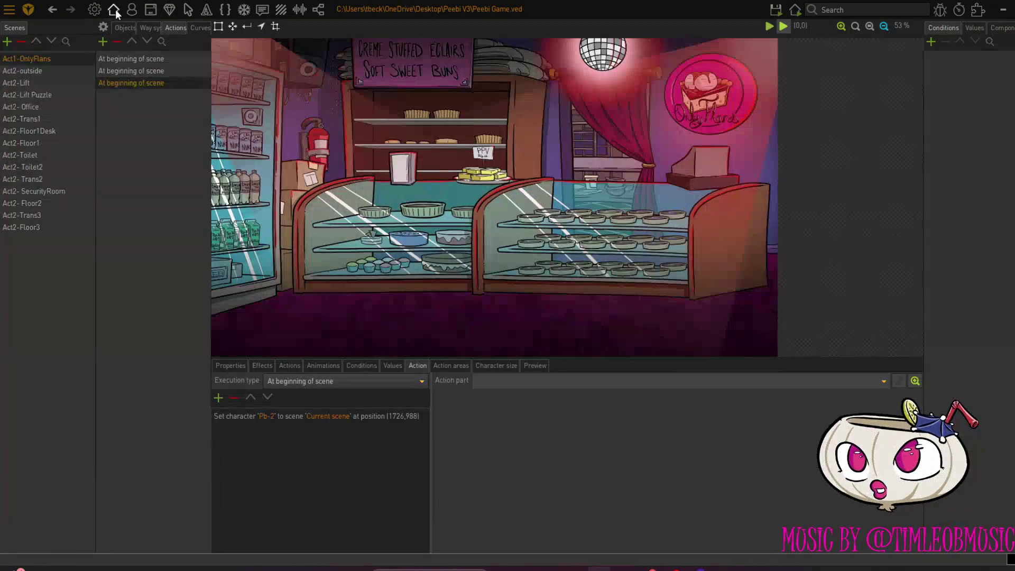
Give Act1-Flans-GrannyP a new executed action triggered by the Pointer command
double_click(129, 83)
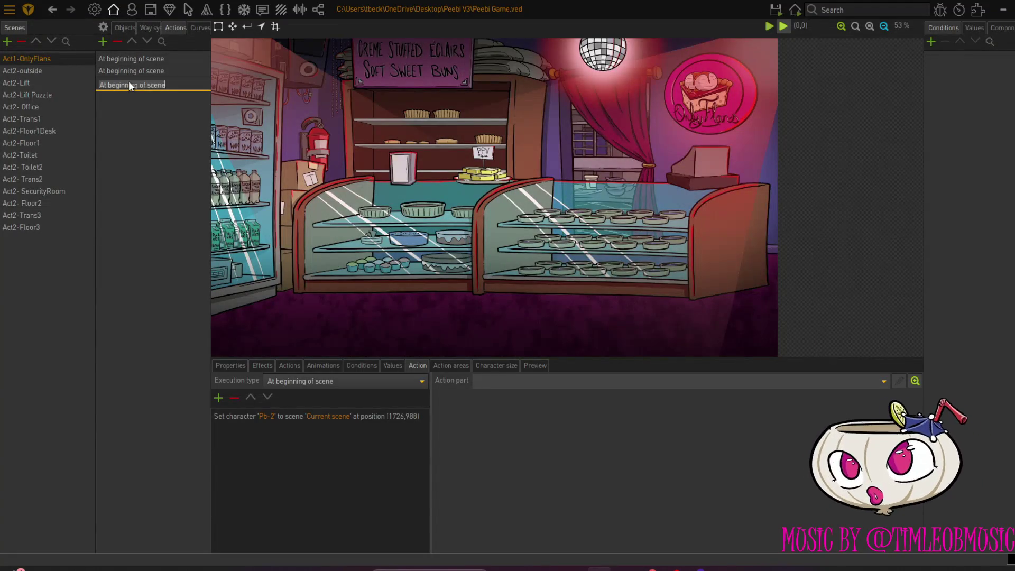
click(131, 9)
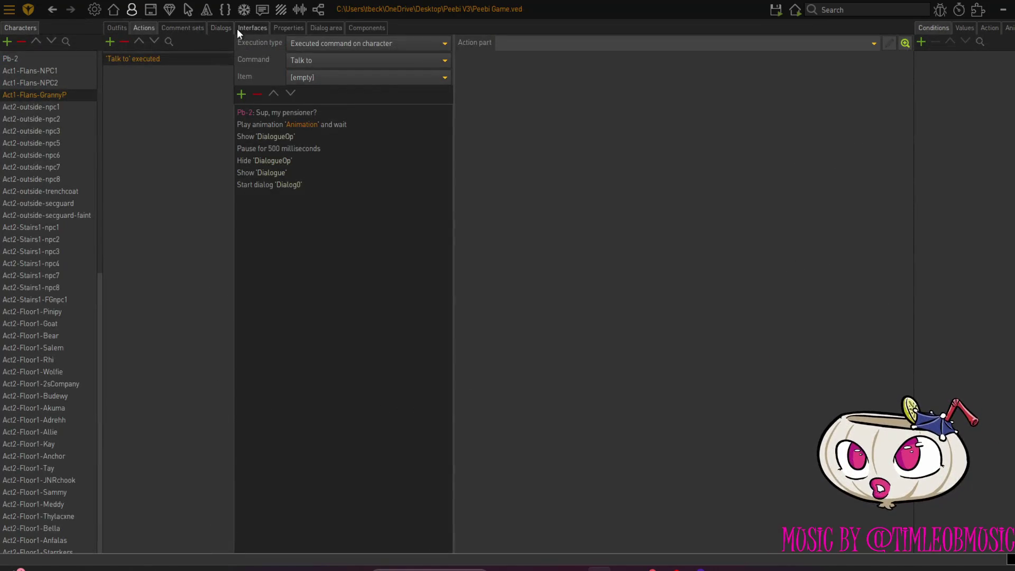
click(239, 29)
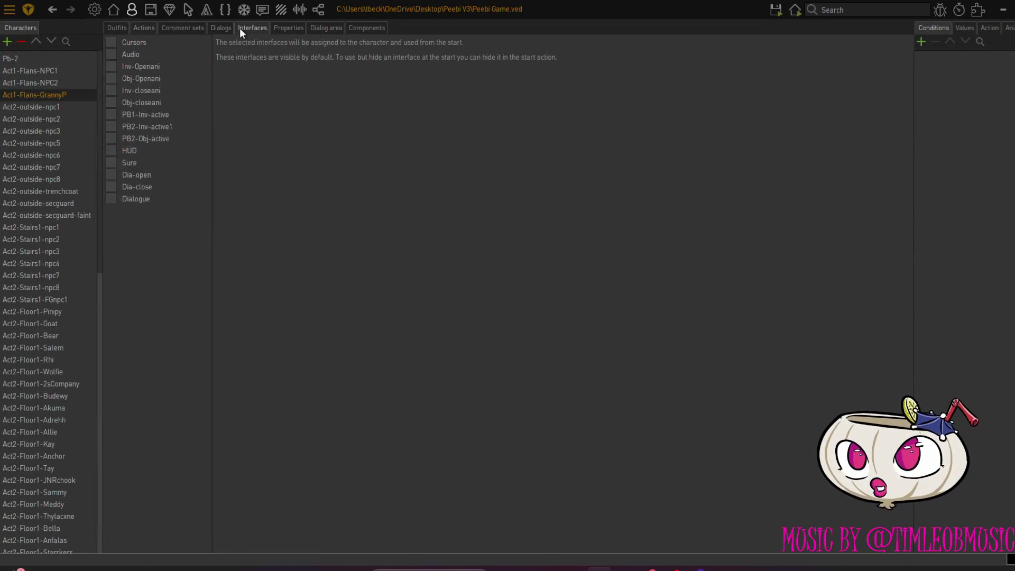
click(143, 28)
click(110, 41)
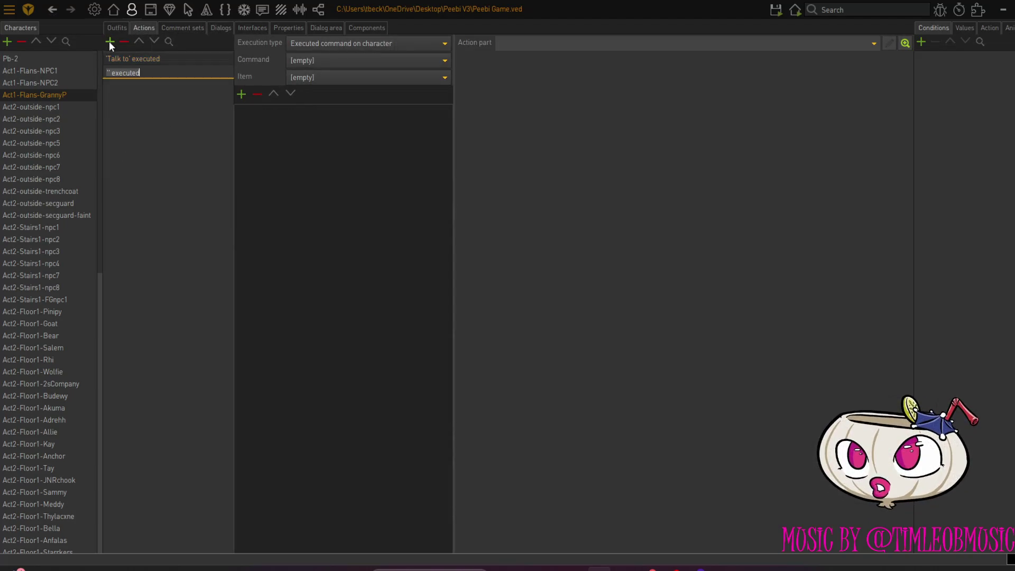
click(336, 61)
click(326, 88)
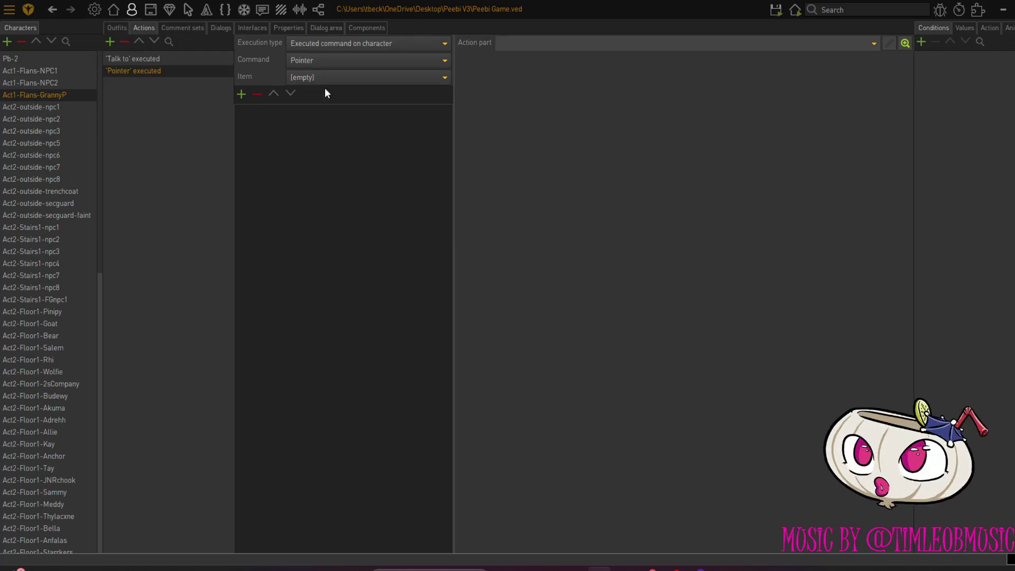
click(775, 10)
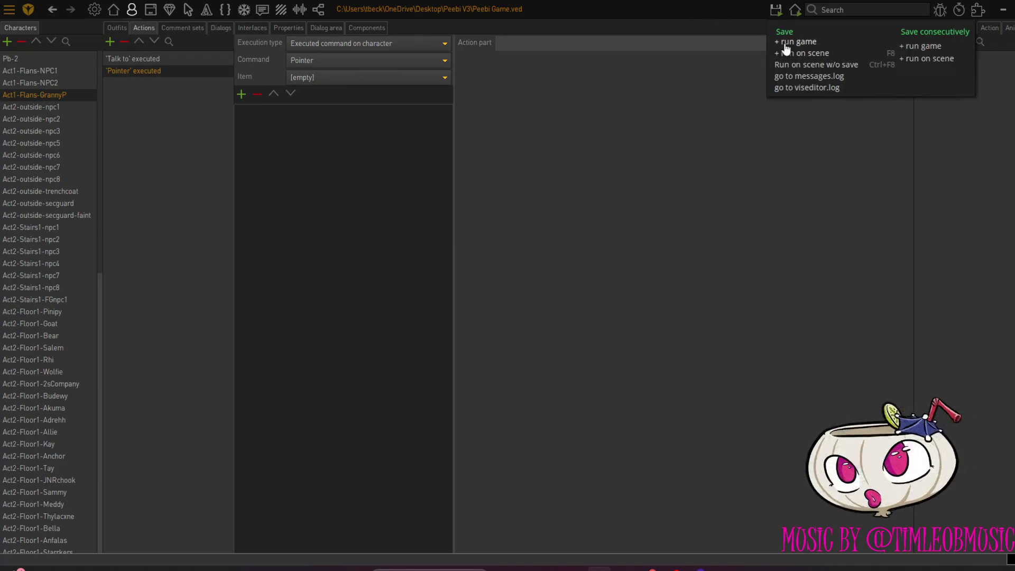
click(795, 60)
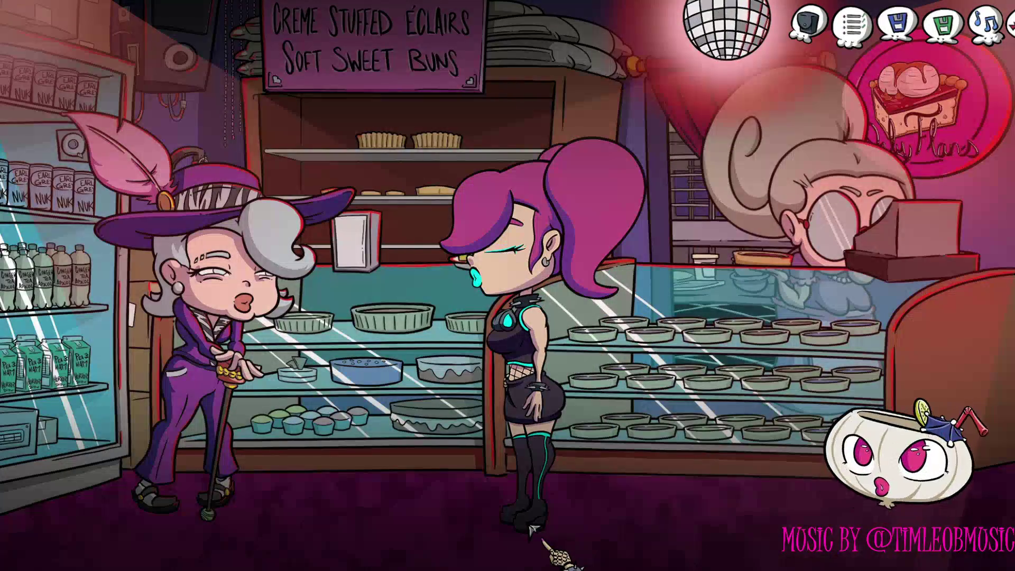
click(668, 498)
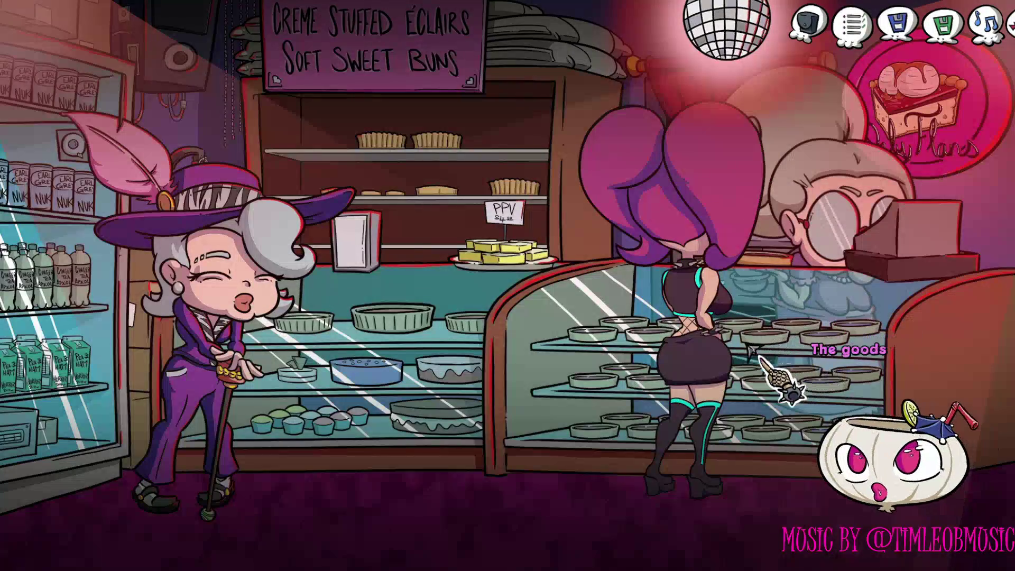
click(557, 447)
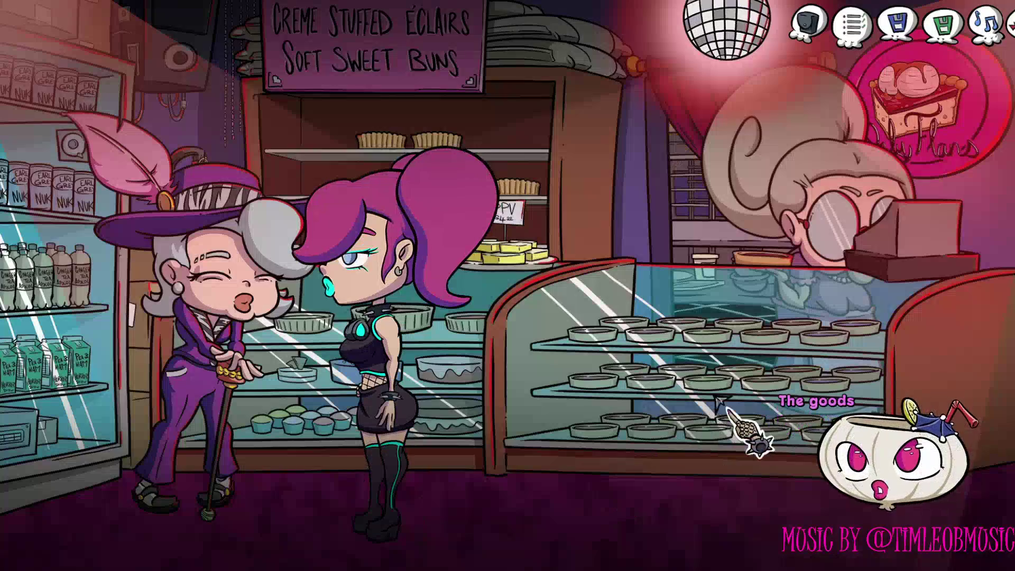
click(651, 401)
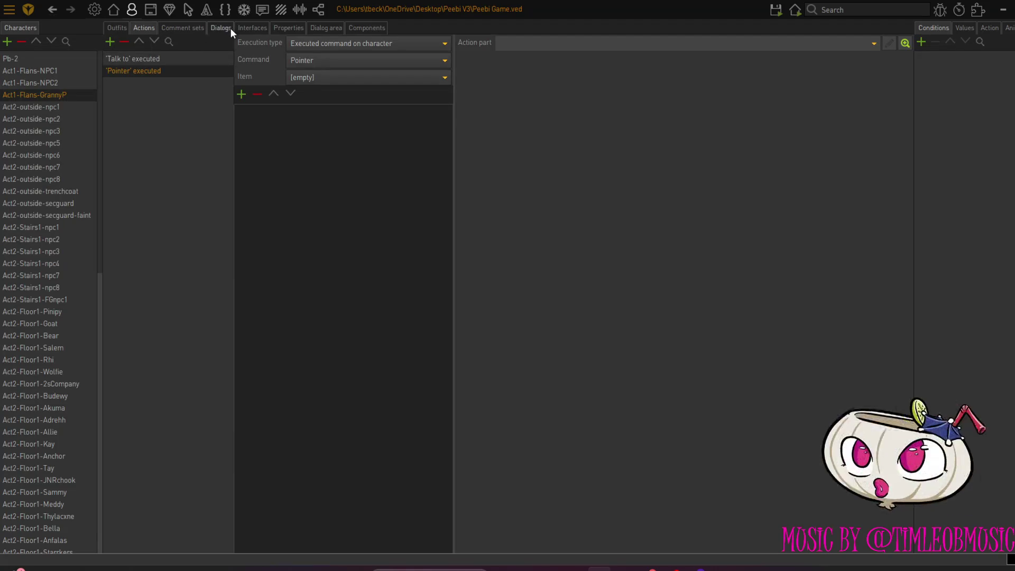
Look over the Act2-outside-trenchcoat character, then open Granny P.'s 'Talk to' executed action
click(53, 192)
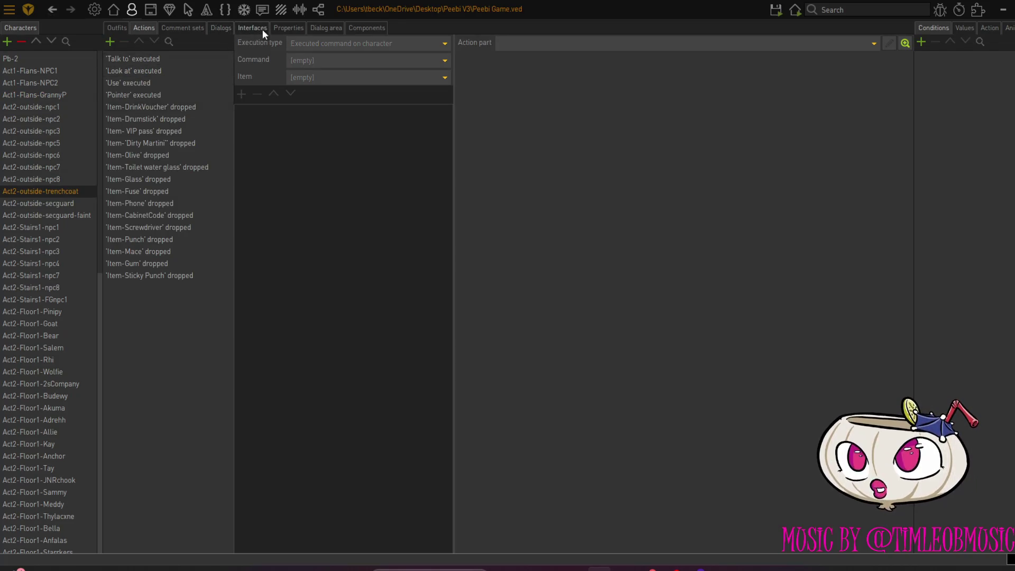
click(287, 29)
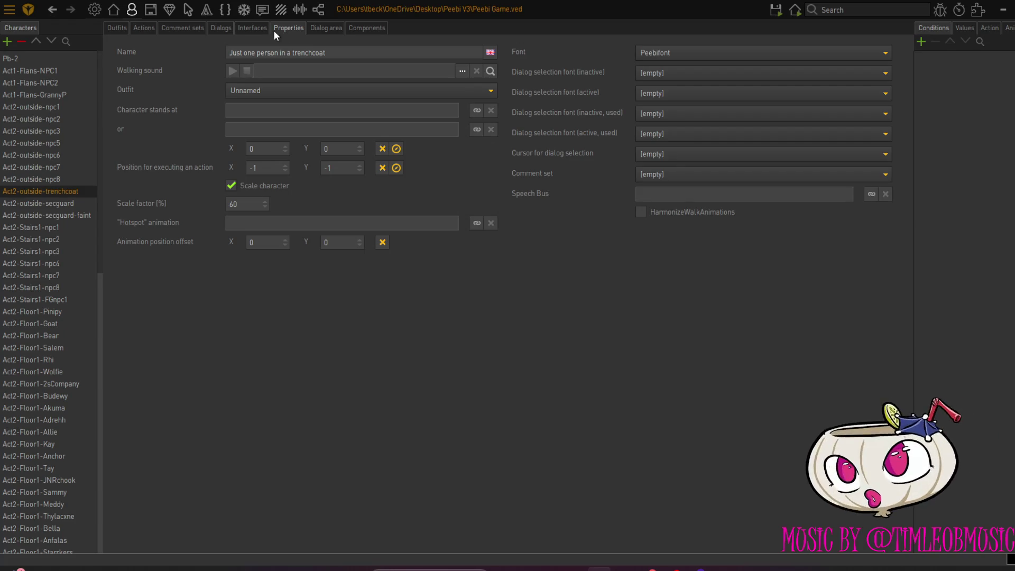
click(118, 30)
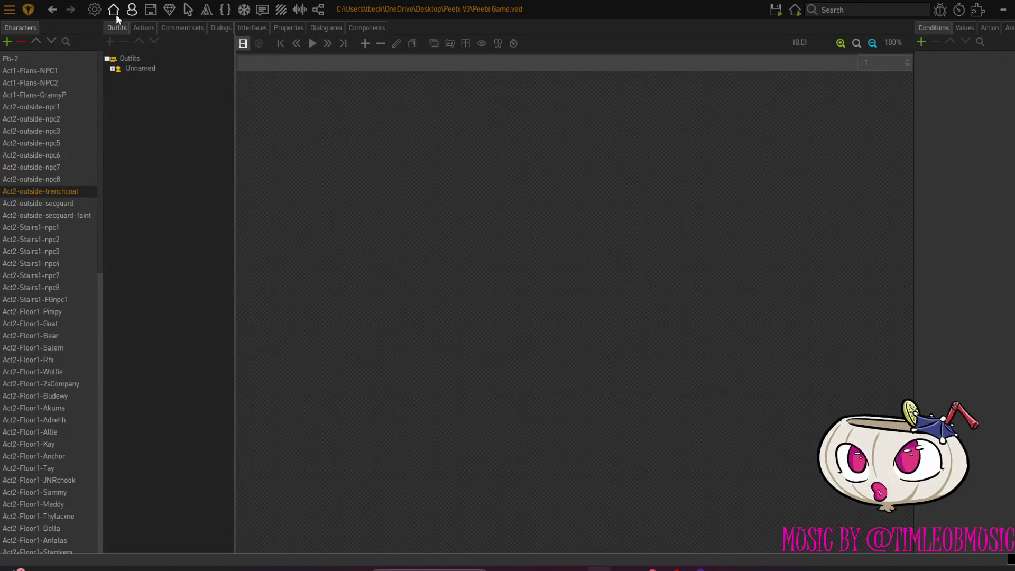
click(63, 93)
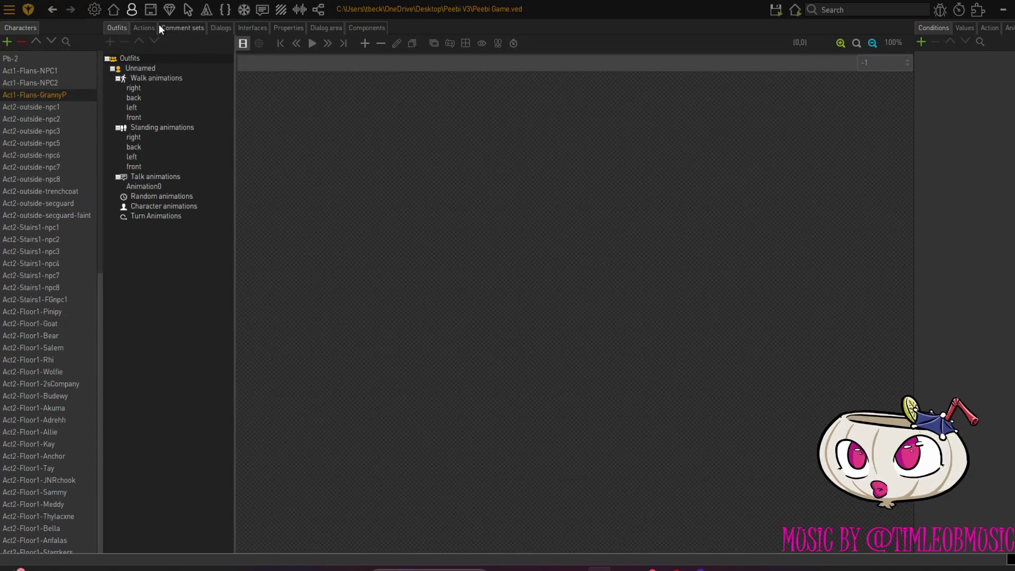
click(144, 27)
click(146, 60)
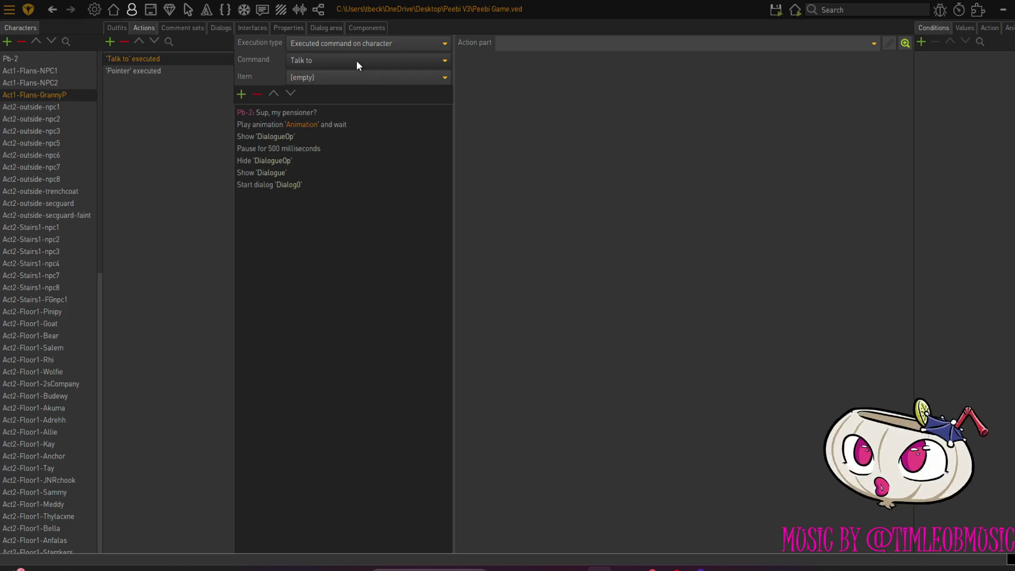
Insert a 'Send character to position' step above Granny P.'s greeting line
click(265, 110)
click(242, 95)
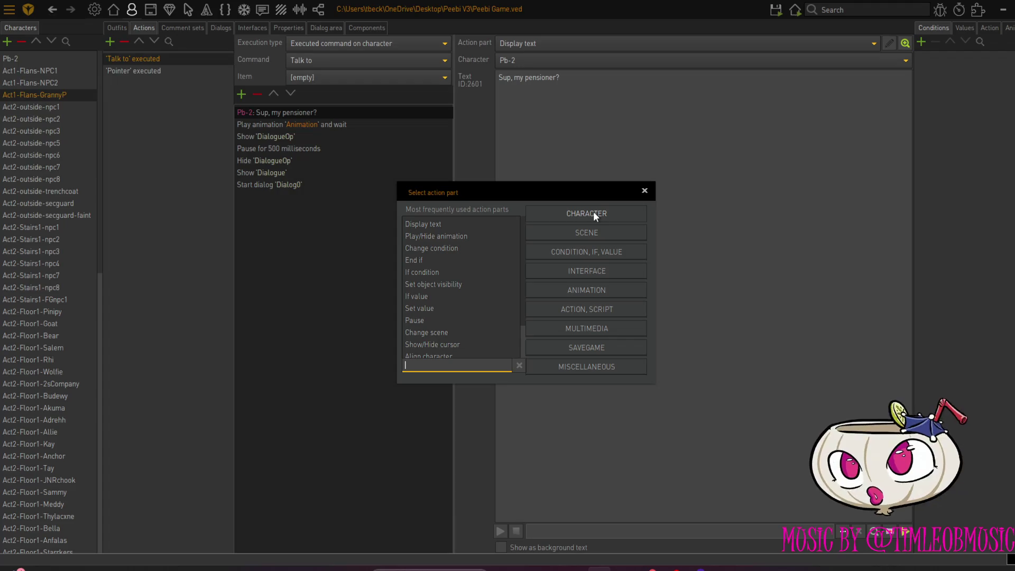
click(593, 211)
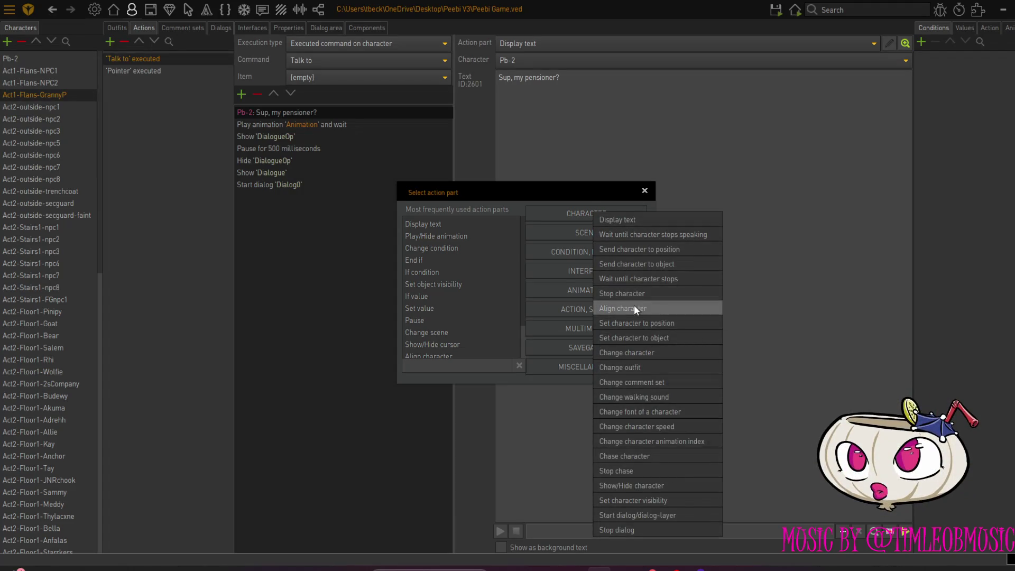
click(643, 249)
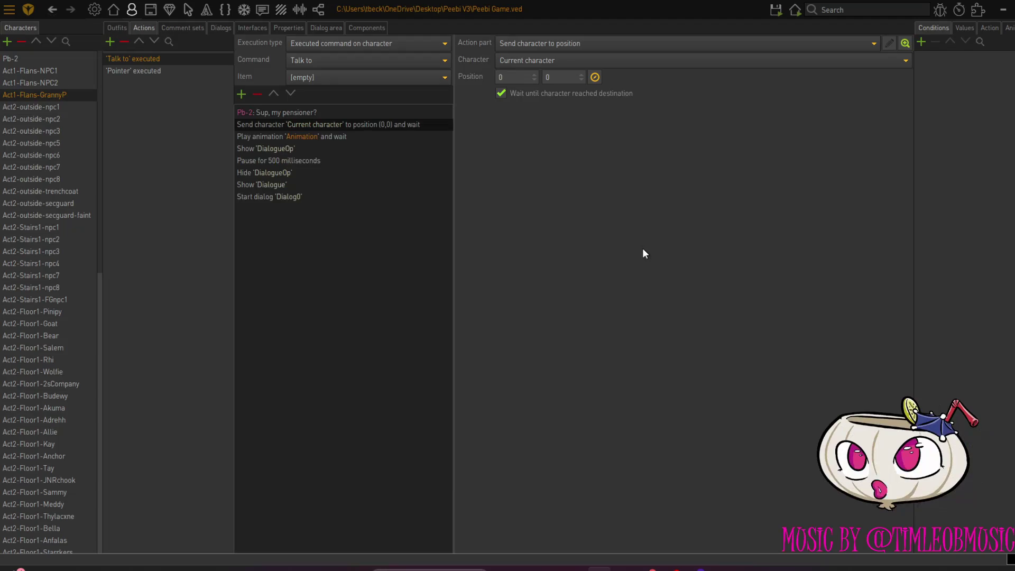
click(273, 93)
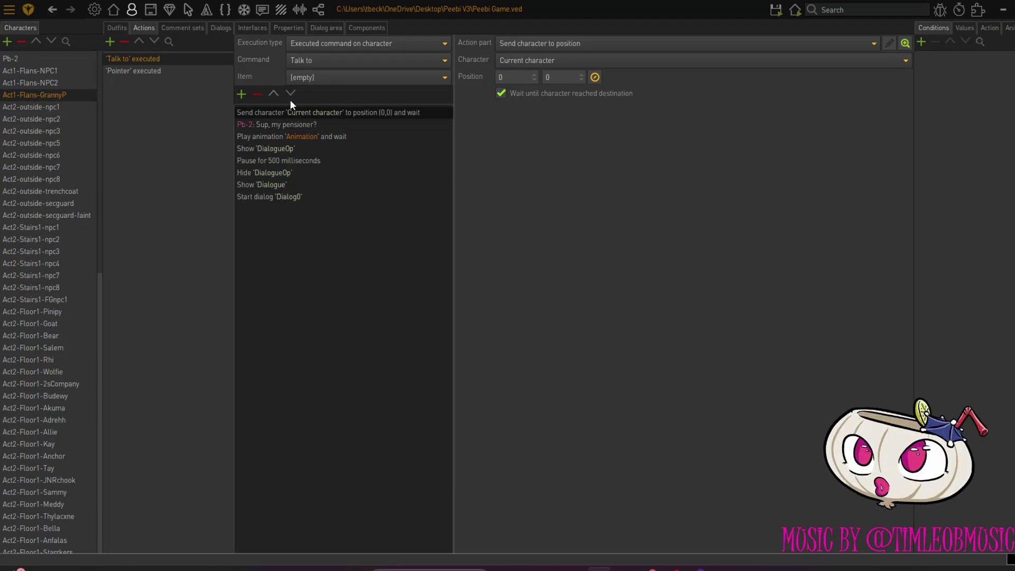
Start picking the new step's destination position, then cancel, leaving it at (0,0)
click(594, 77)
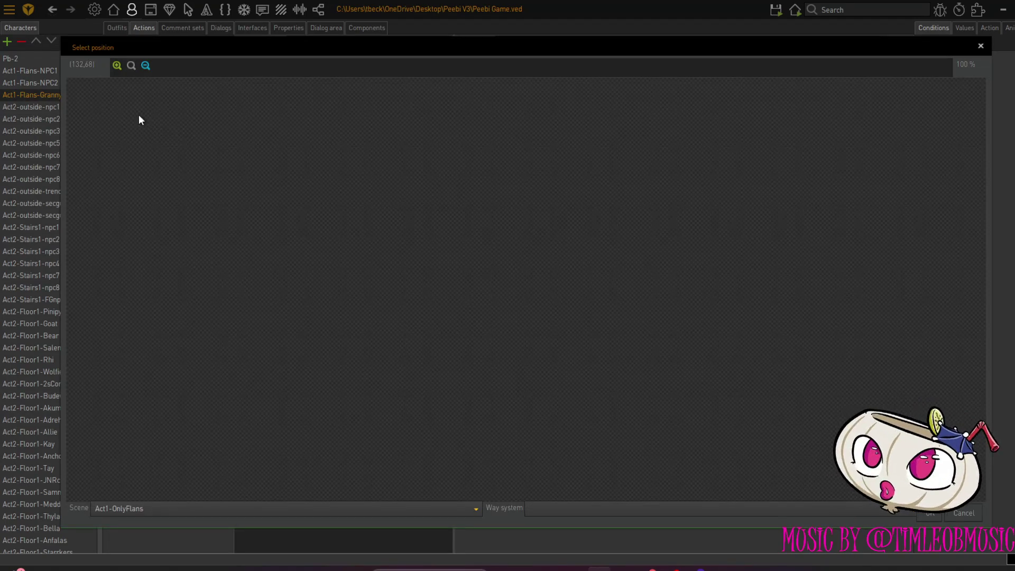
click(588, 510)
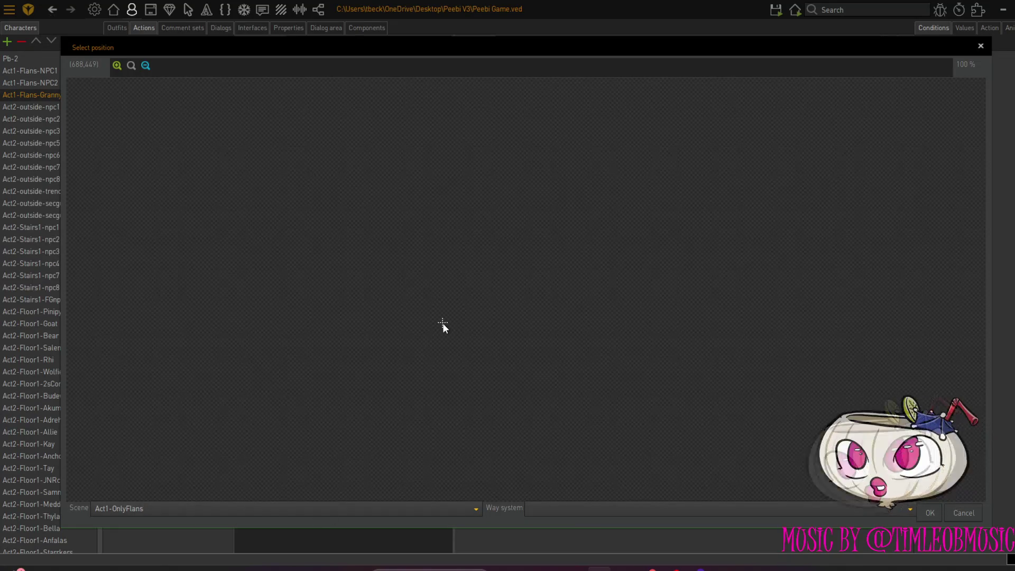
click(685, 404)
click(963, 513)
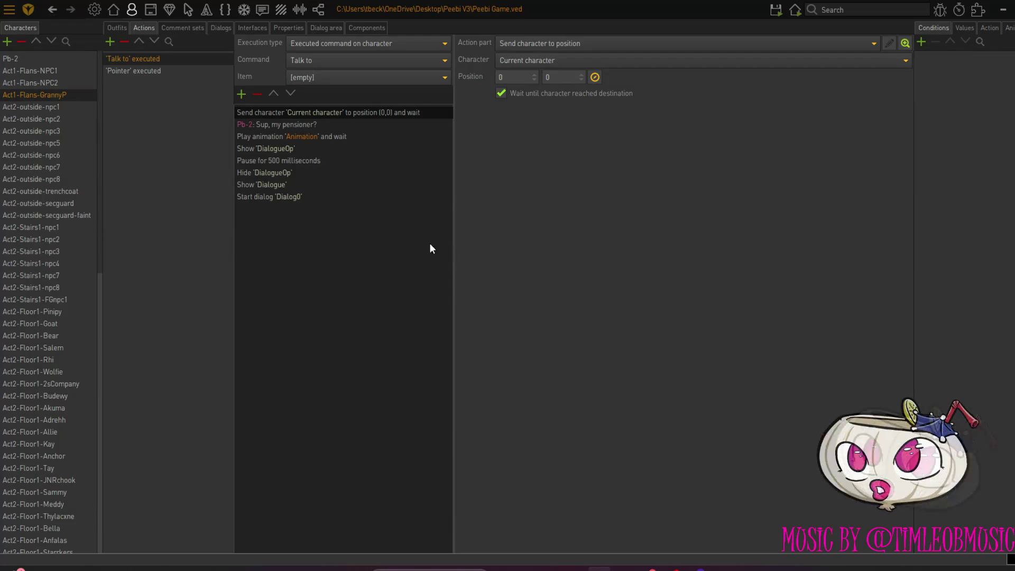
click(123, 30)
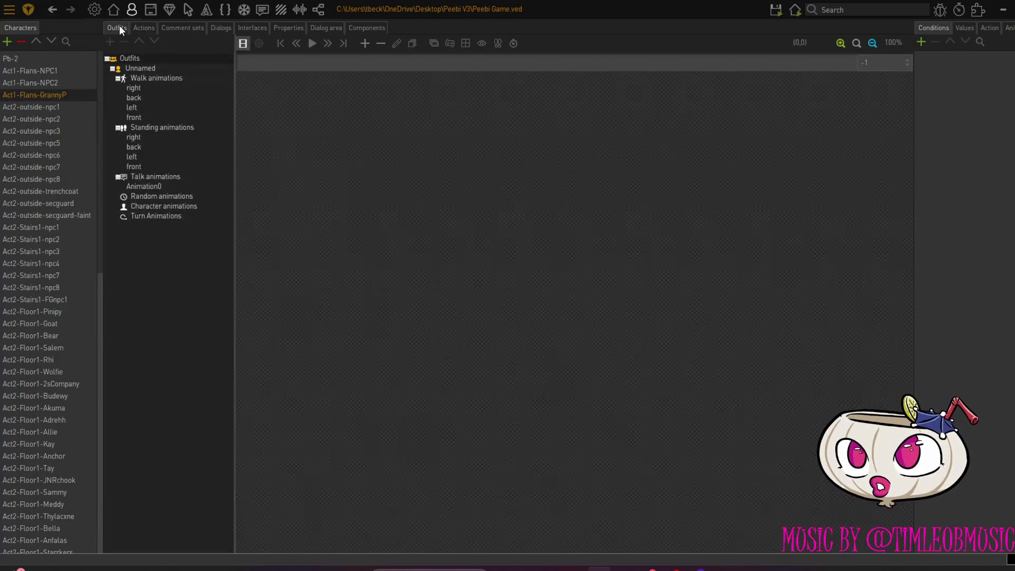
Move Act1-OnlyFlans down one place, below Act2-outside, in the scene list
click(99, 13)
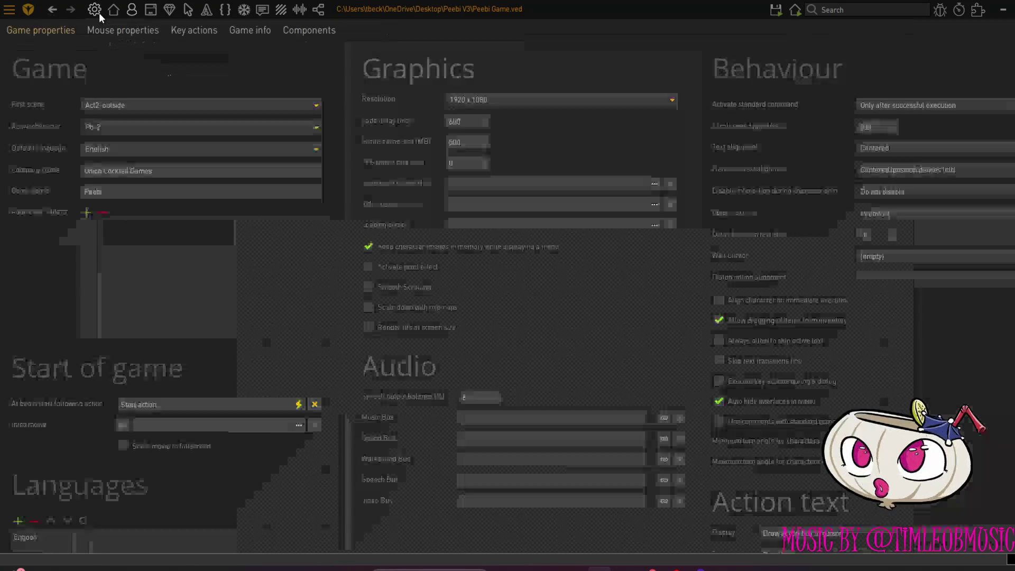
click(110, 11)
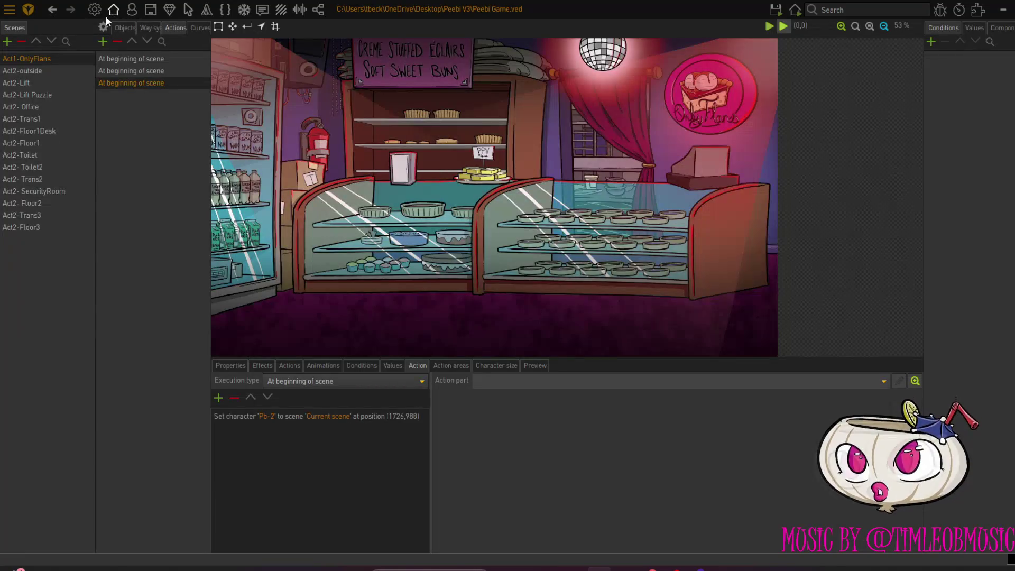
click(51, 41)
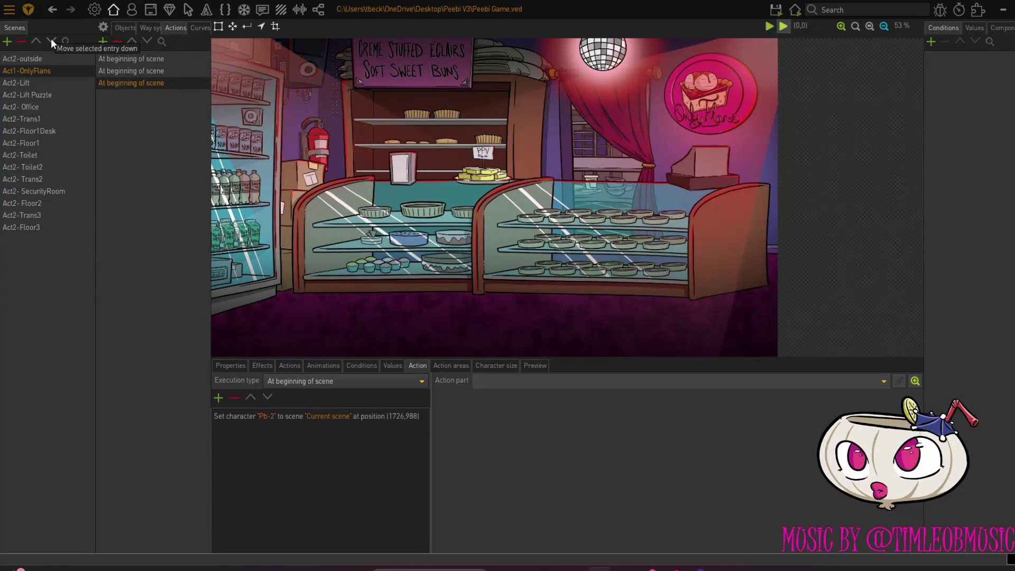
Save and test-run on this scene, walk to Granny P., then close the game
mouse_move(775, 10)
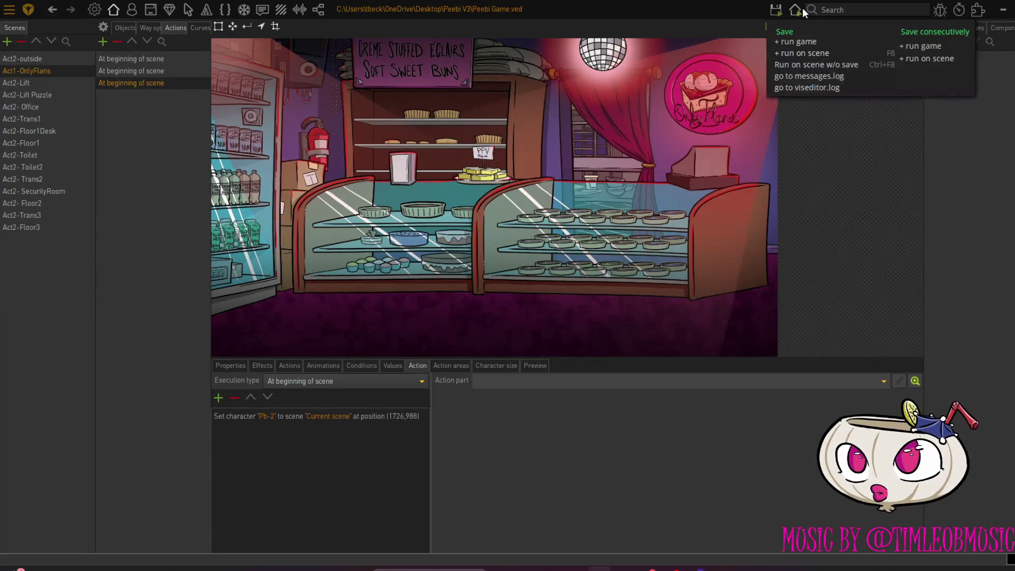
click(802, 54)
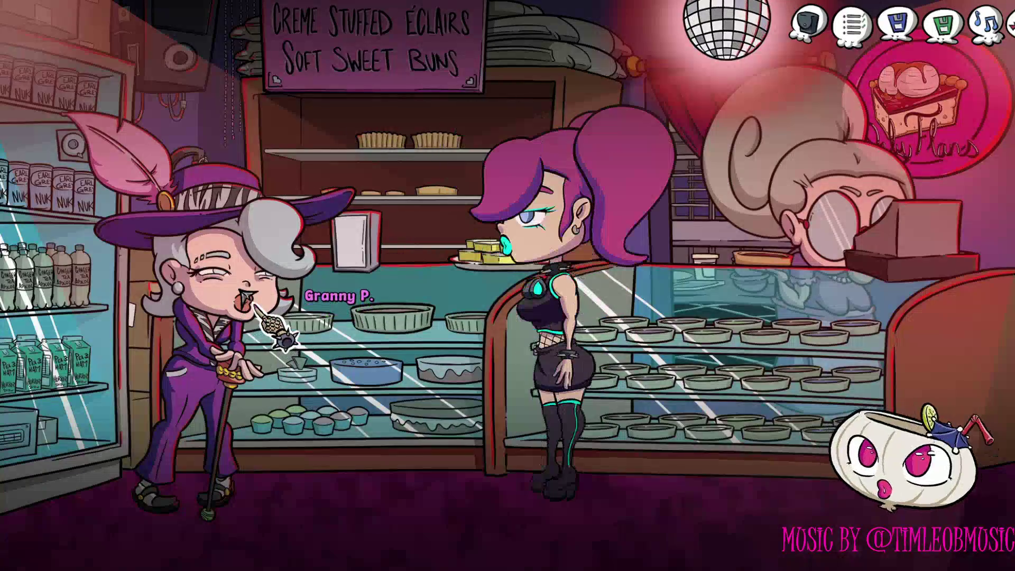
click(397, 538)
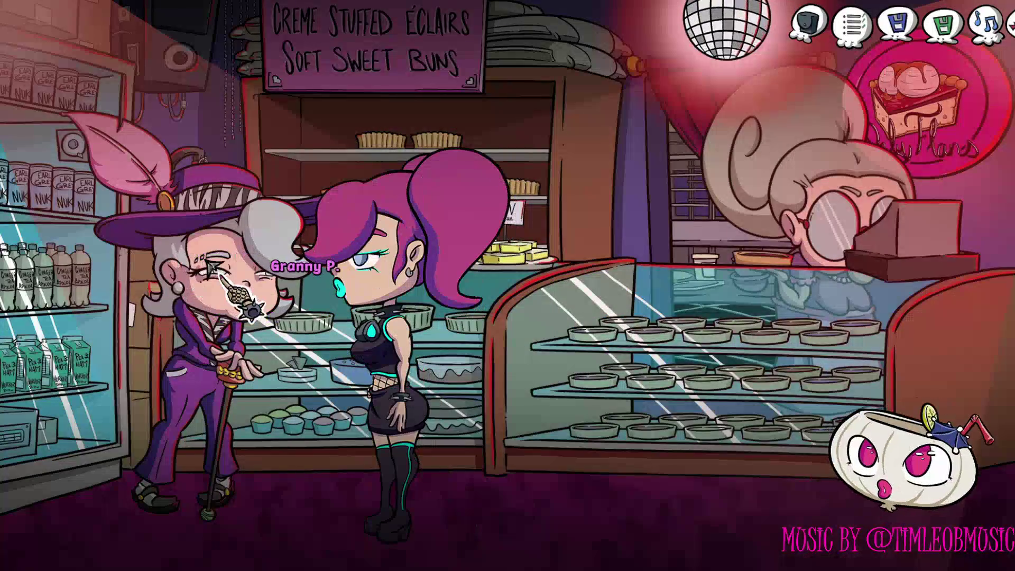
key(alt+F4)
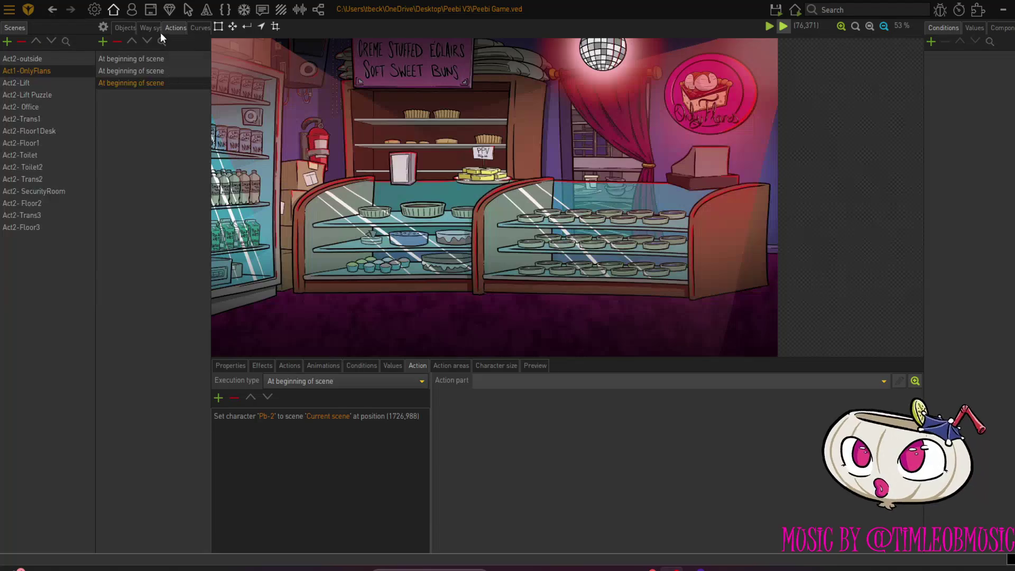
Move Act1-OnlyFlans back to the top of the scene list and check its settings
click(49, 41)
click(38, 39)
click(38, 39)
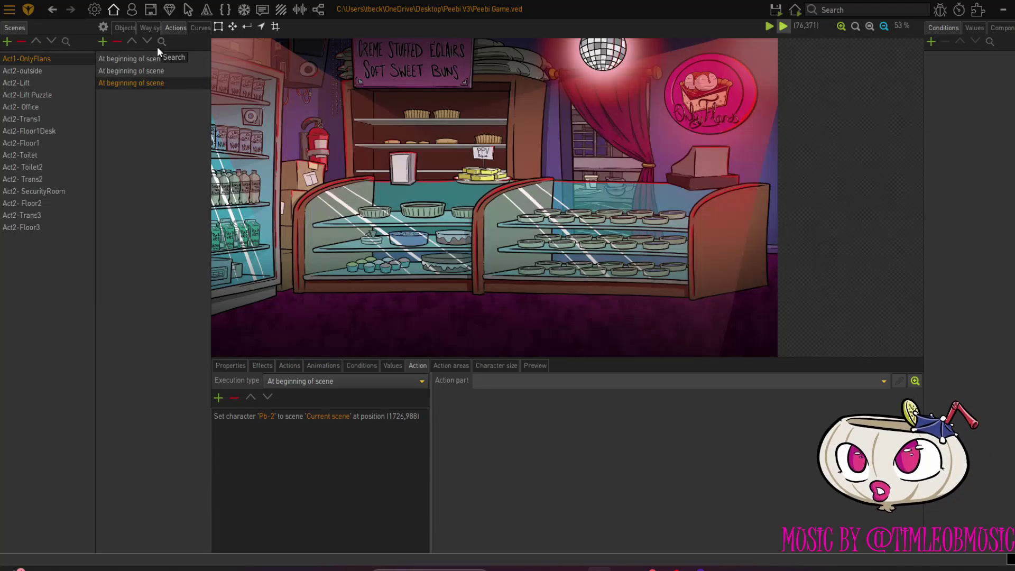
click(102, 30)
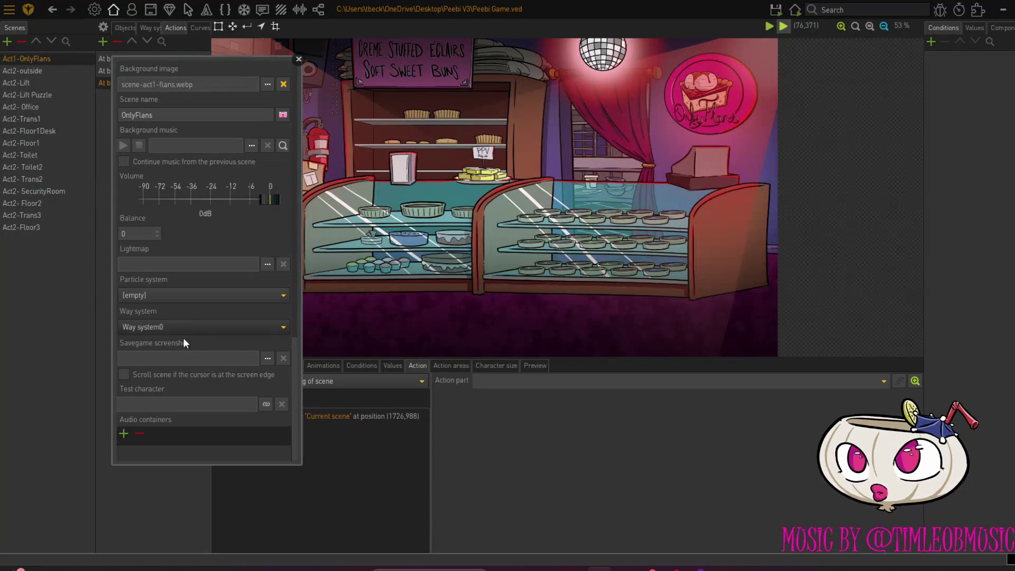
click(141, 492)
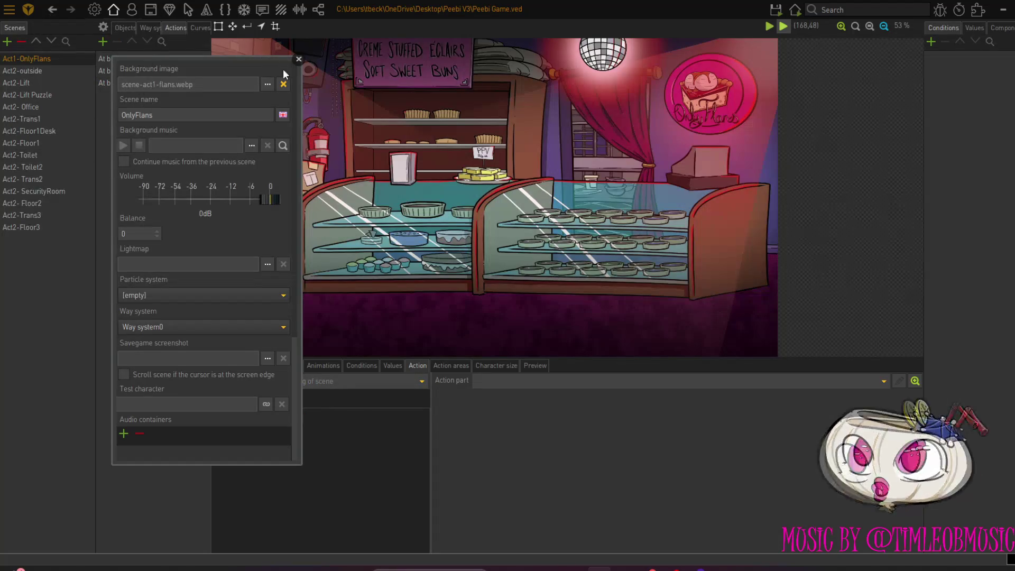
click(298, 59)
Show the scene's way borders and way points, then return to Granny P.'s actions
click(151, 27)
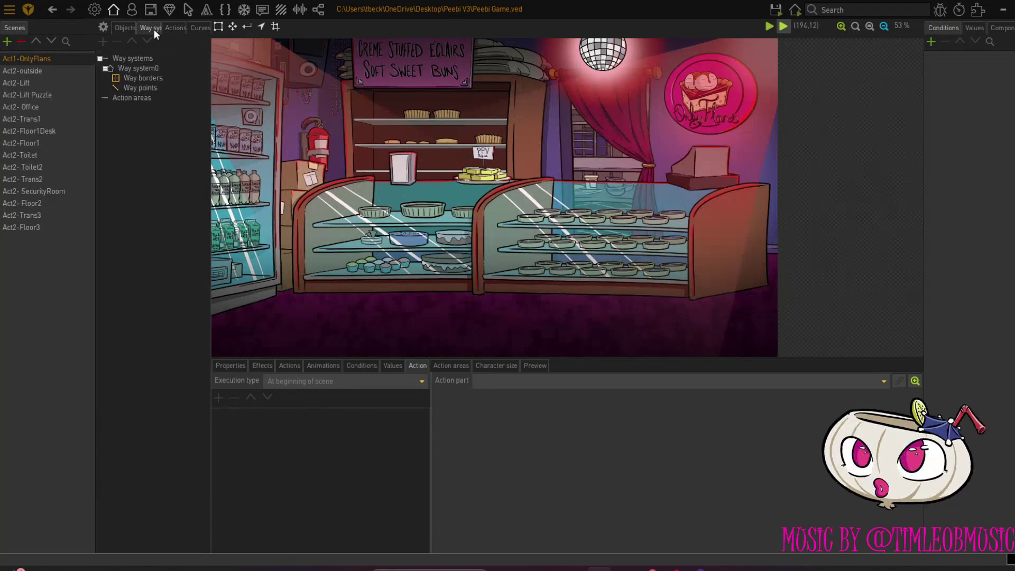
click(142, 79)
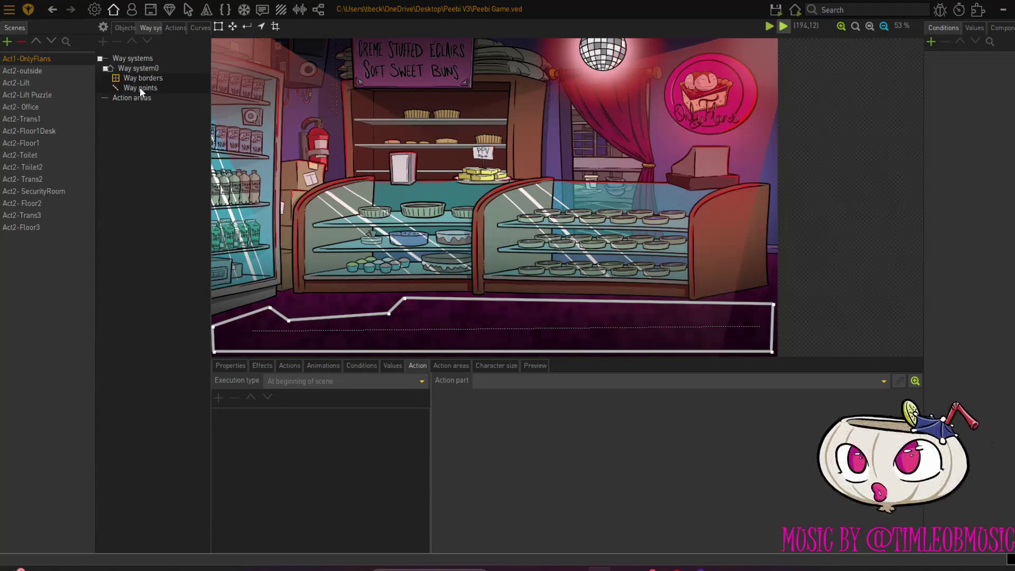
click(140, 87)
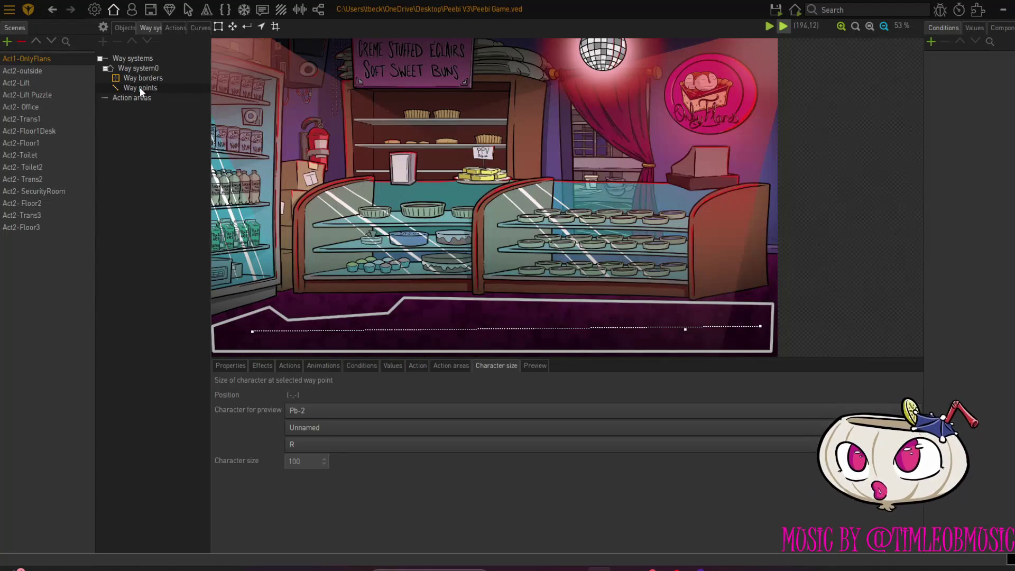
click(134, 9)
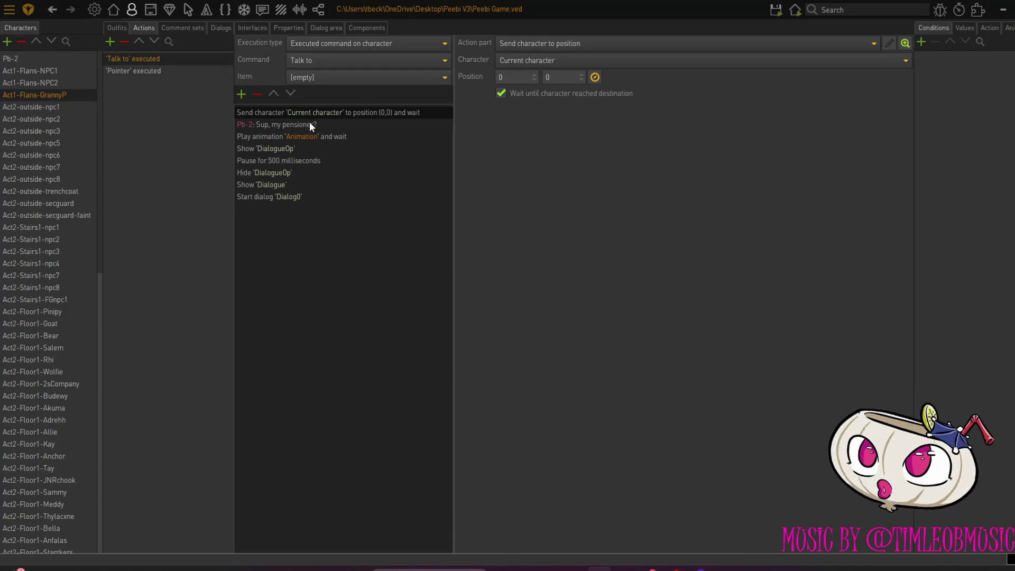
Make the Send step move Pb-2, with a first destination of 505, 974 in Act1-OnlyFlans
click(617, 60)
click(605, 87)
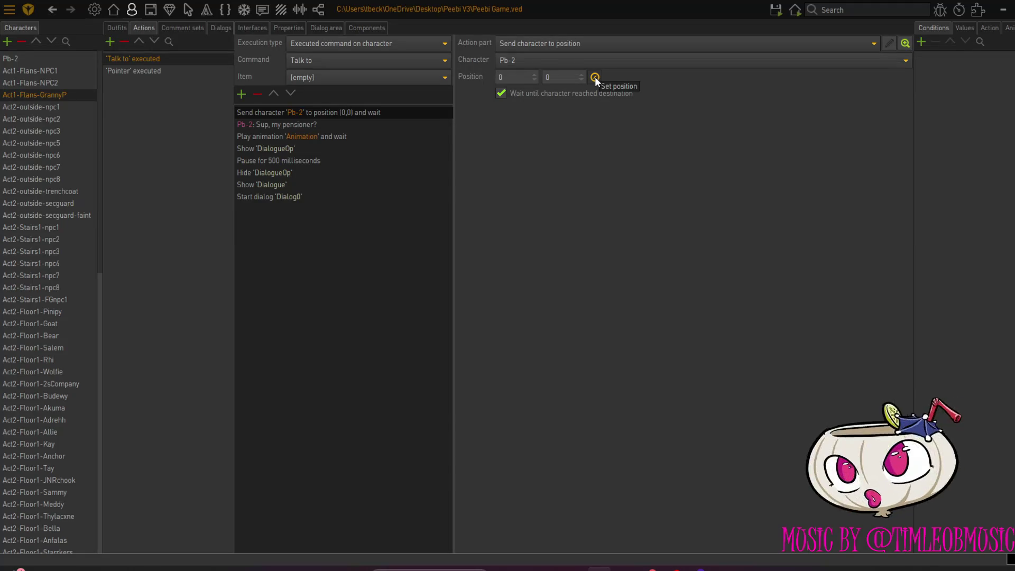
click(594, 77)
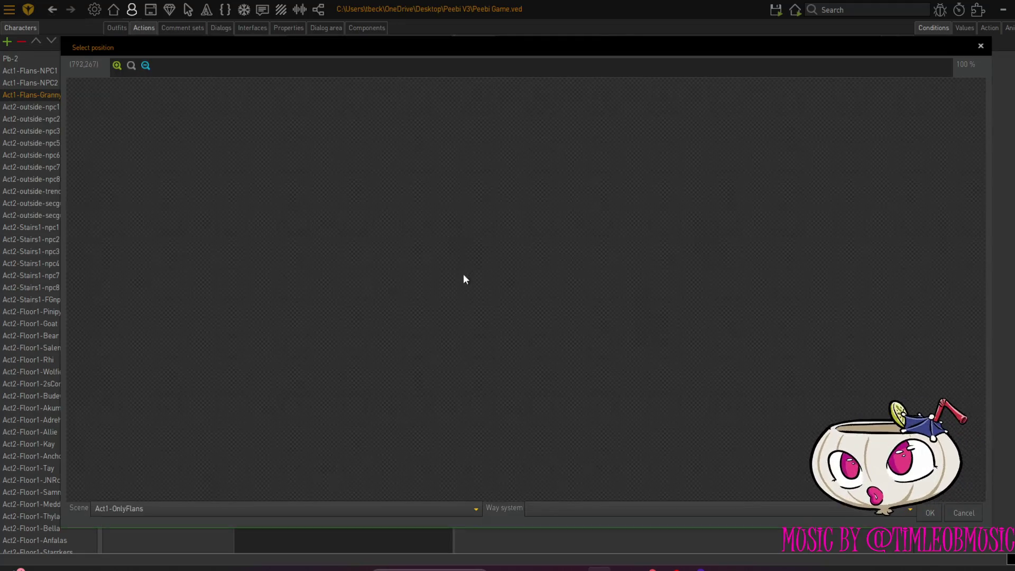
click(344, 509)
click(234, 322)
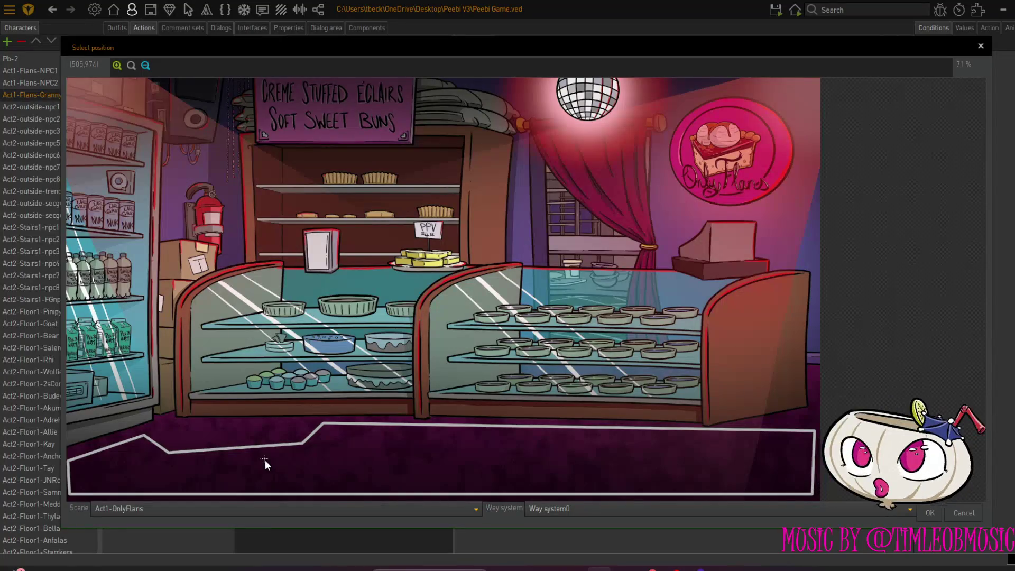
click(932, 515)
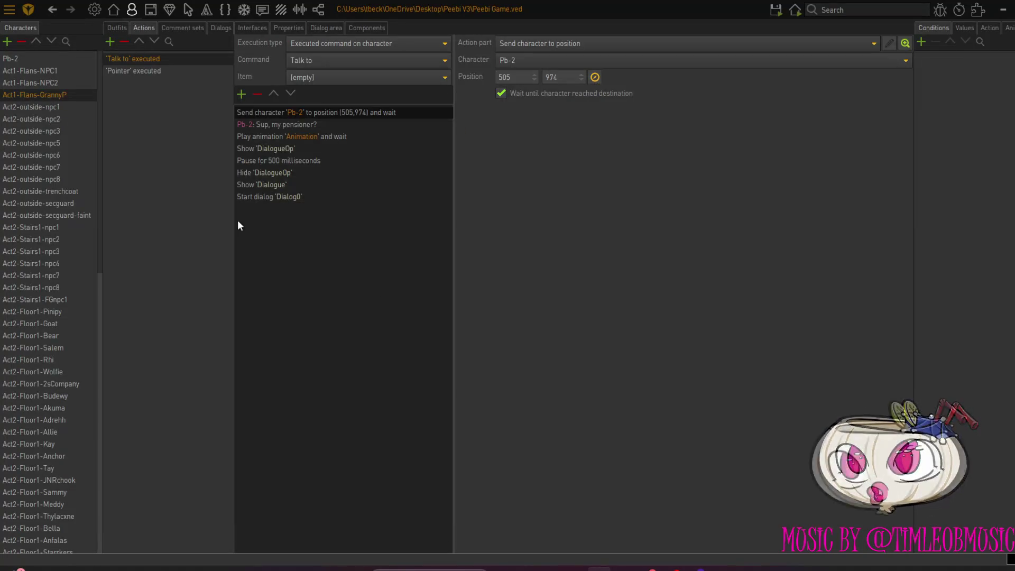
Re-pick Pb-2's walk-to spot on the bakery floor as 624, 1010
click(595, 77)
click(255, 515)
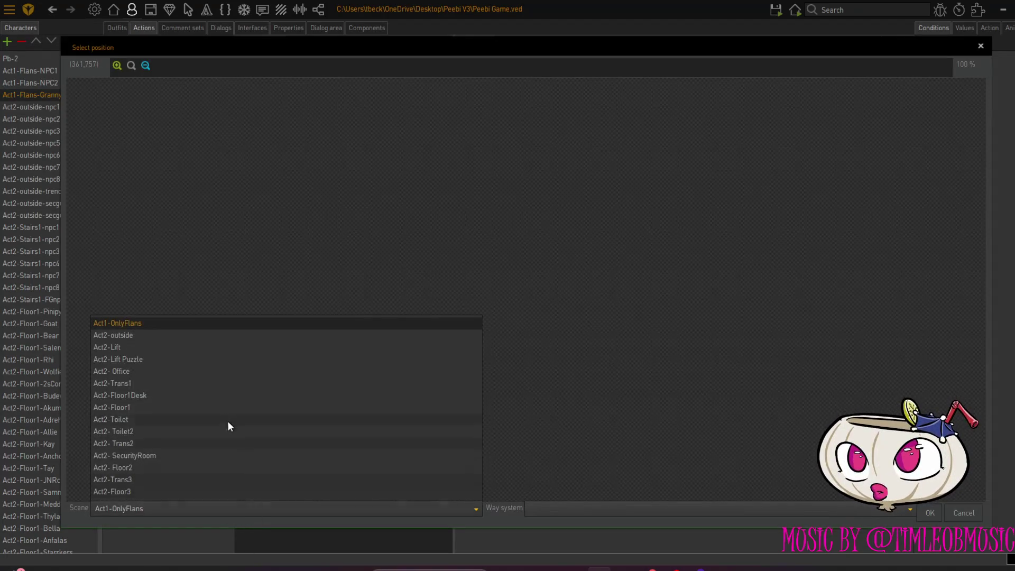
click(204, 326)
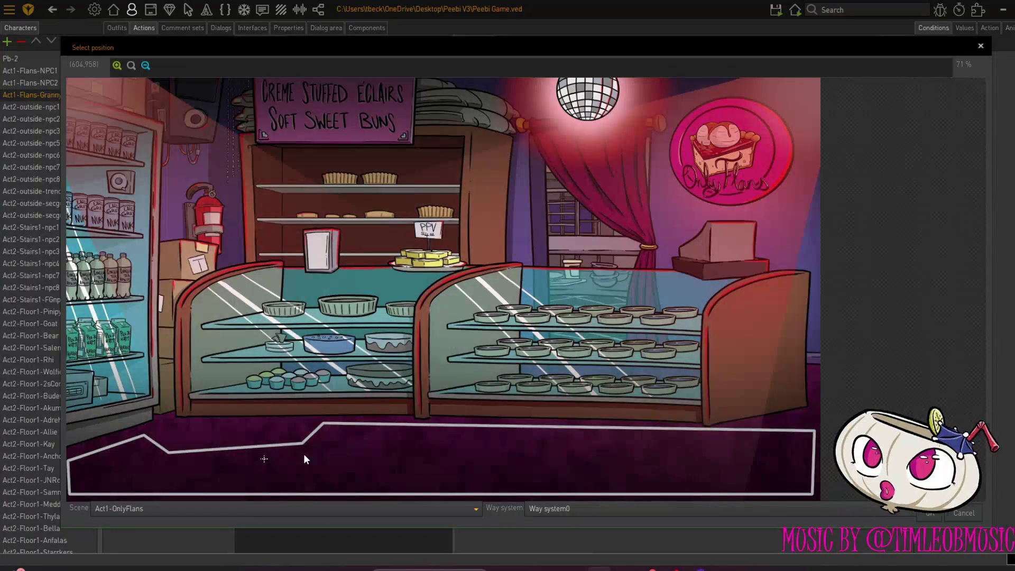
click(306, 473)
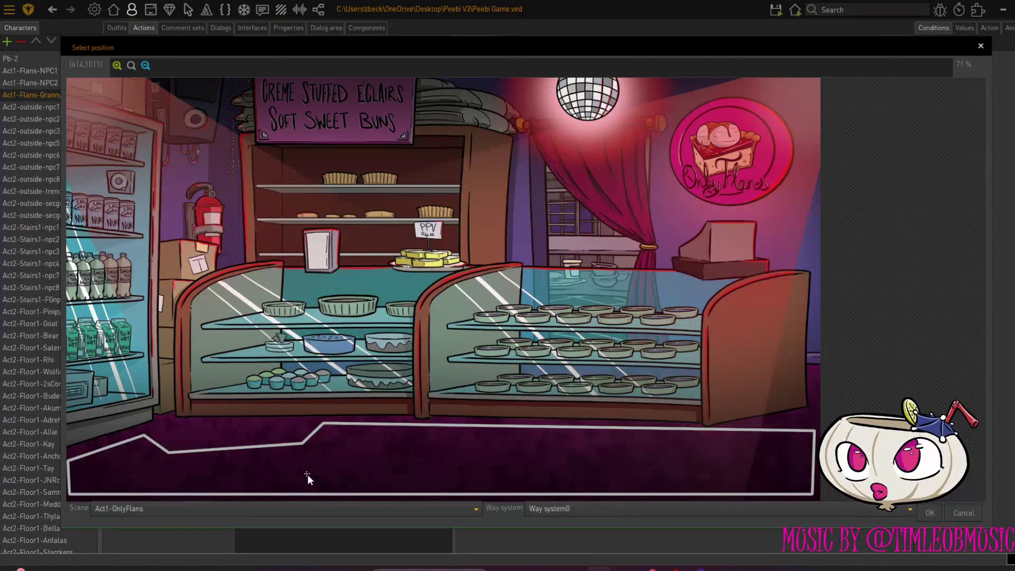
click(310, 473)
click(929, 513)
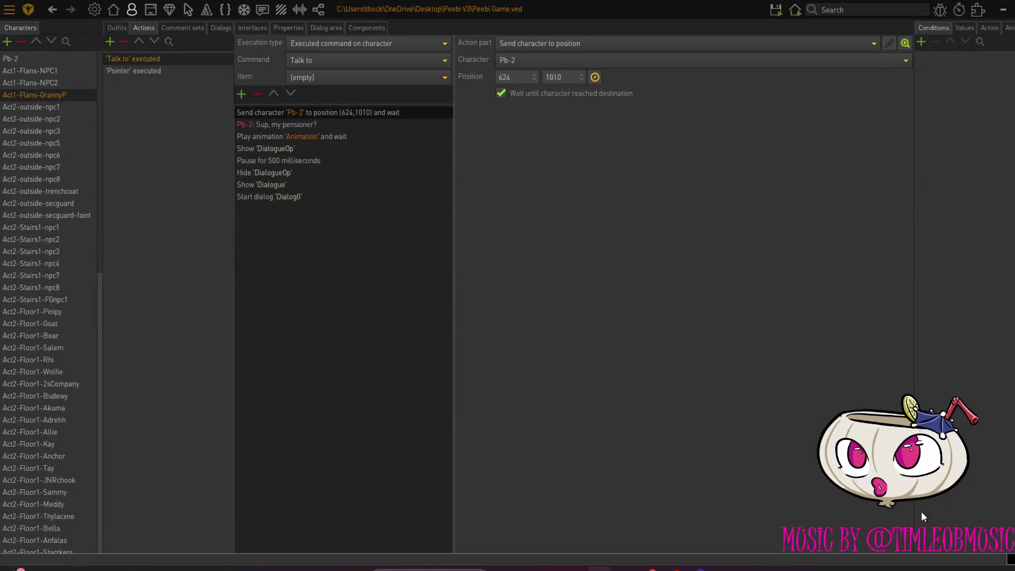
click(241, 94)
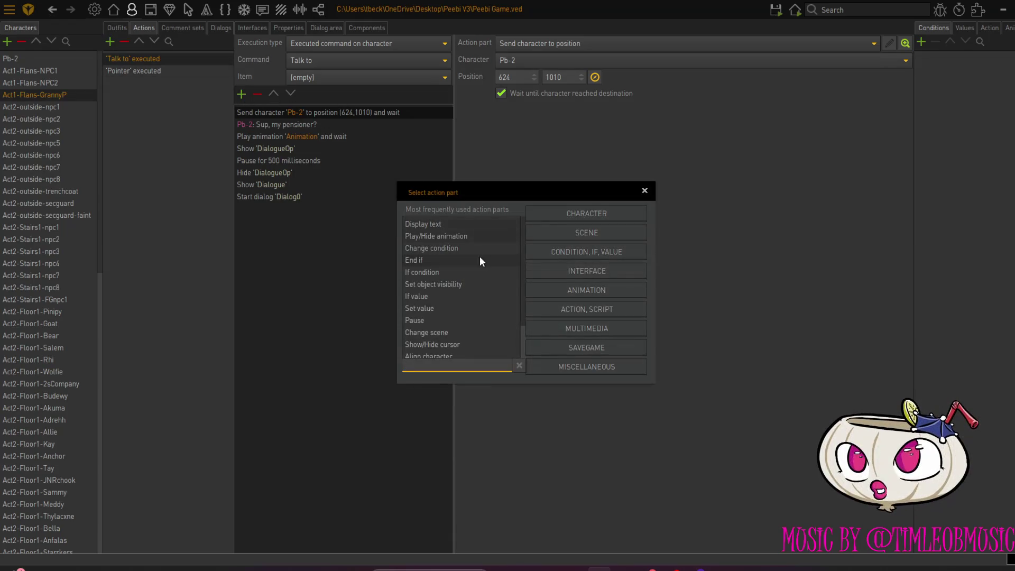
Add an Align character step turning Pb-2 to 135° (left-back) after the walk
scroll(455, 356, down, 1)
click(458, 344)
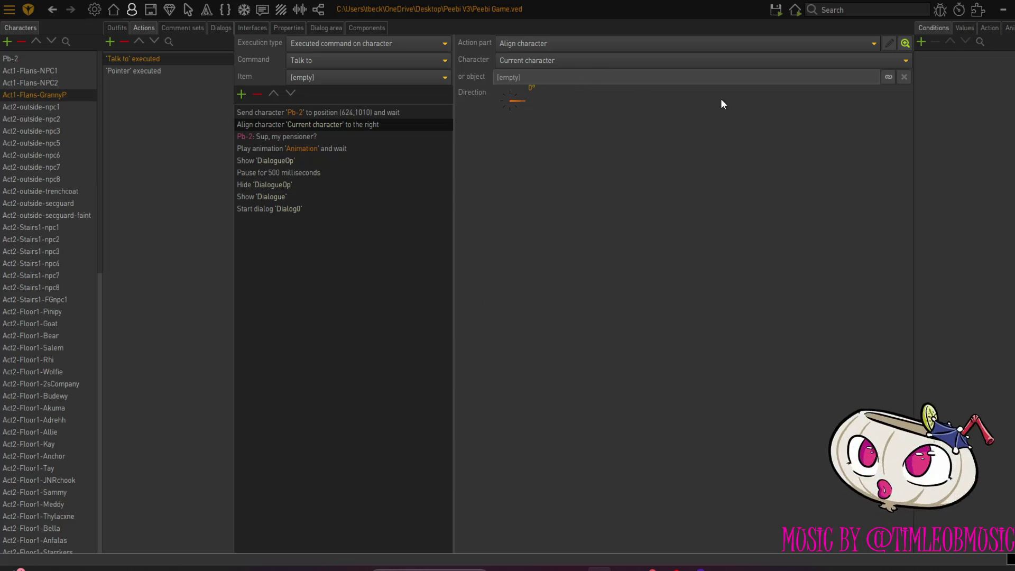
click(503, 96)
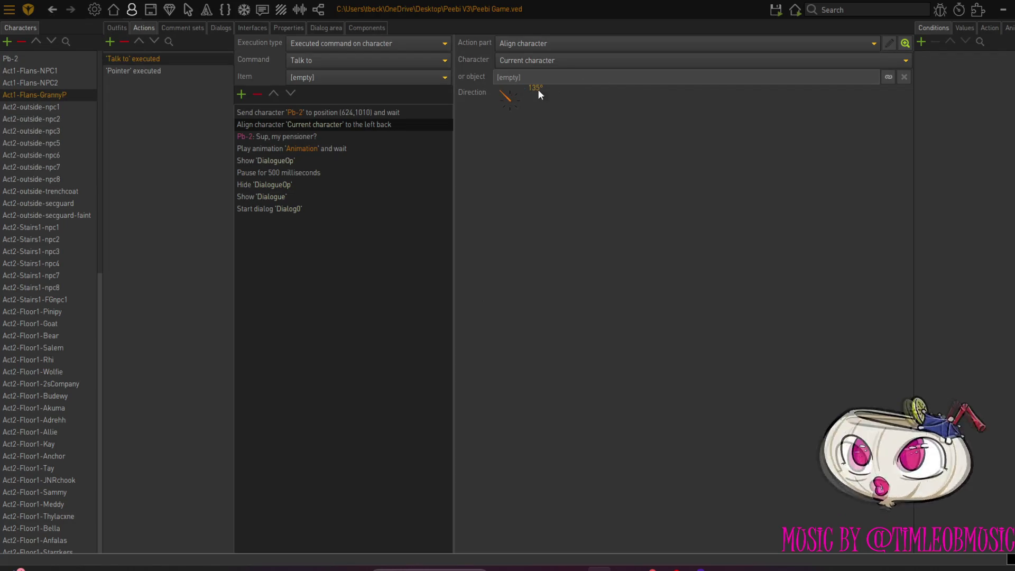
Copy the Send and Align steps into Granny P.'s 'Pointer' executed action
click(255, 113)
shift+click(252, 125)
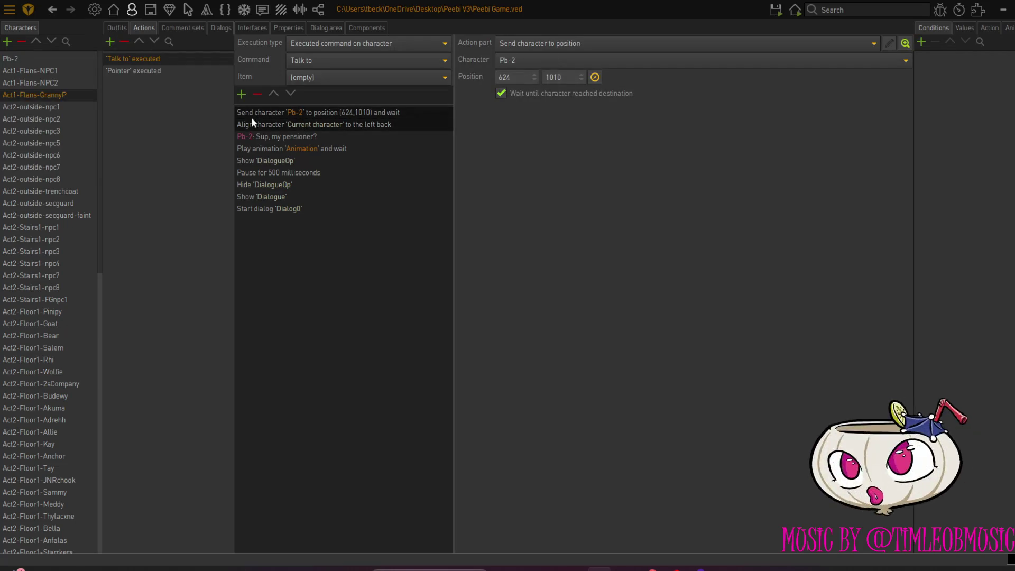
right_click(250, 110)
click(259, 129)
click(192, 74)
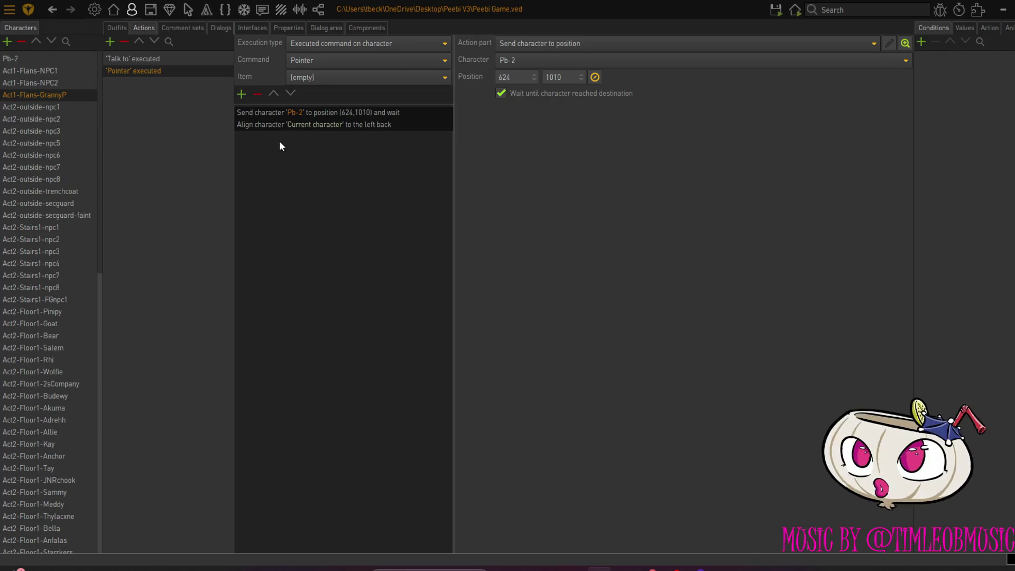
click(122, 28)
click(138, 27)
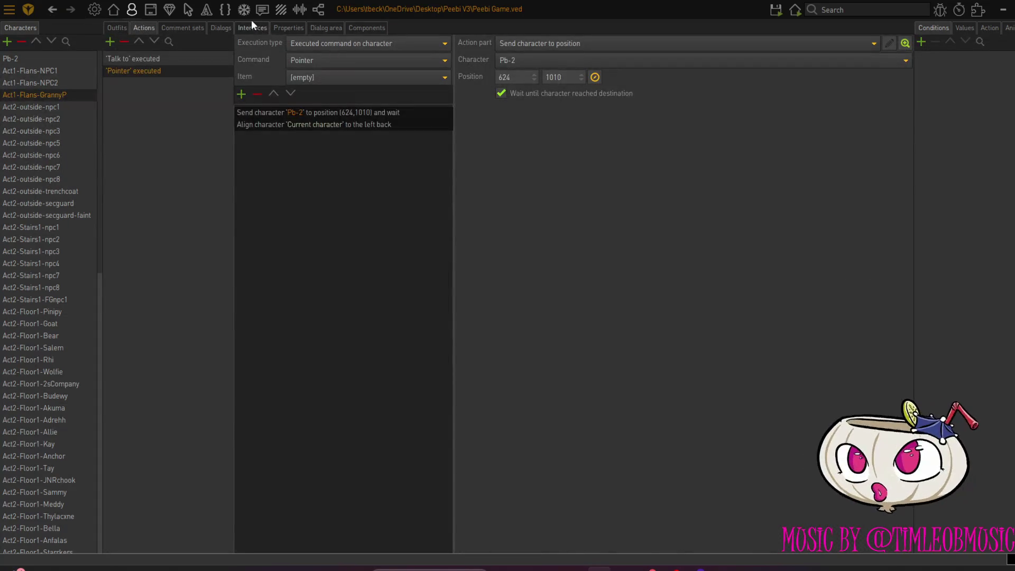
click(286, 30)
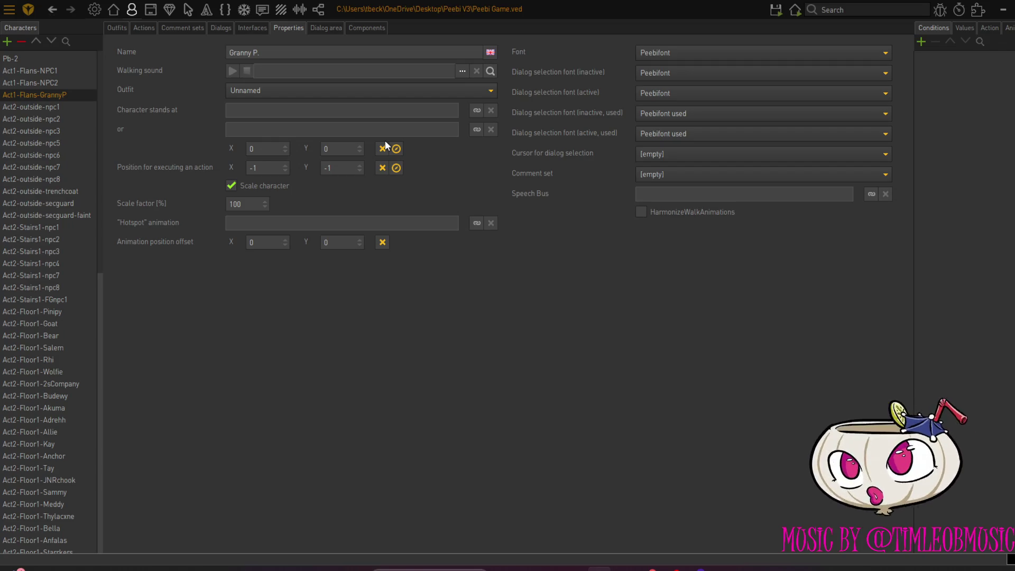
Set Granny P.'s stand position to X 356, Y 918 in Act1-OnlyFlans and launch a test run
click(475, 110)
click(440, 105)
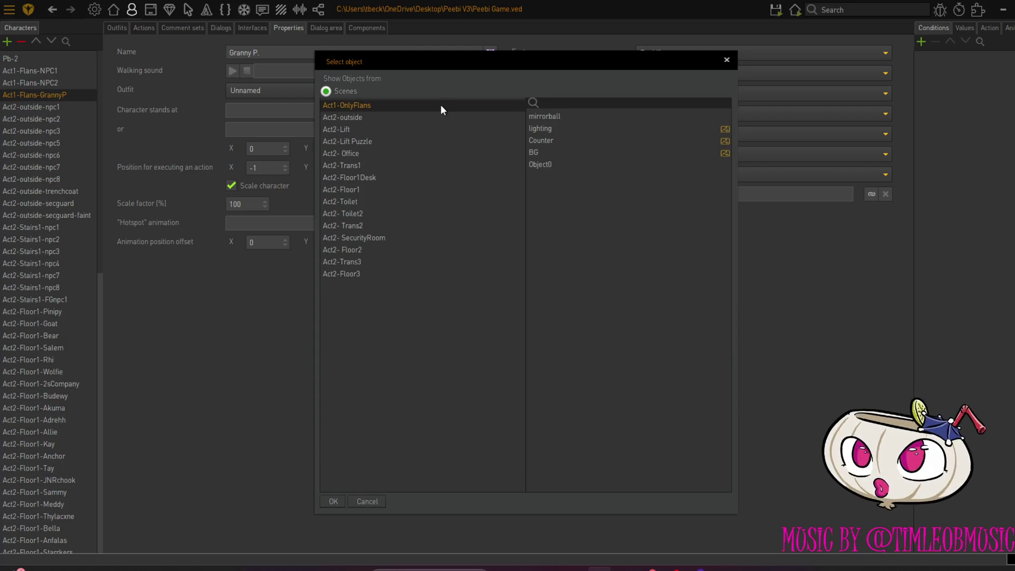
click(726, 61)
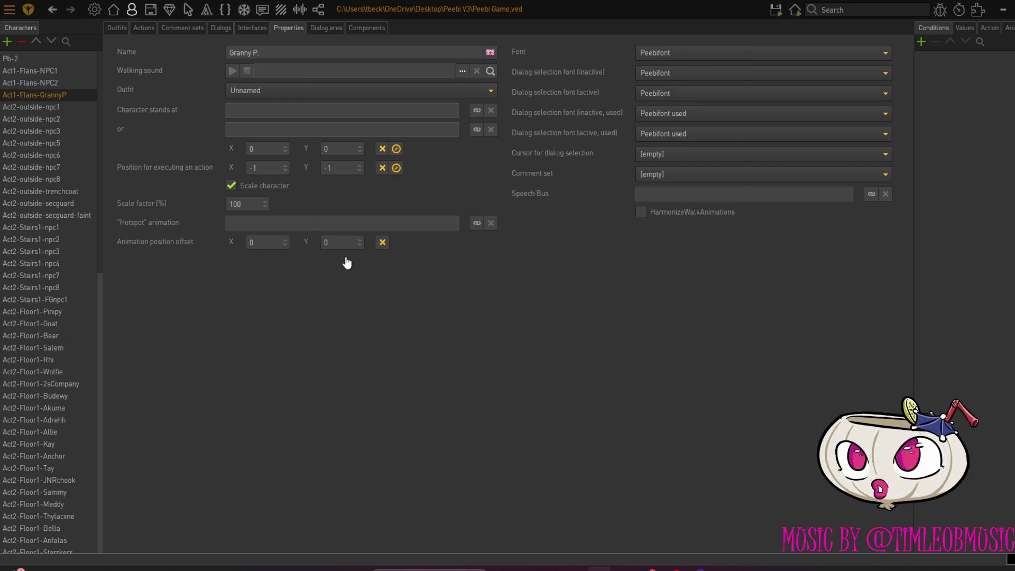
click(396, 148)
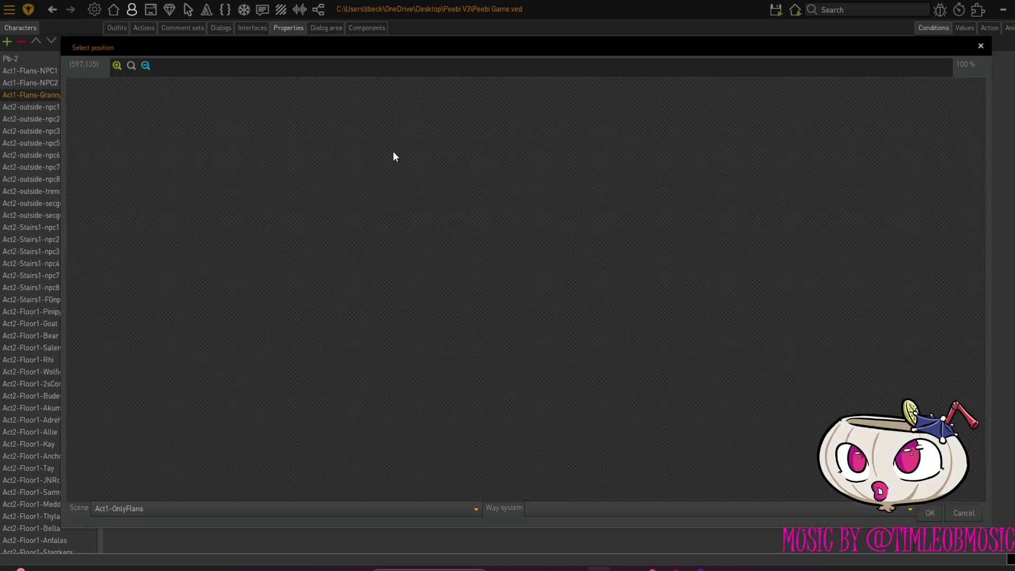
click(419, 508)
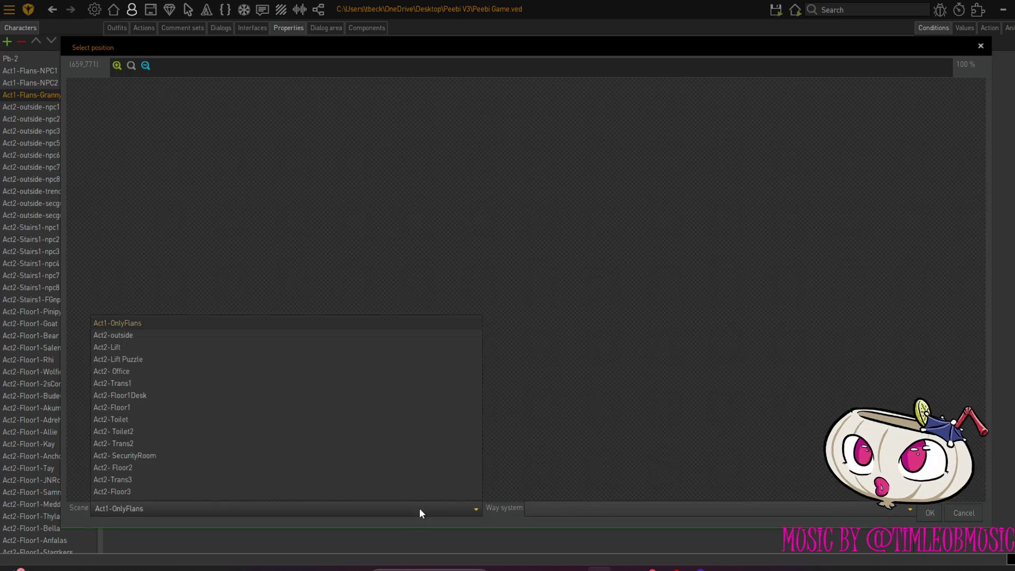
click(259, 322)
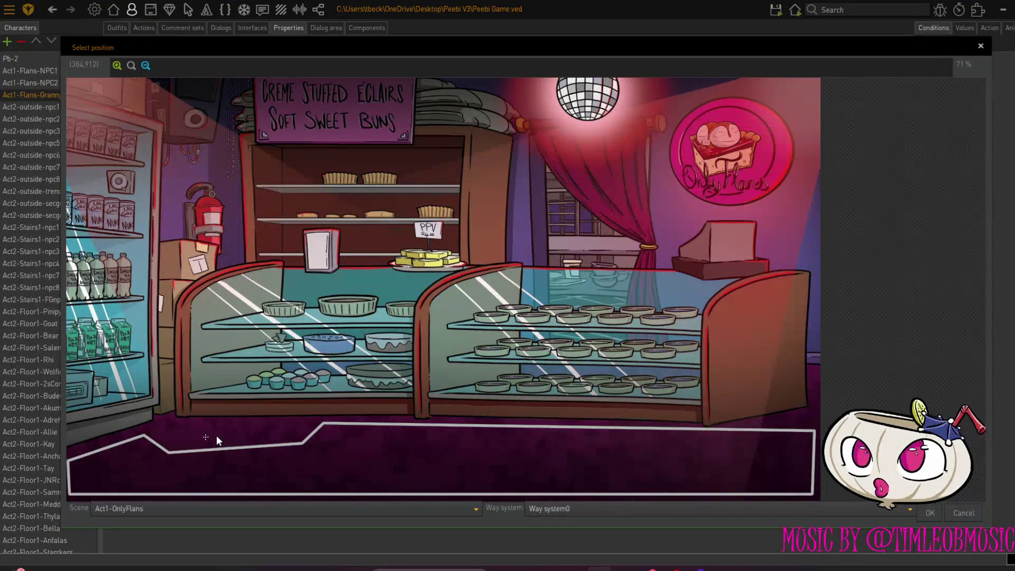
click(931, 513)
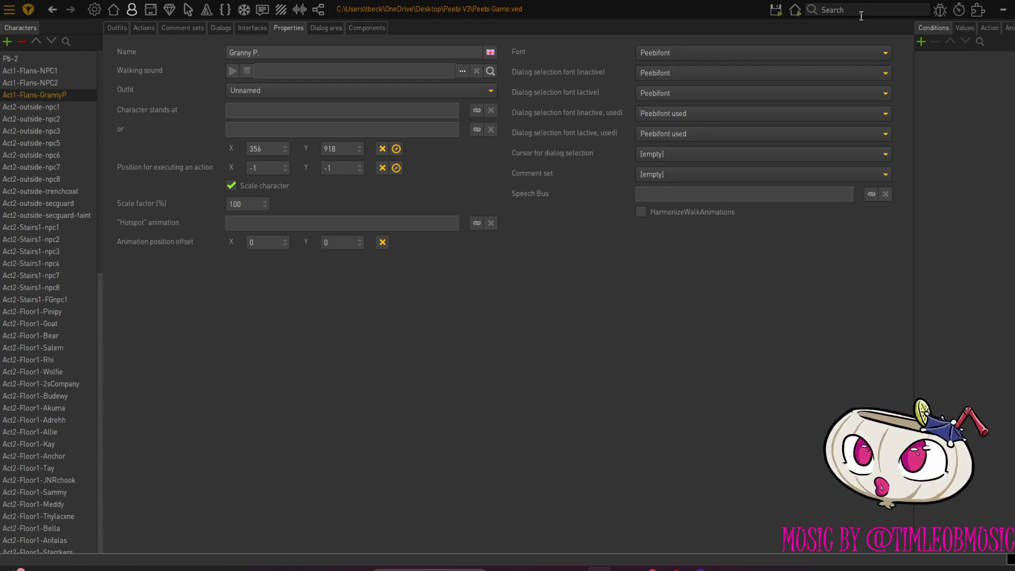
click(794, 9)
click(791, 58)
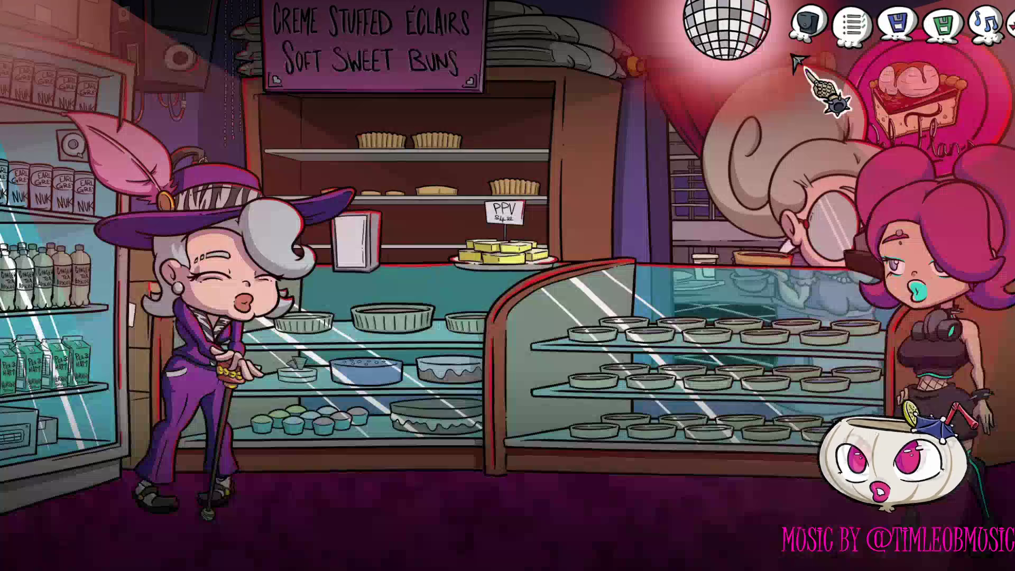
Walk to Granny P., talk to her, and choose the Outfit then Bakery topics
click(272, 325)
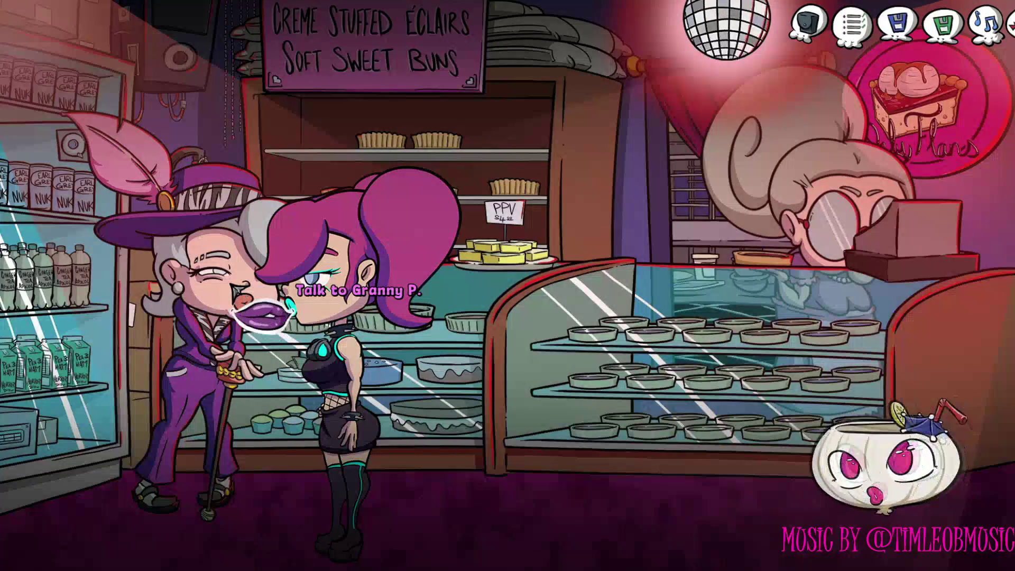
click(263, 319)
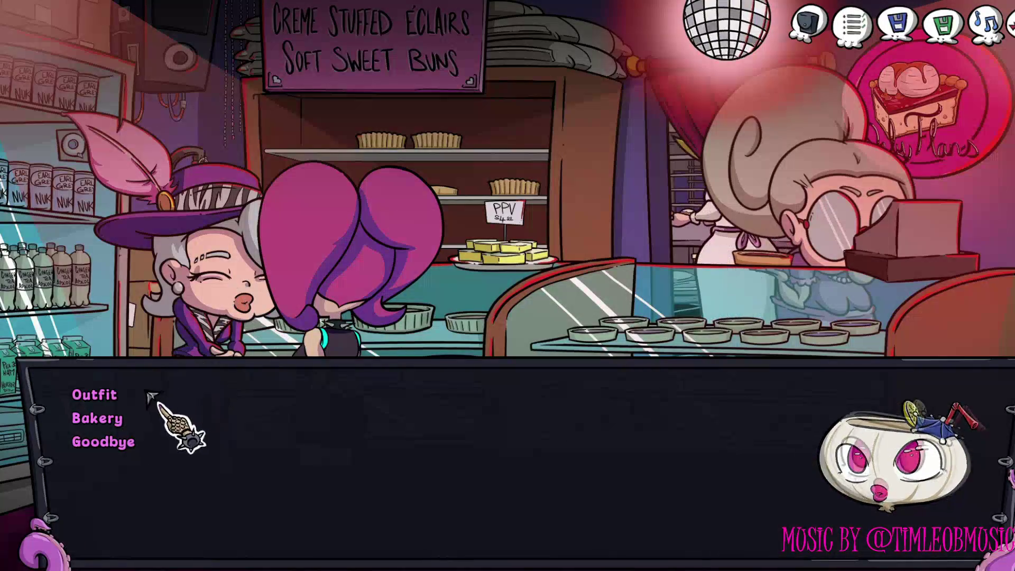
click(117, 397)
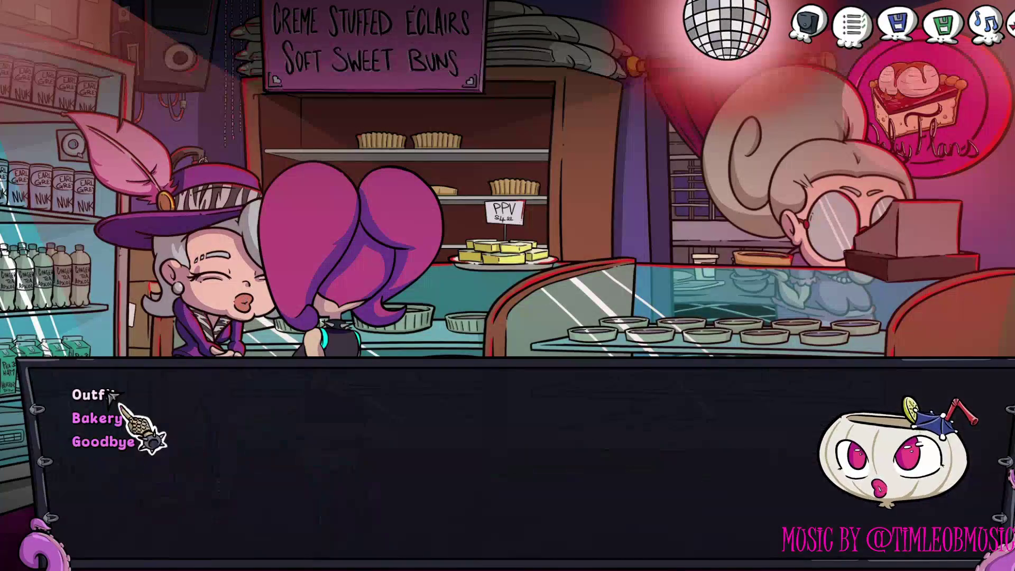
click(104, 417)
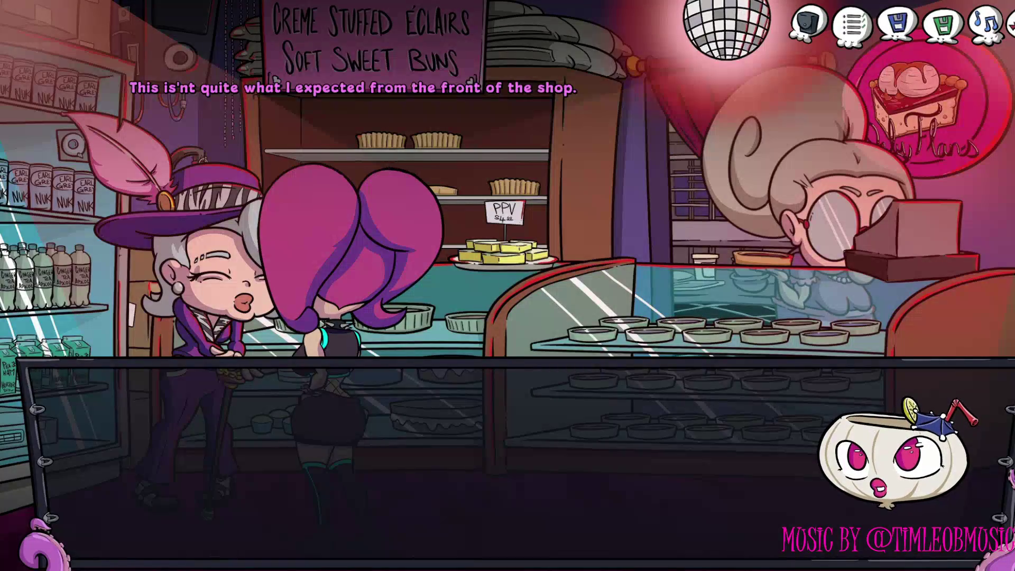
Advance through the Bakery lines, then pick Goodbye and finish the conversation
key(Return)
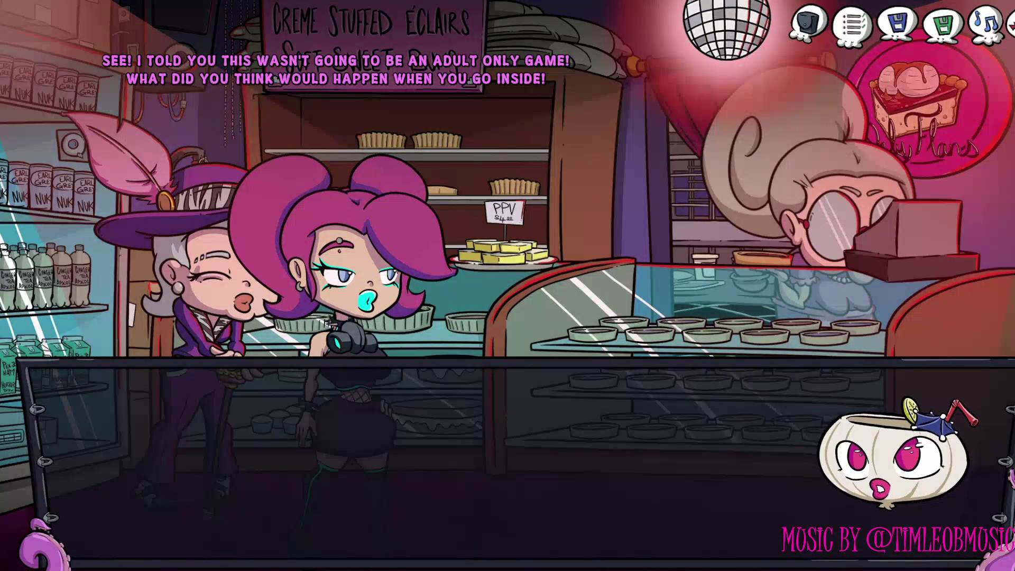
key(Return)
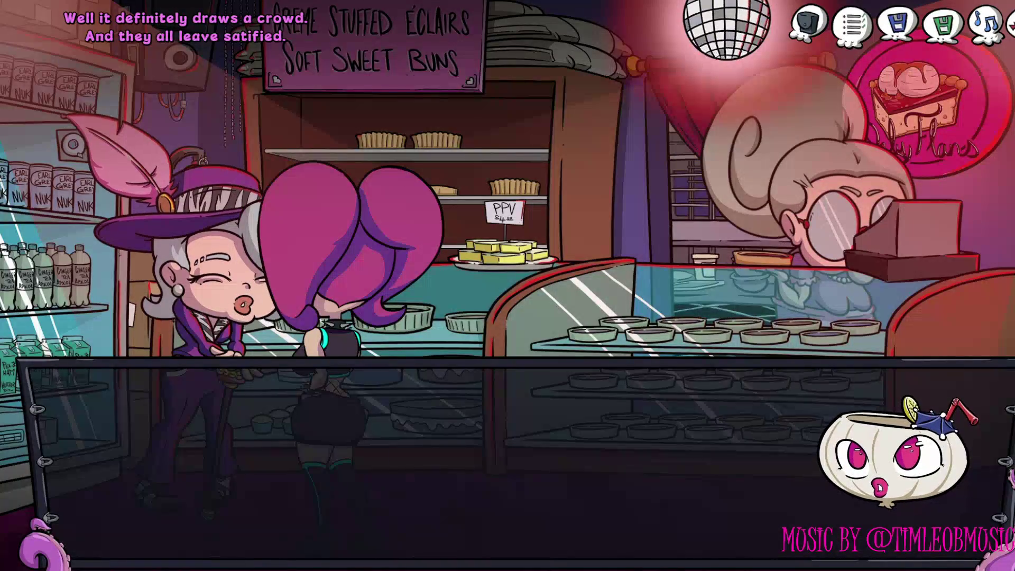
key(Return)
key(Return)
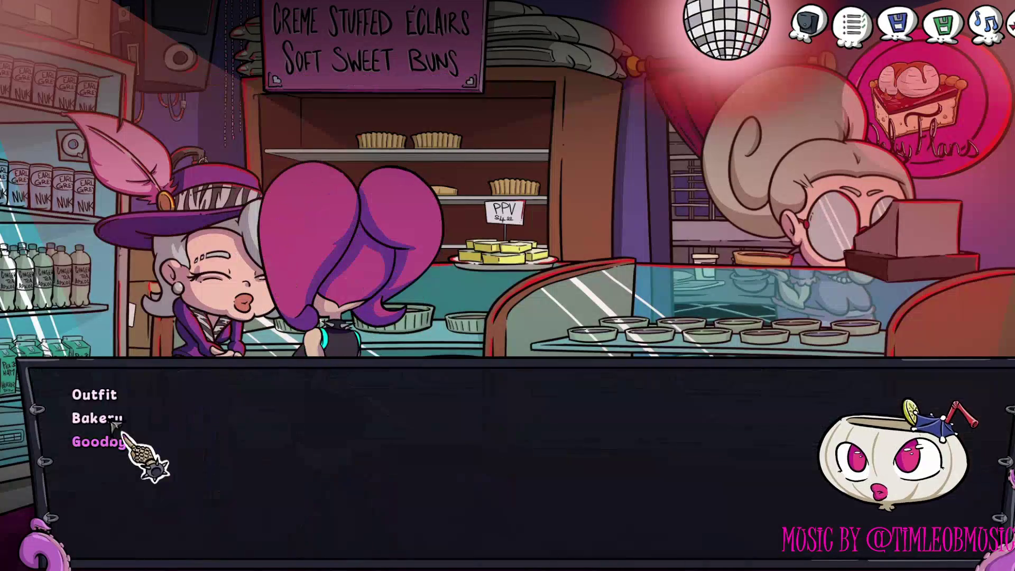
click(130, 448)
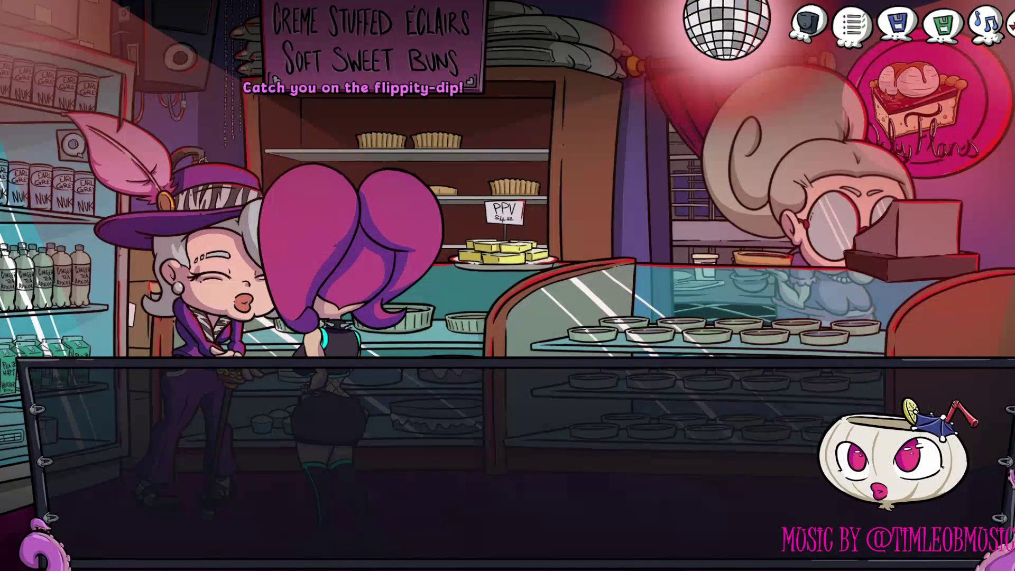
click(129, 449)
click(130, 449)
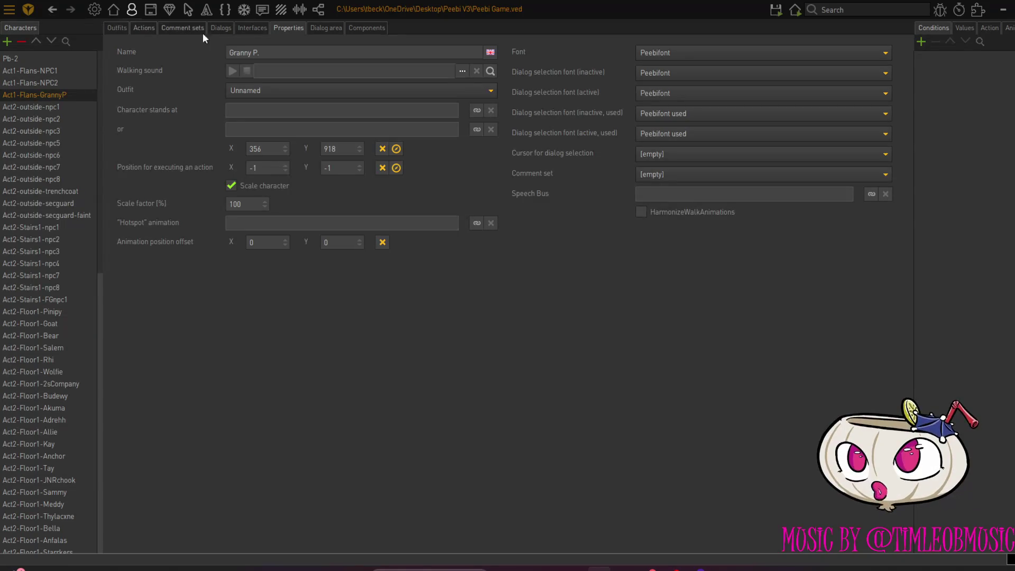
In Granny P.'s Dialog0, fix the Bakery alternative text typo so it reads 'This isn't'
click(228, 30)
click(129, 70)
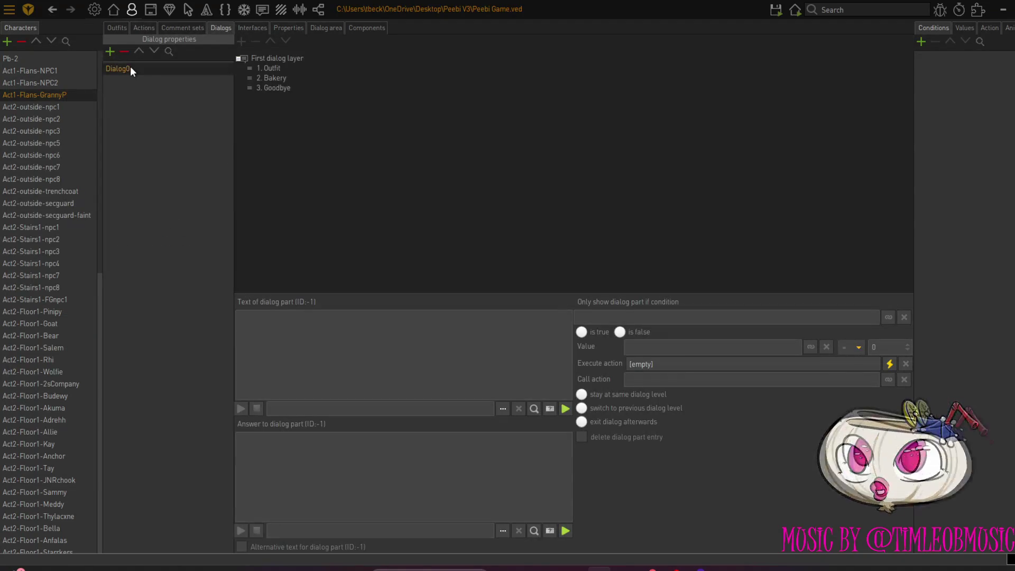
click(268, 71)
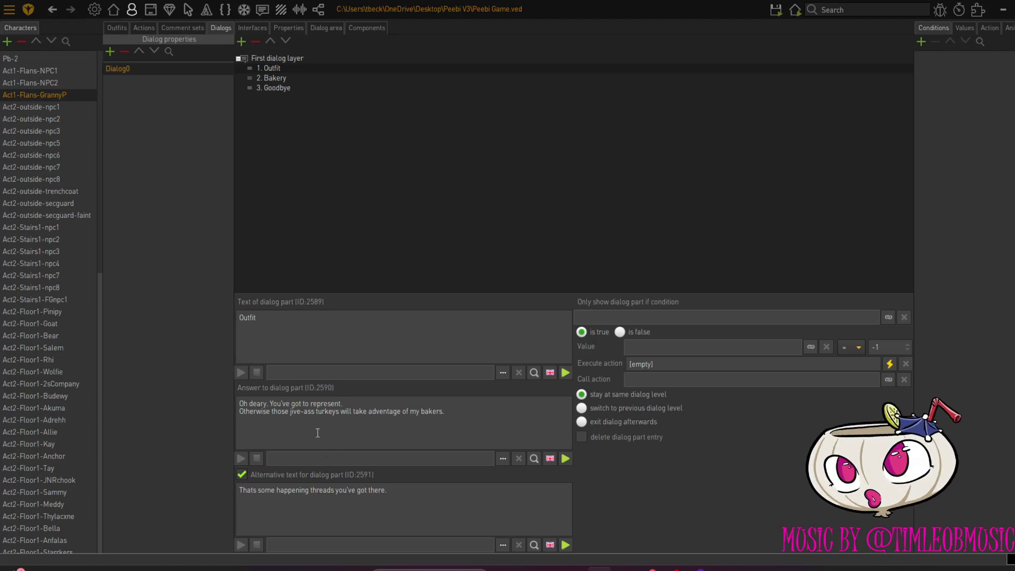
click(285, 80)
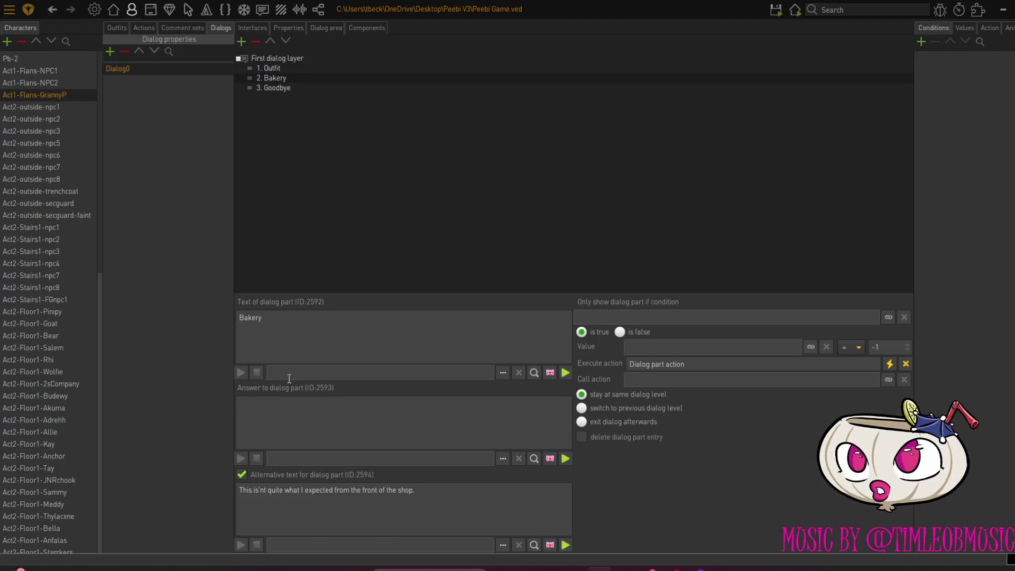
click(262, 490)
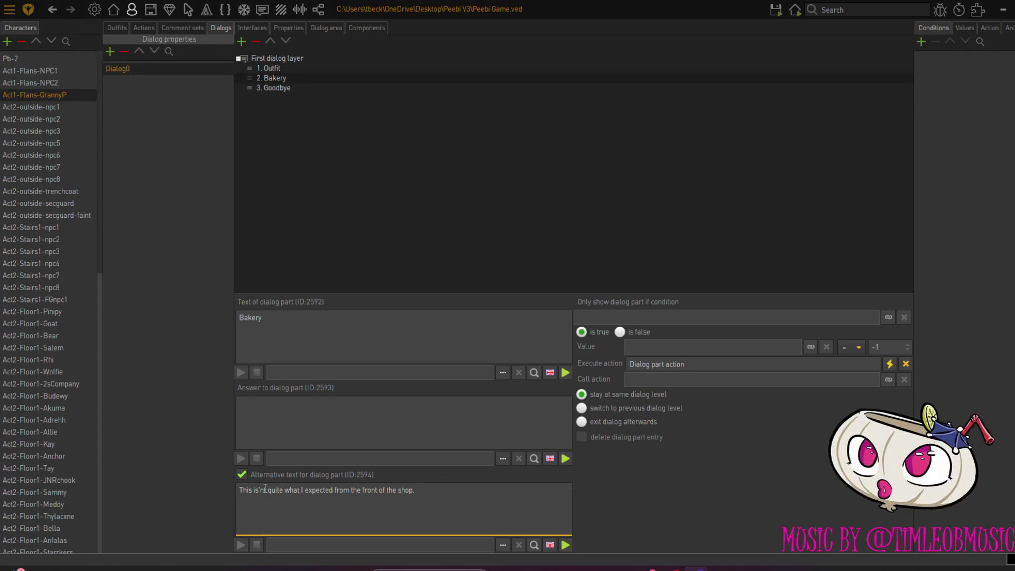
key(BackSpace)
key(BackSpace)
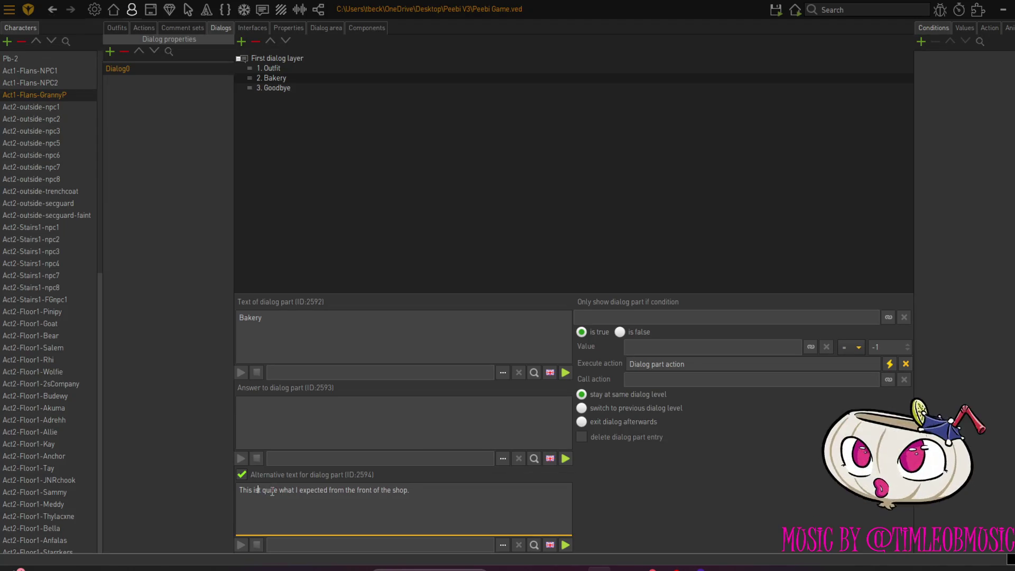
text(n't)
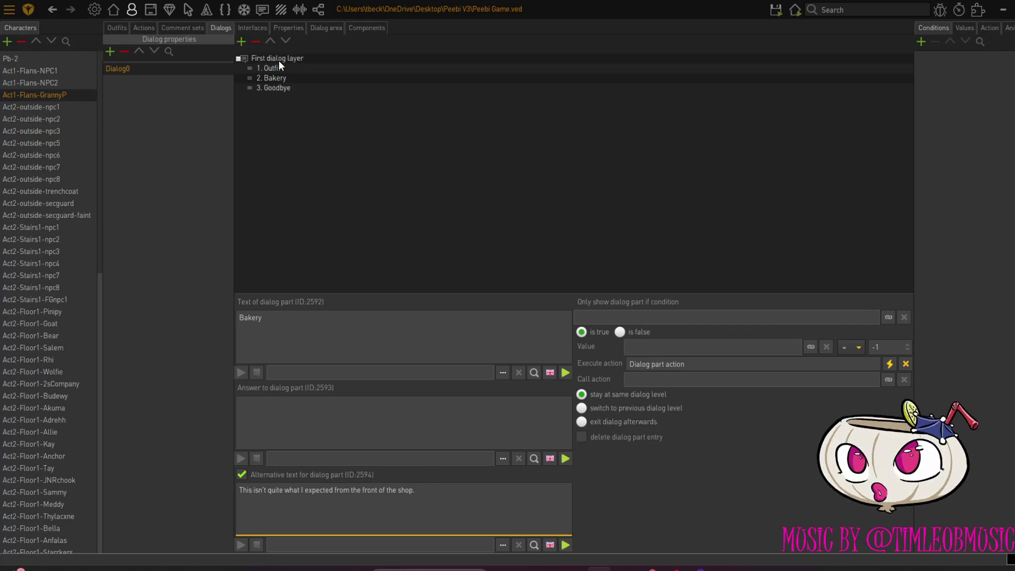
Insert a blank third dialog part between Bakery and Goodbye and tick its Alternative text
click(242, 41)
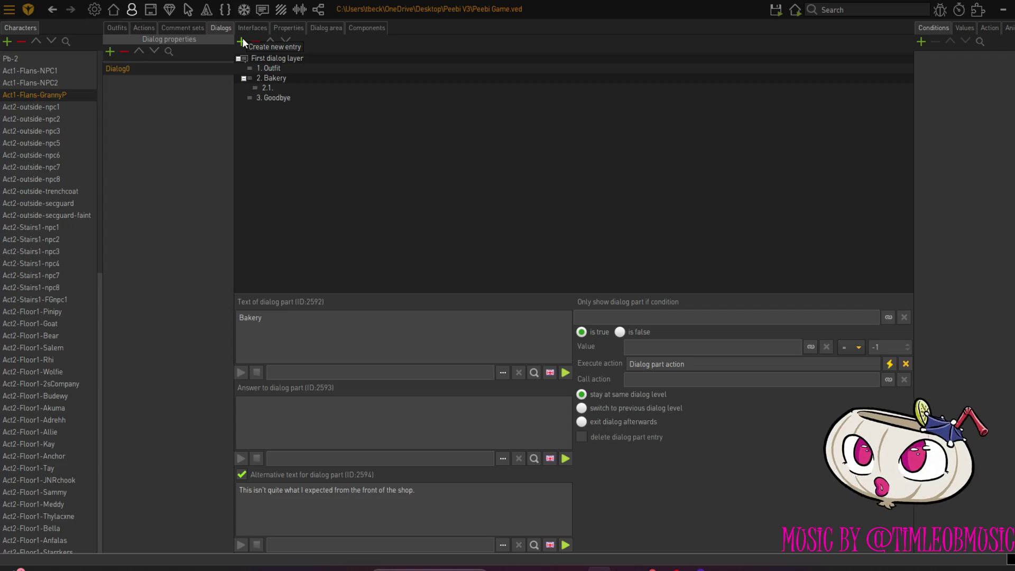
click(279, 85)
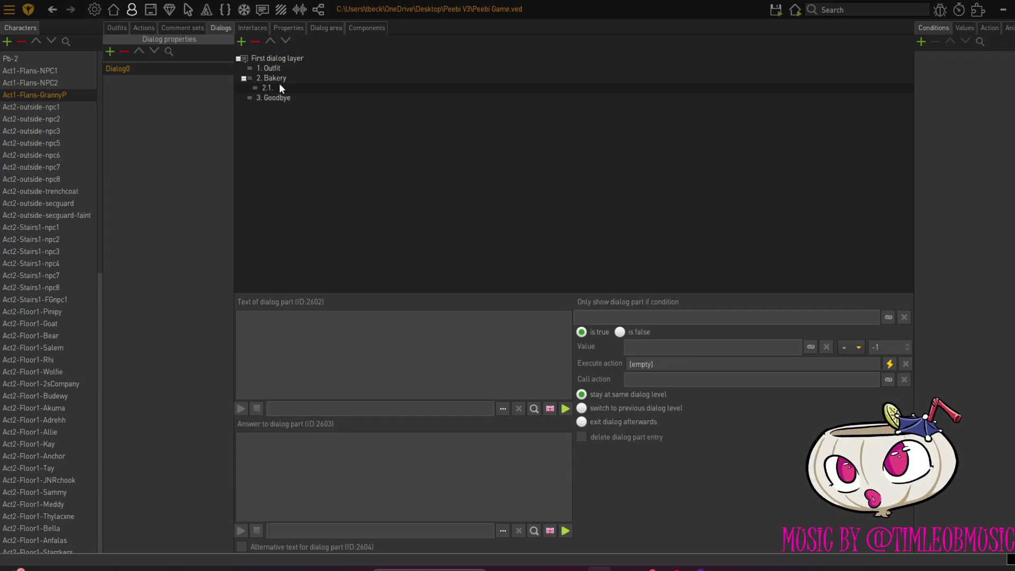
click(257, 40)
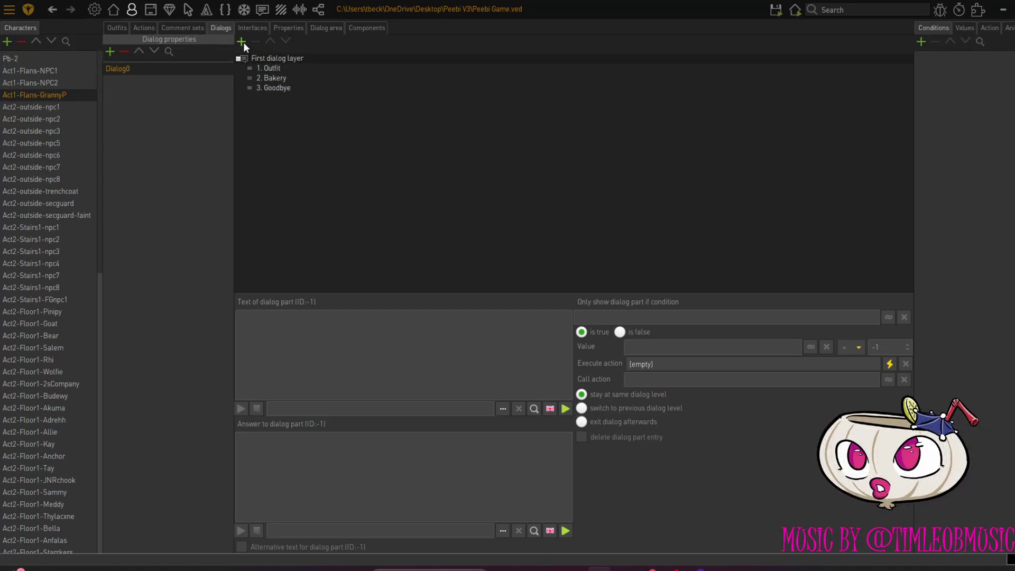
click(243, 42)
click(271, 88)
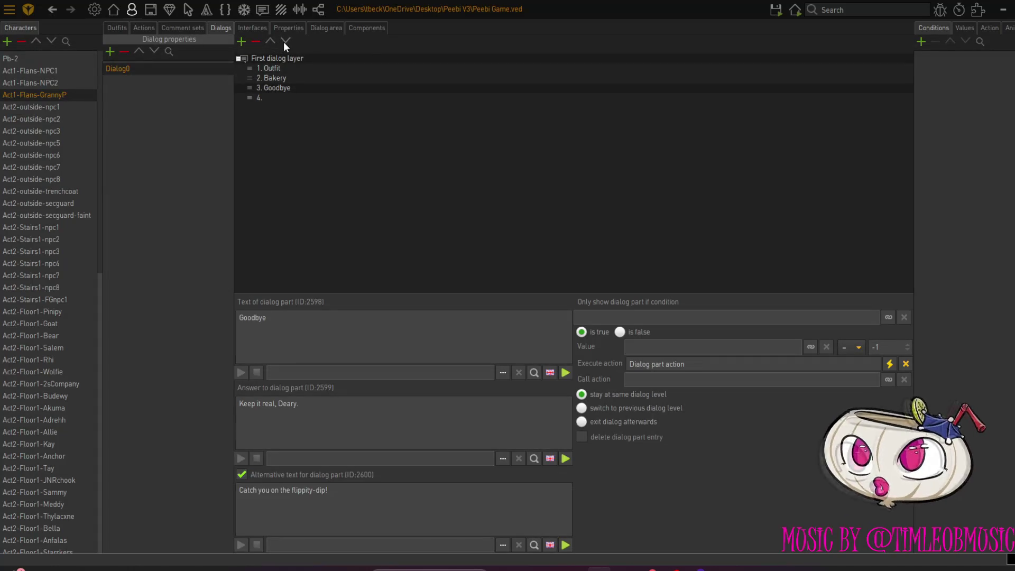
click(285, 41)
click(273, 88)
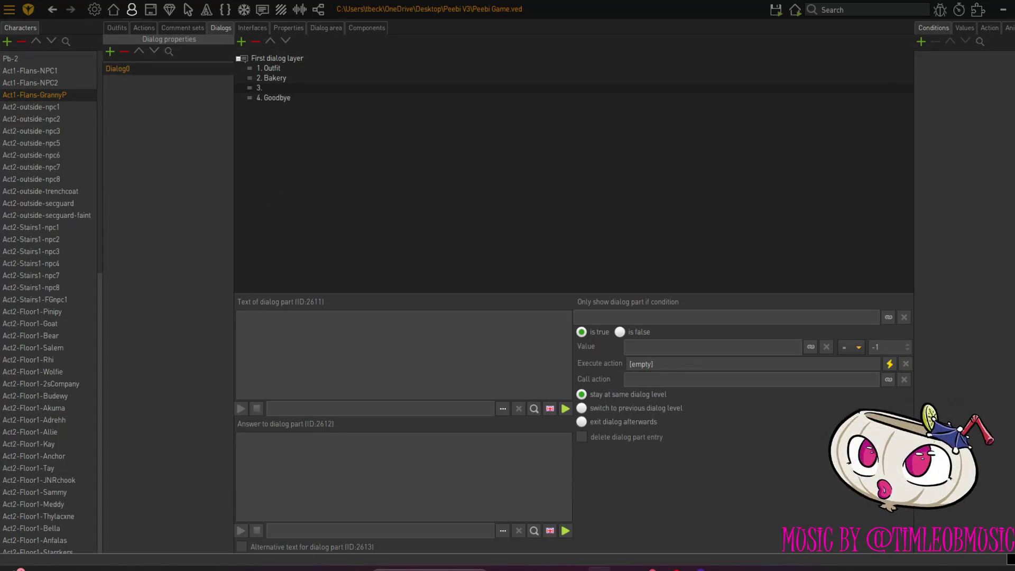
click(242, 546)
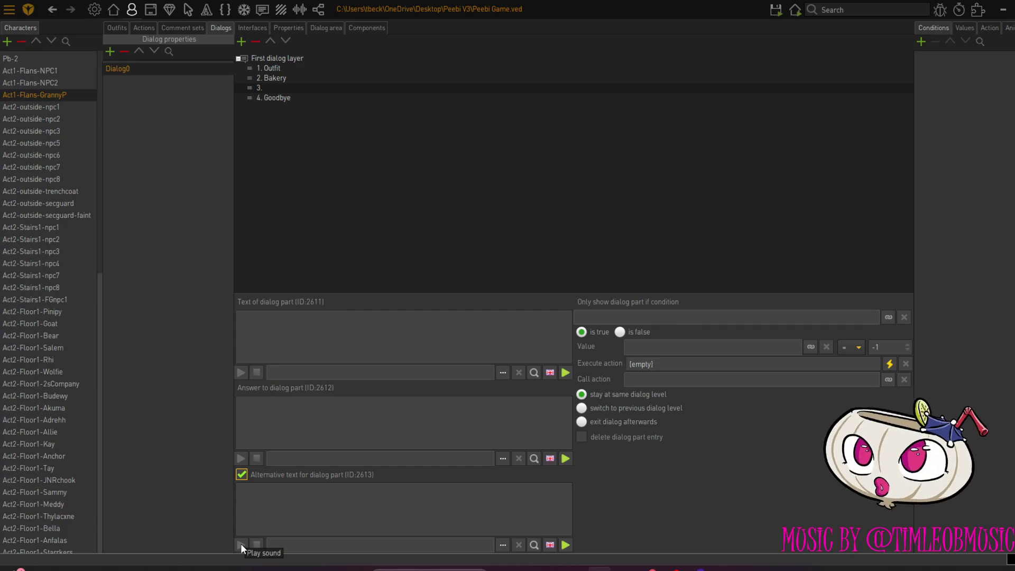
click(275, 323)
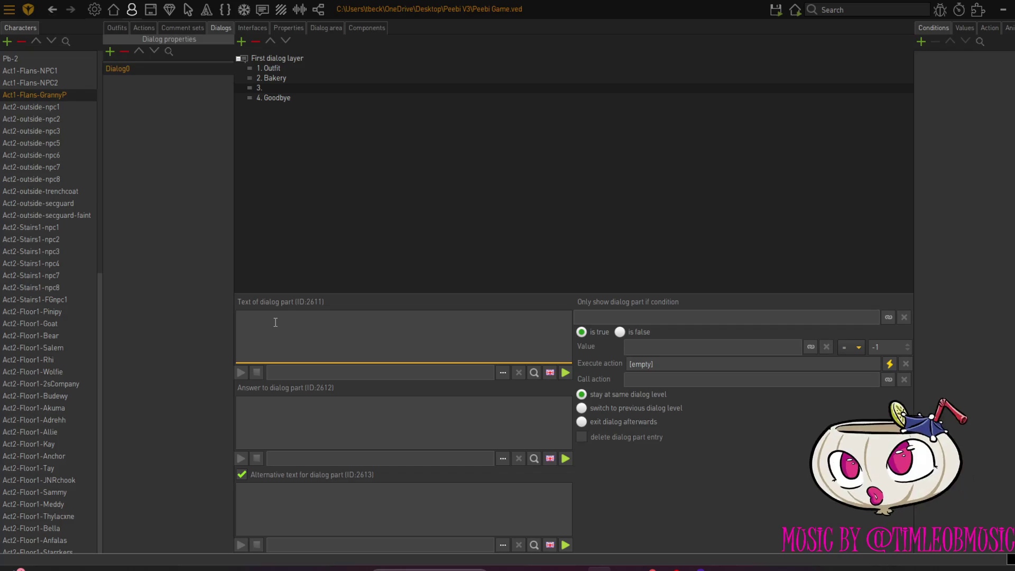
Name the part PPV, alternative text 'What's that plate of PPV?', answer 'Pay-per-vanilla slice.'
text(Wh)
key(BackSpace)
key(BackSpace)
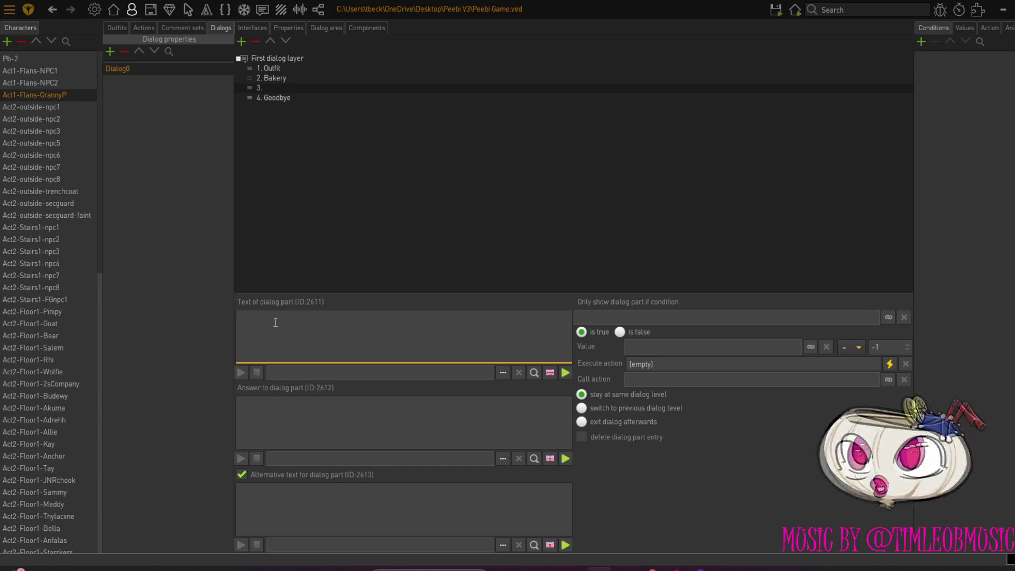
text(PPV)
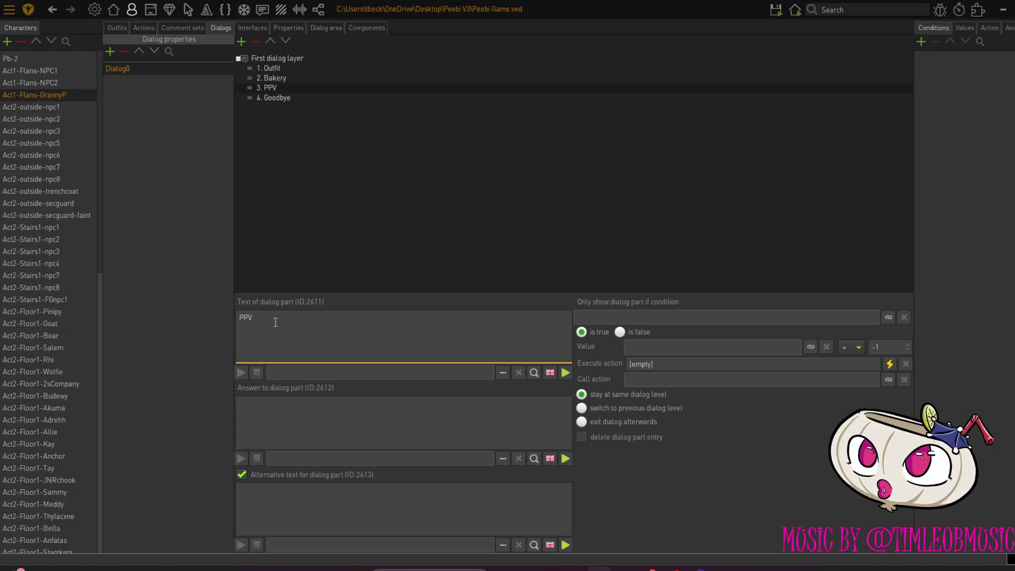
click(273, 499)
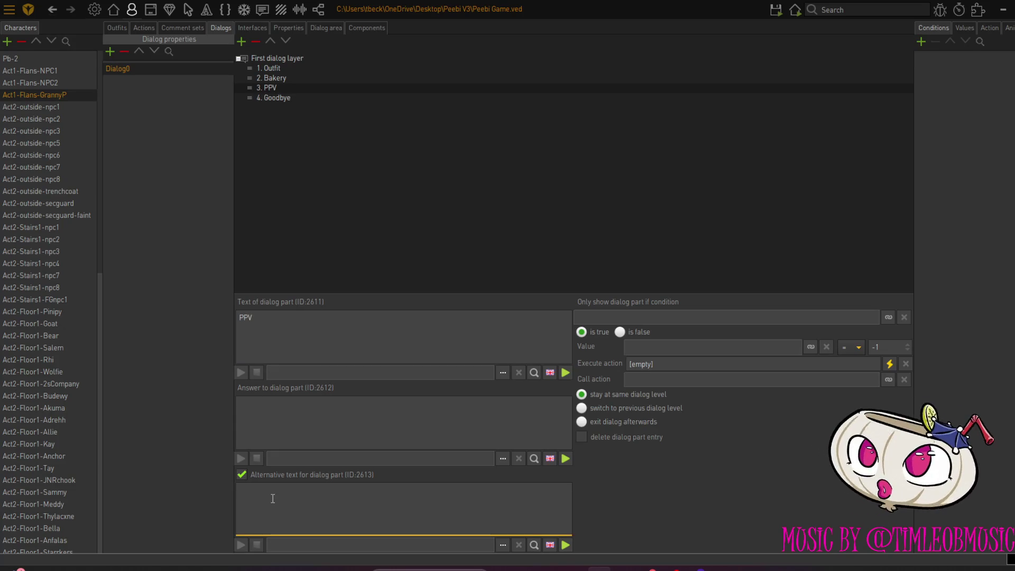
text(What)
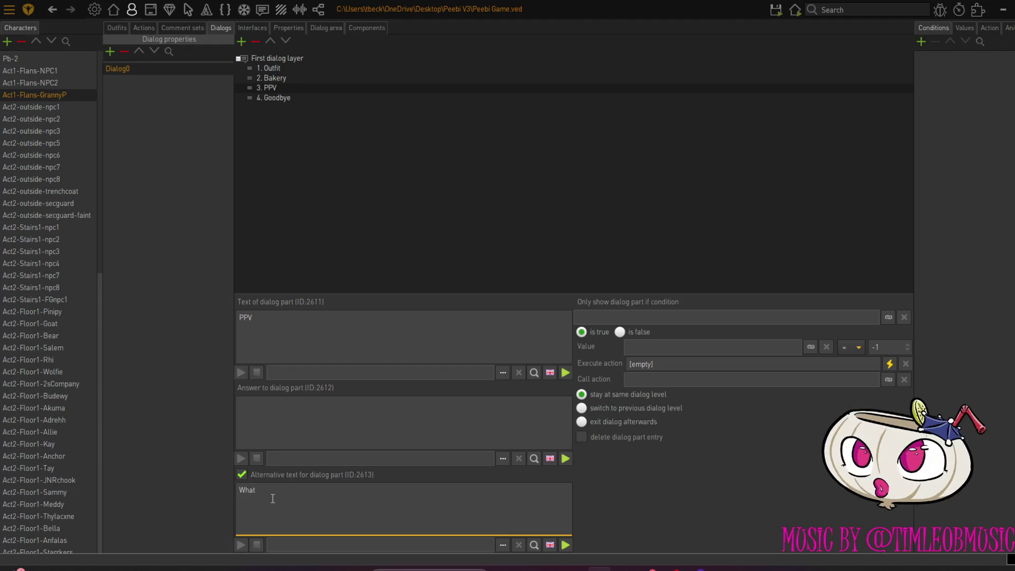
text('s)
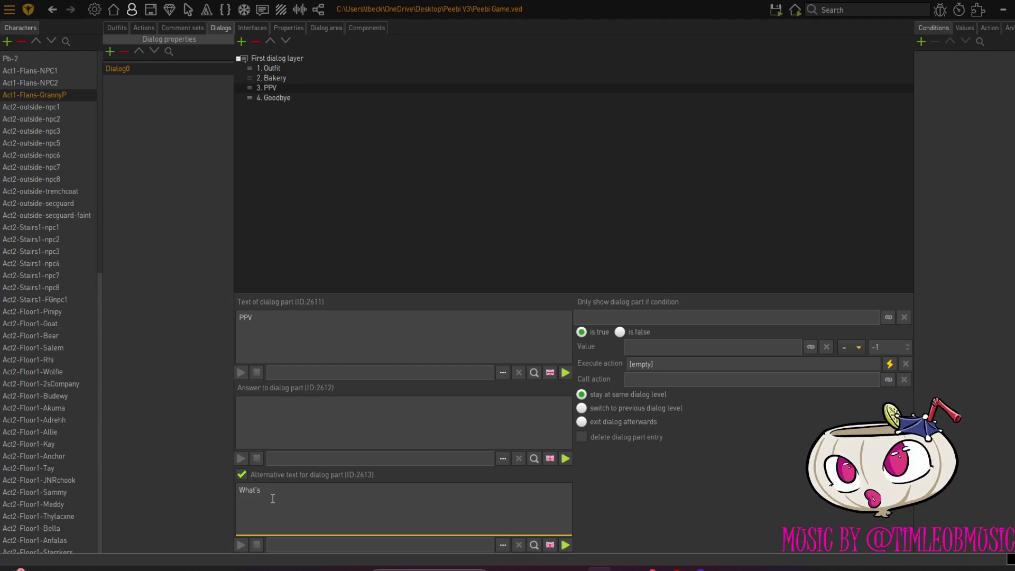
text( that pl)
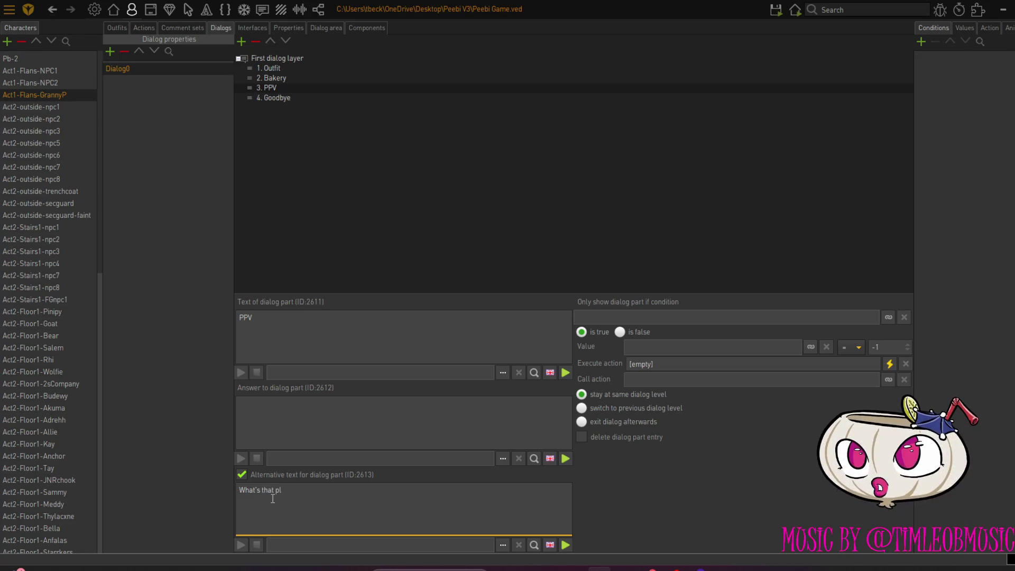
text(ate of PPV?)
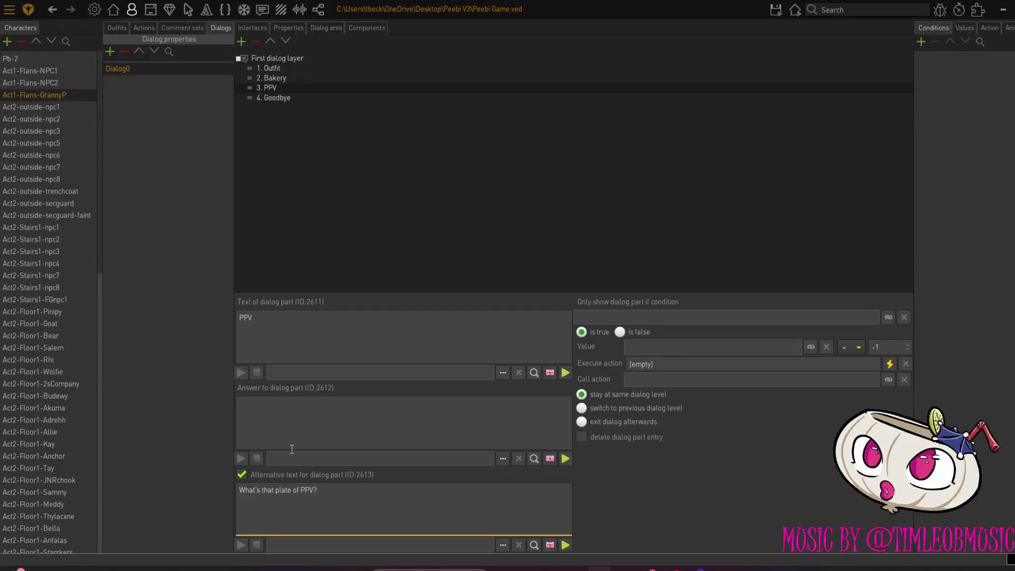
click(292, 410)
text(P)
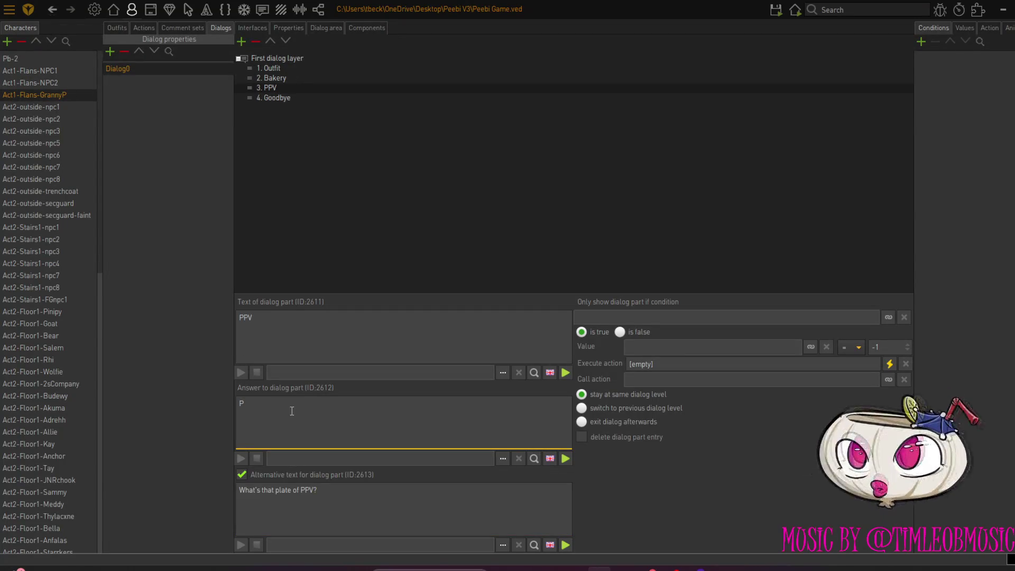
text(ay)
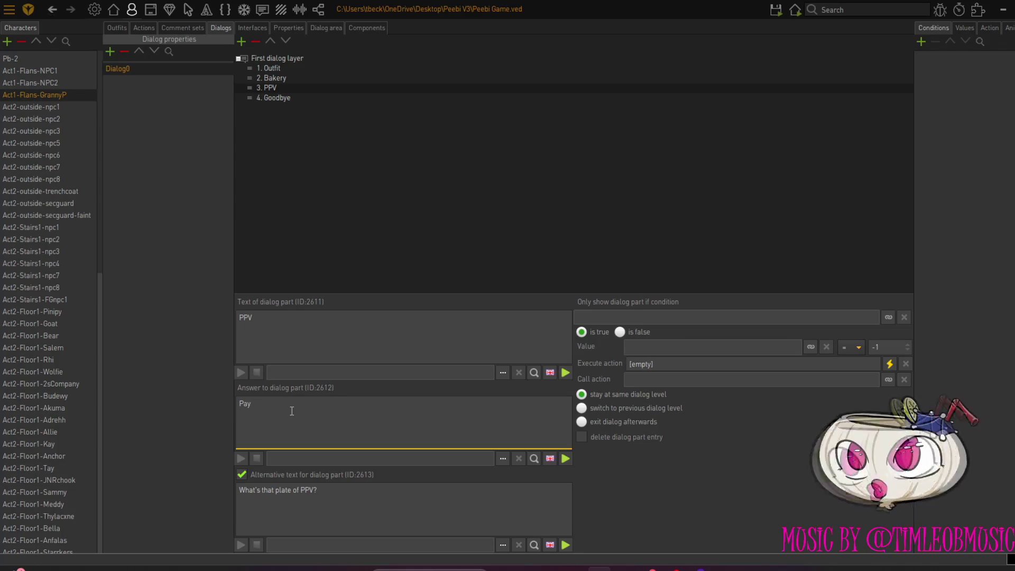
text(-per-)
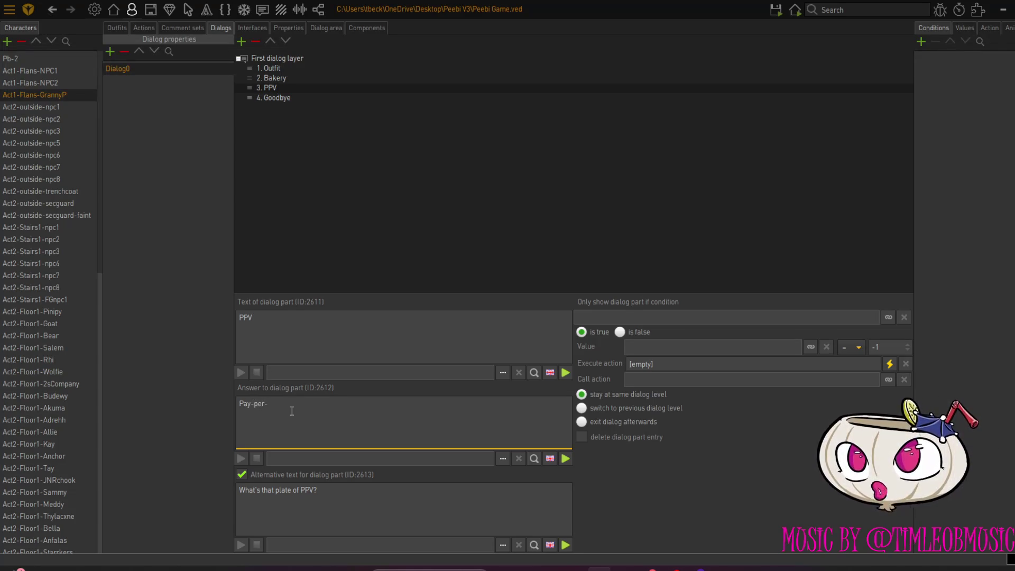
text(vanilla slice)
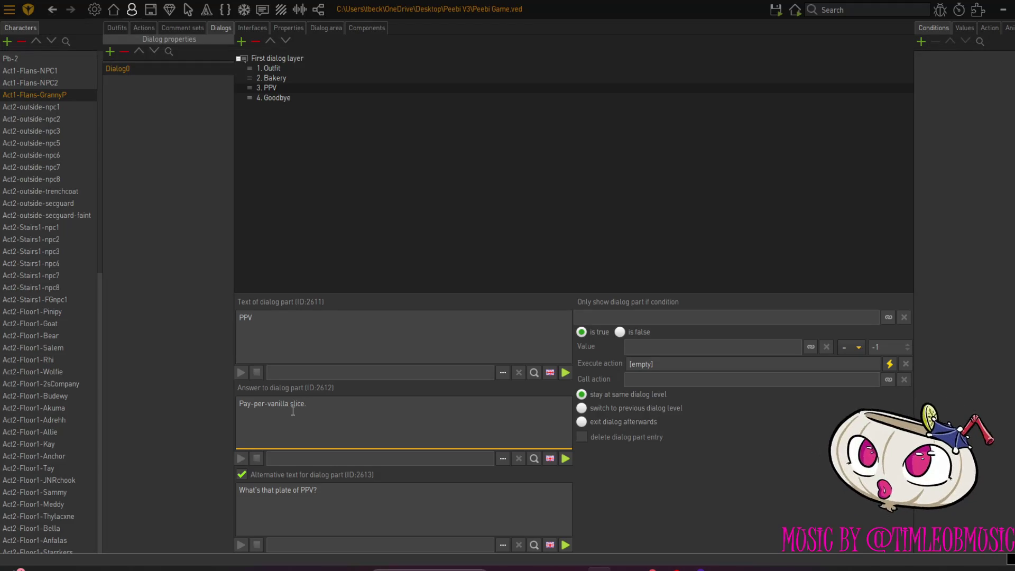
click(889, 365)
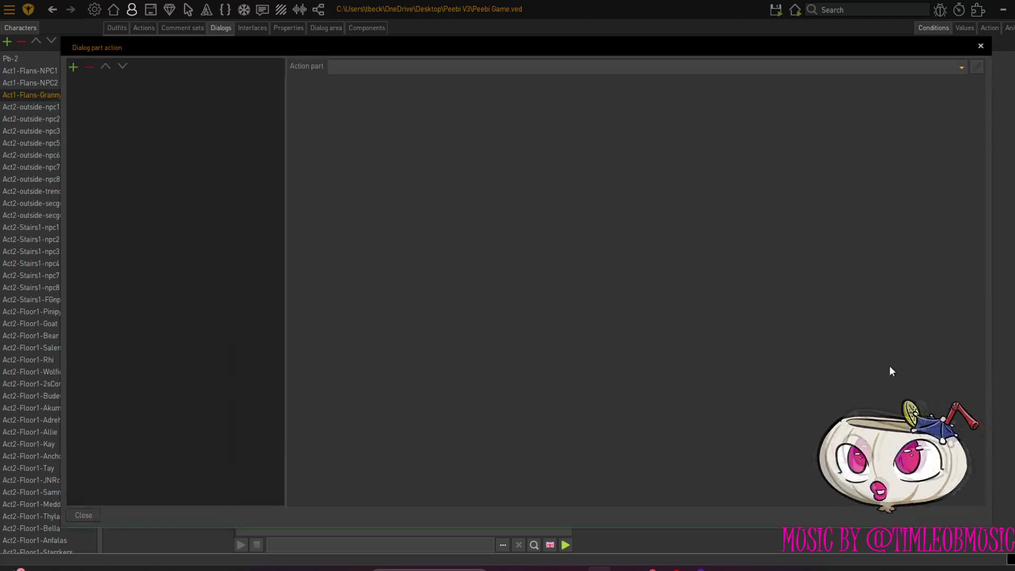
Give PPV a Display text action: current character says 'Now that's totally not what i was thinking.'
click(73, 68)
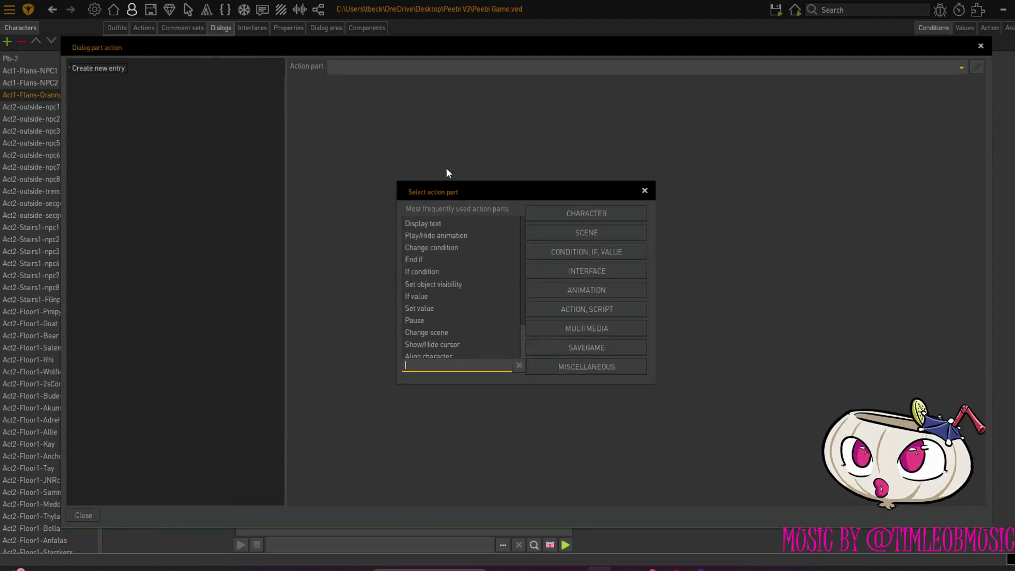
double_click(463, 225)
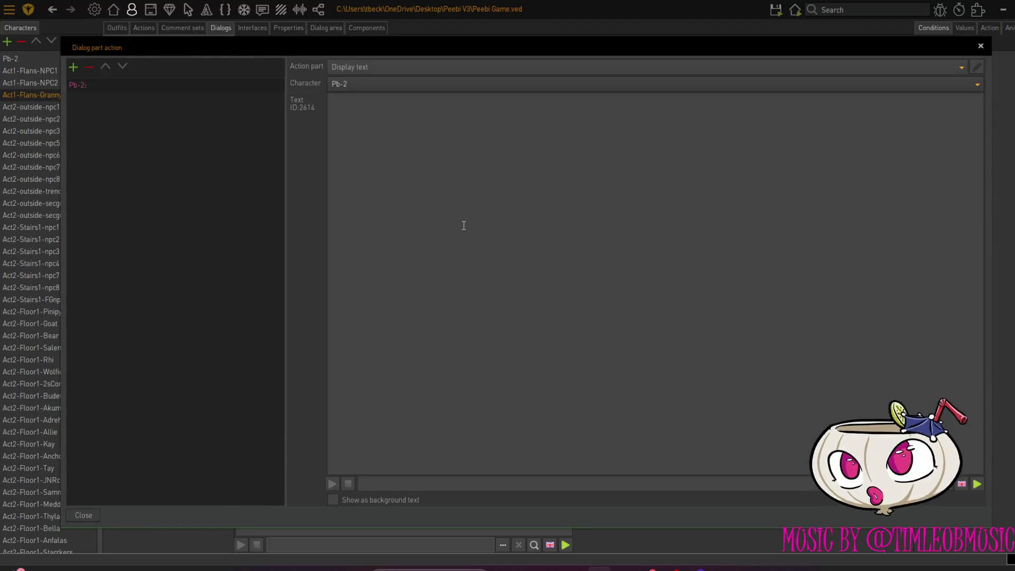
click(402, 85)
click(391, 100)
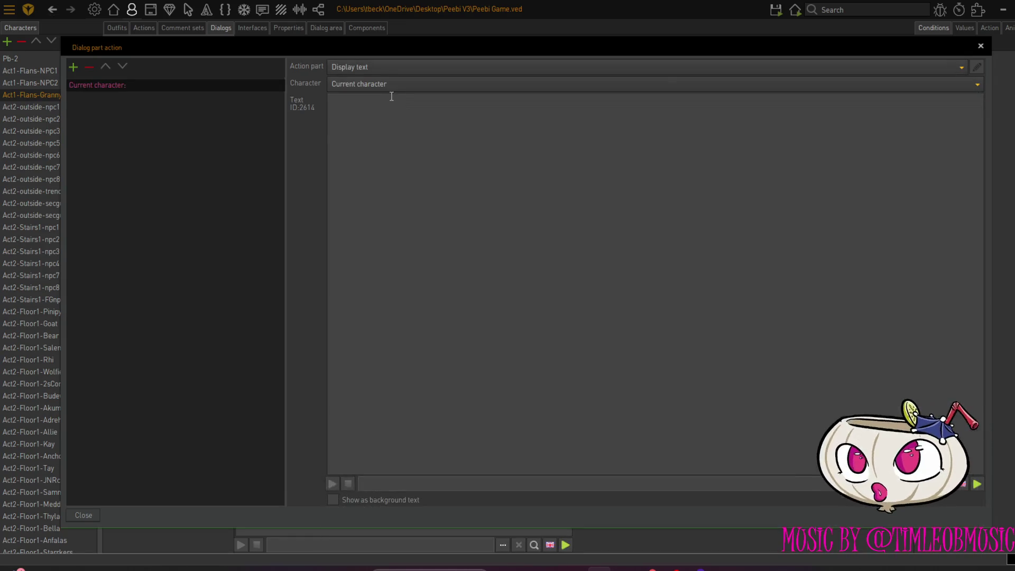
click(388, 109)
text(Now that's)
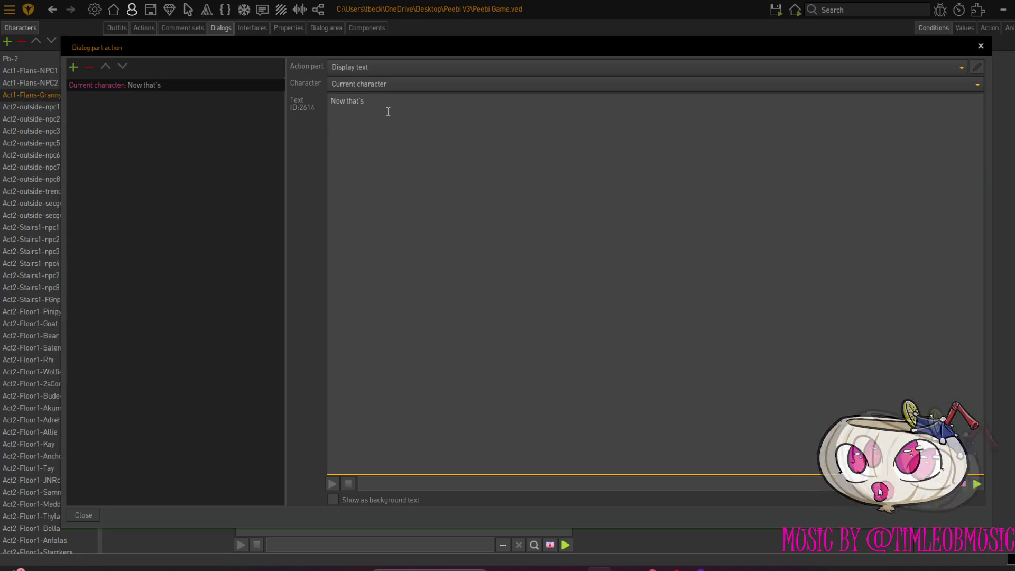
text( tot)
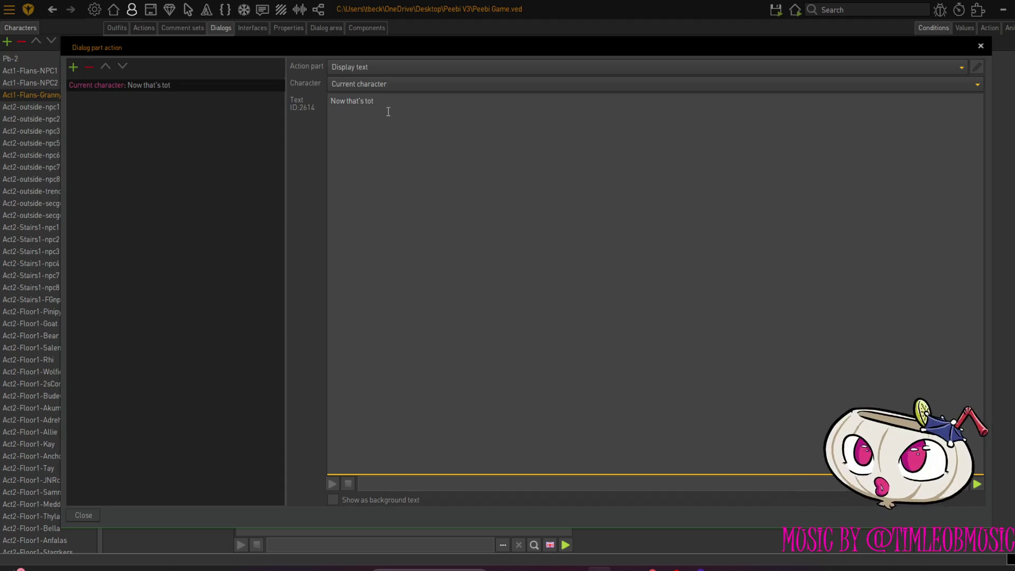
text(ally not what)
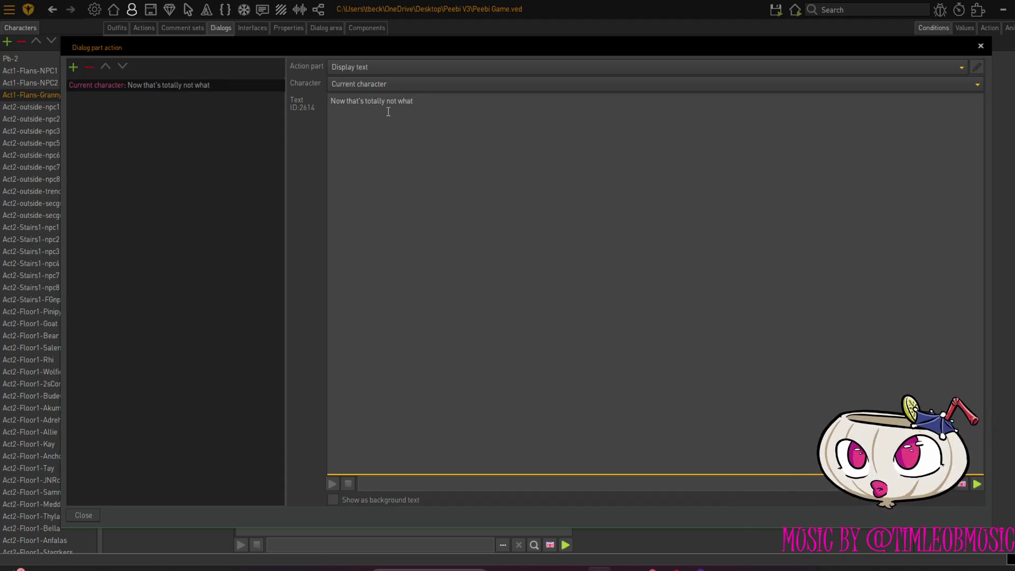
text( i was thinking.)
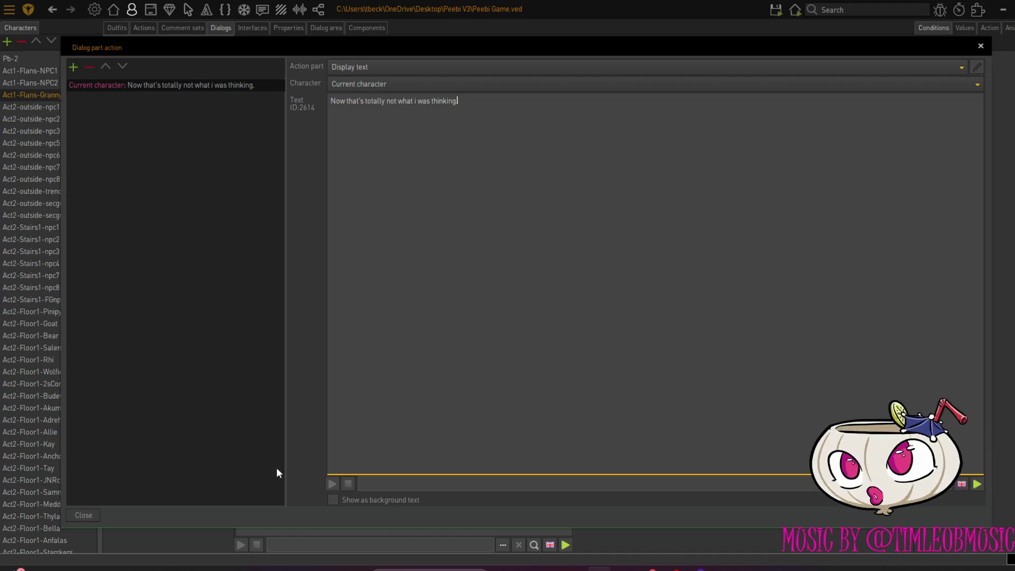
click(82, 515)
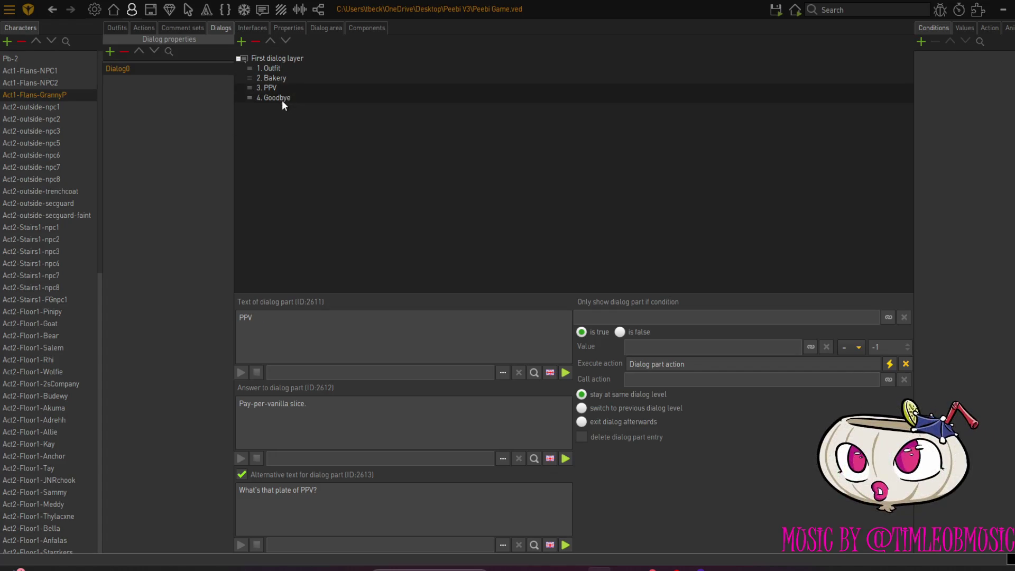
click(278, 78)
click(272, 68)
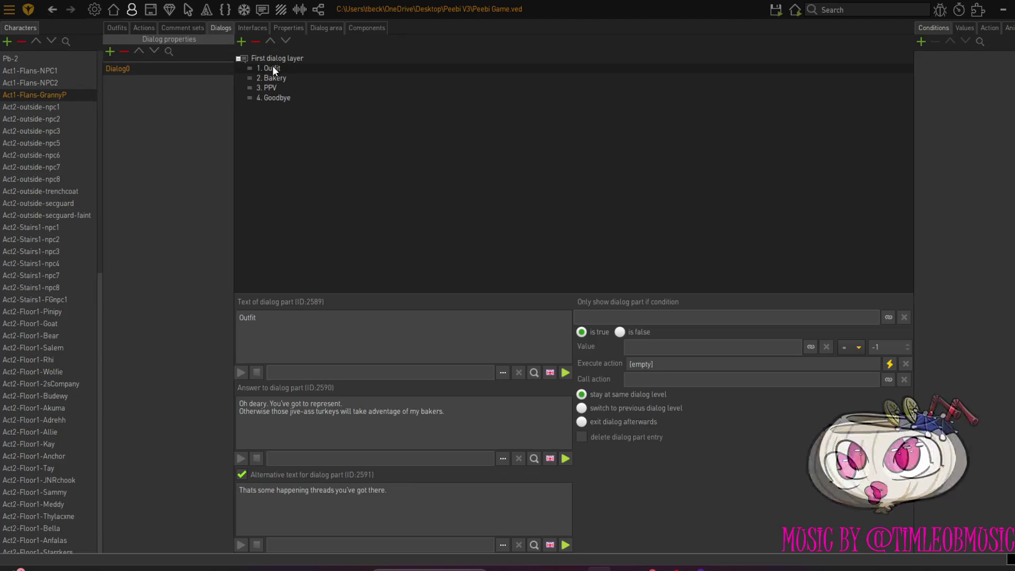
click(271, 56)
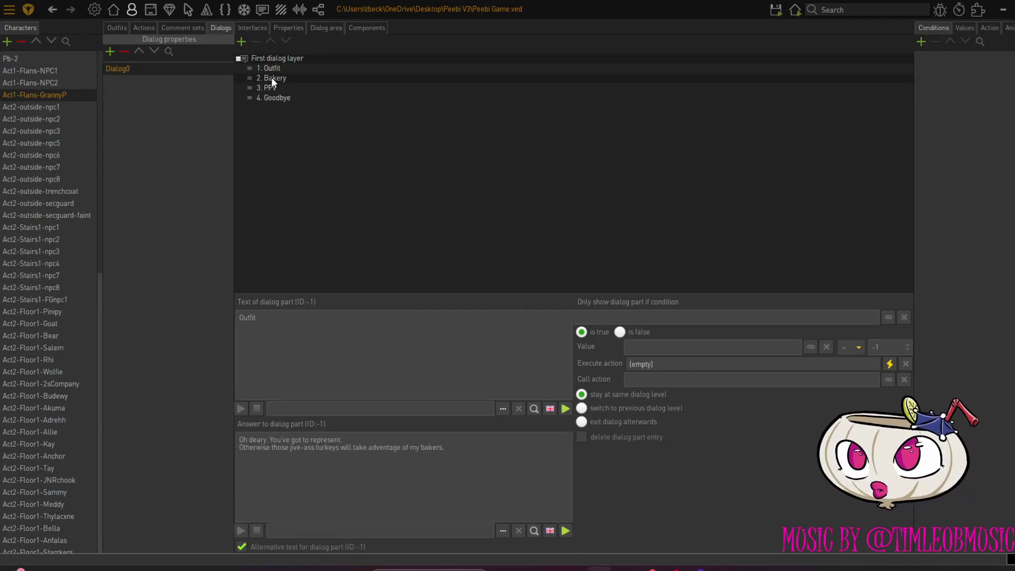
Make the current character speak Bakery's opening Pb-2 line, and reassign the 'GET YOUR MINDS OUT OF THE GUTTER!' speaker
click(271, 77)
click(890, 360)
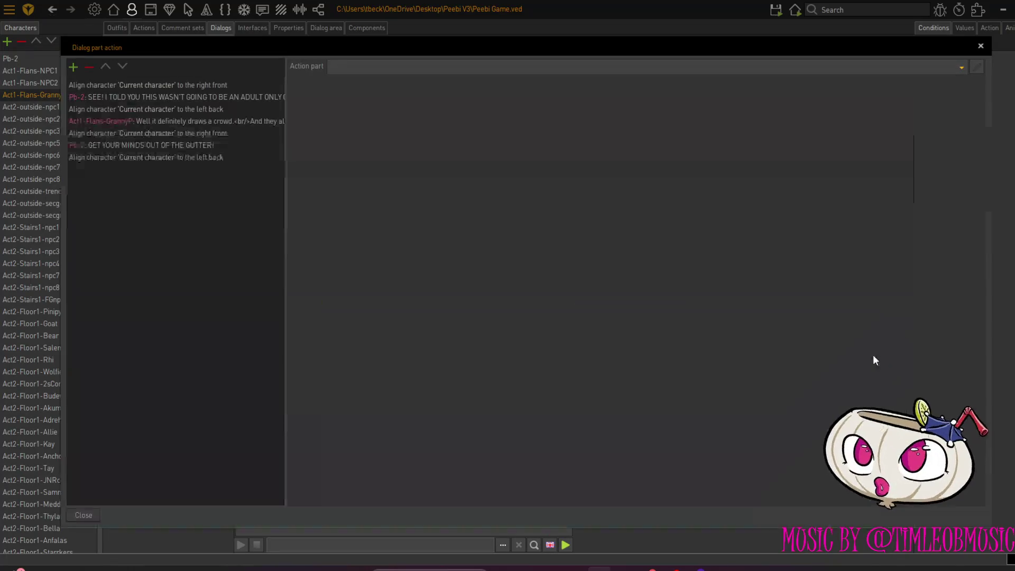
click(153, 97)
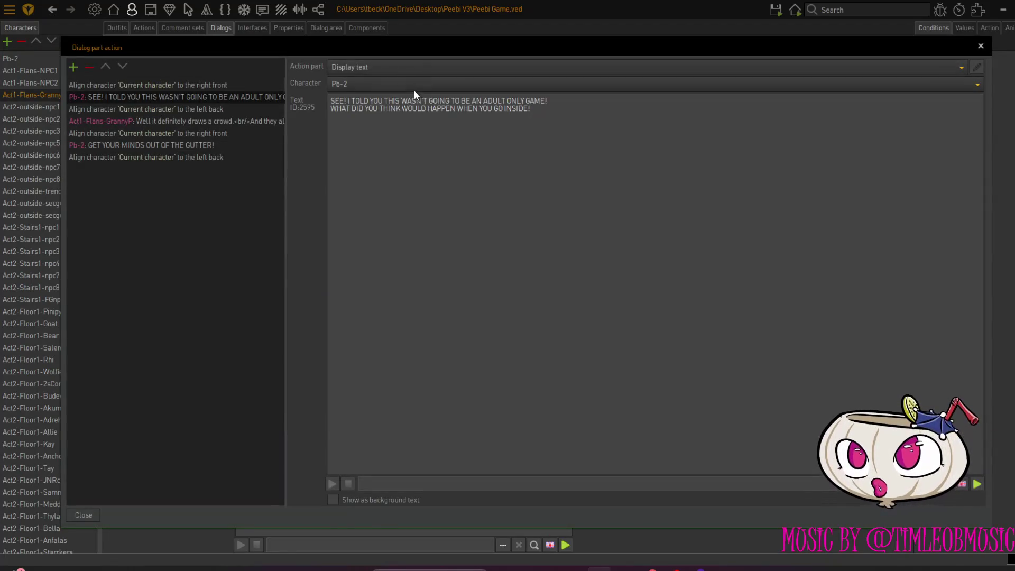
click(412, 87)
click(400, 102)
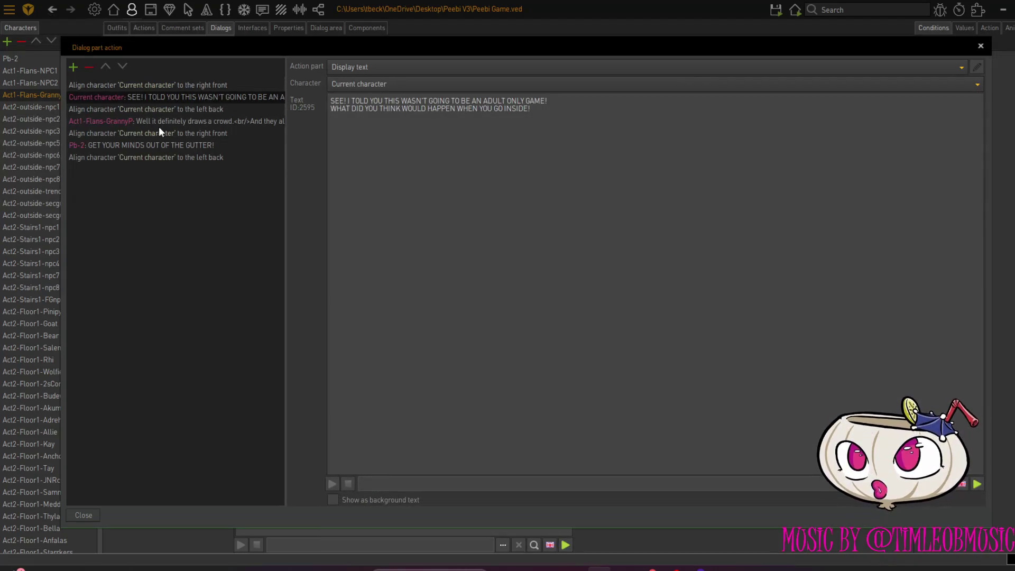
click(149, 145)
click(410, 83)
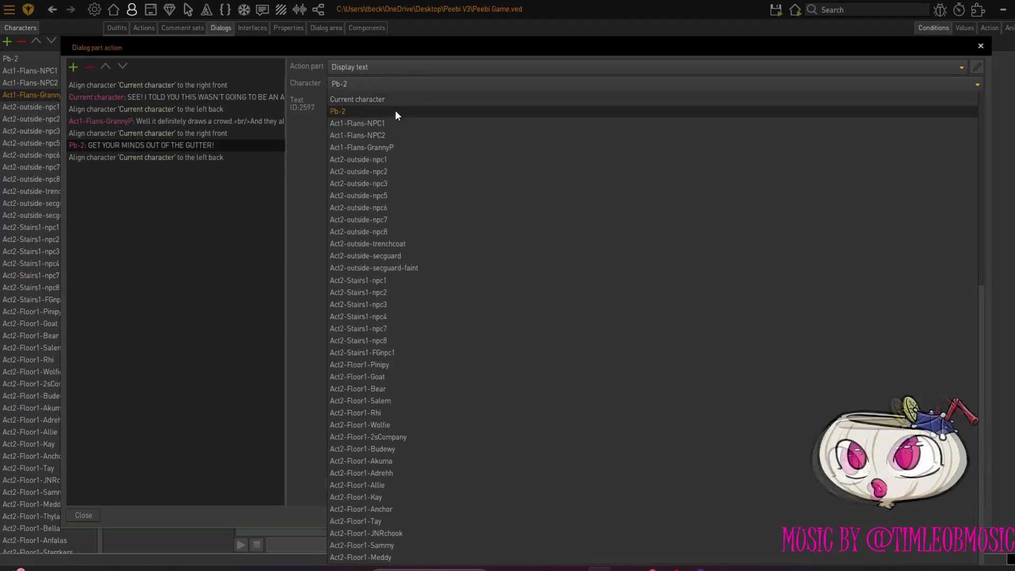
click(395, 103)
click(93, 512)
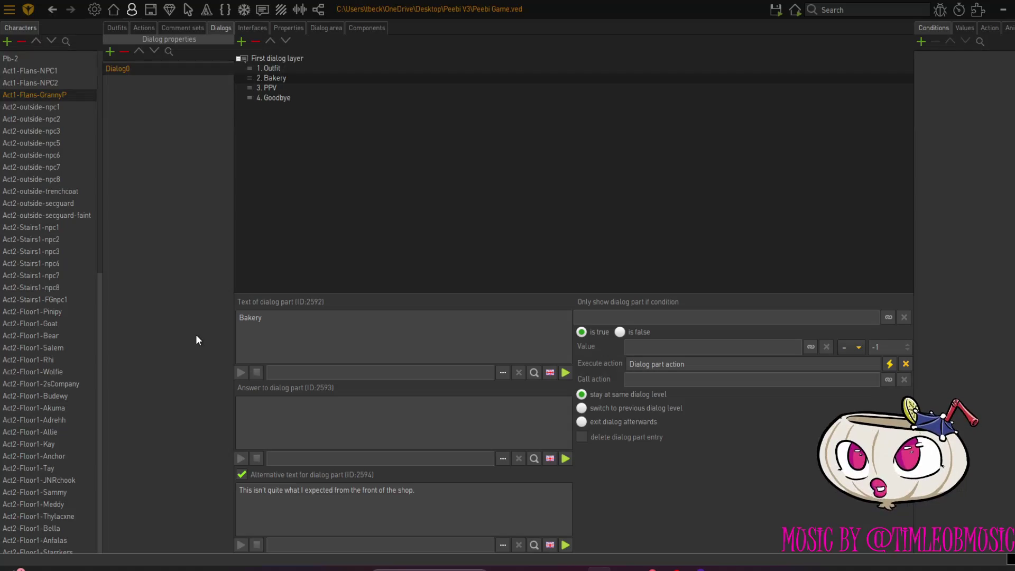
Add a new fifth dialog option to the top layer of Dialog0
click(291, 89)
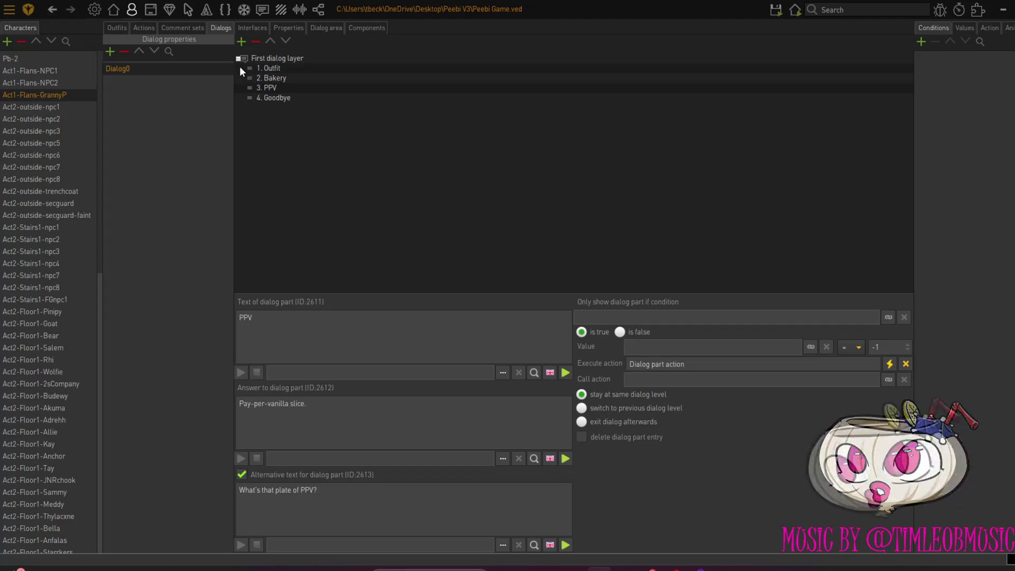
click(241, 41)
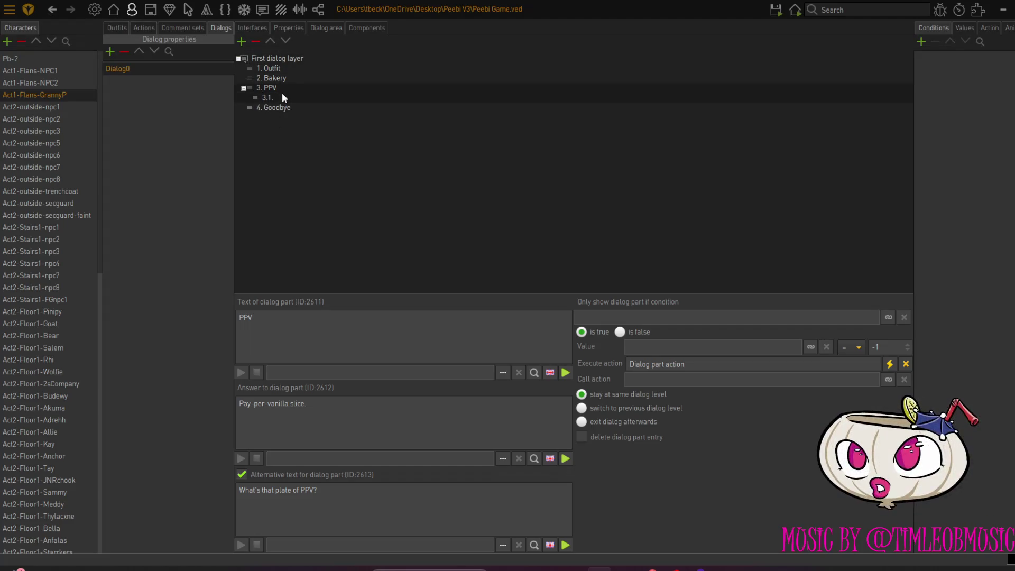
click(280, 98)
click(255, 41)
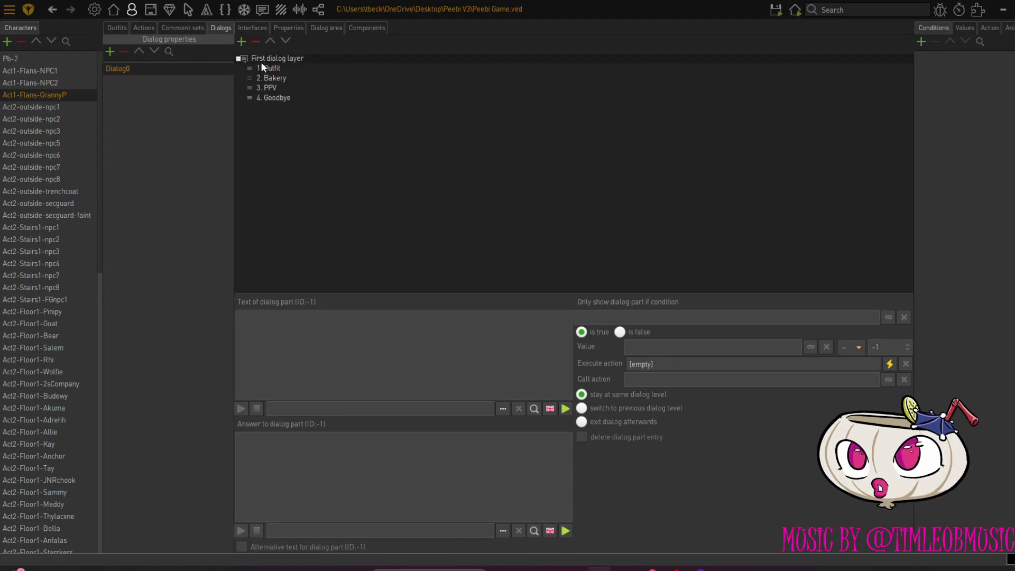
click(243, 46)
click(267, 111)
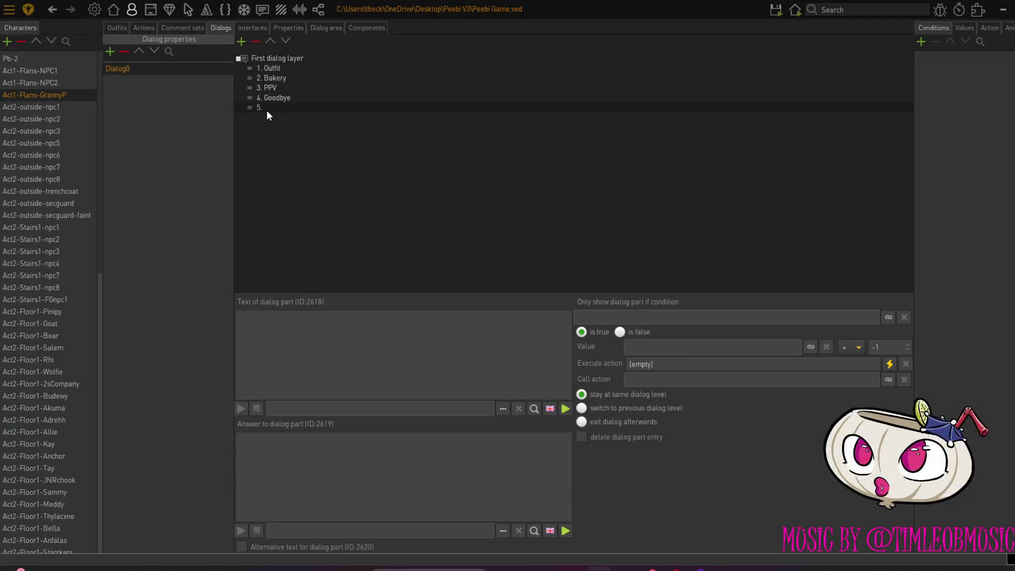
Set the option's text to [INSULT] with empty alternative text enabled, and move it above Goodbye
click(239, 547)
click(294, 503)
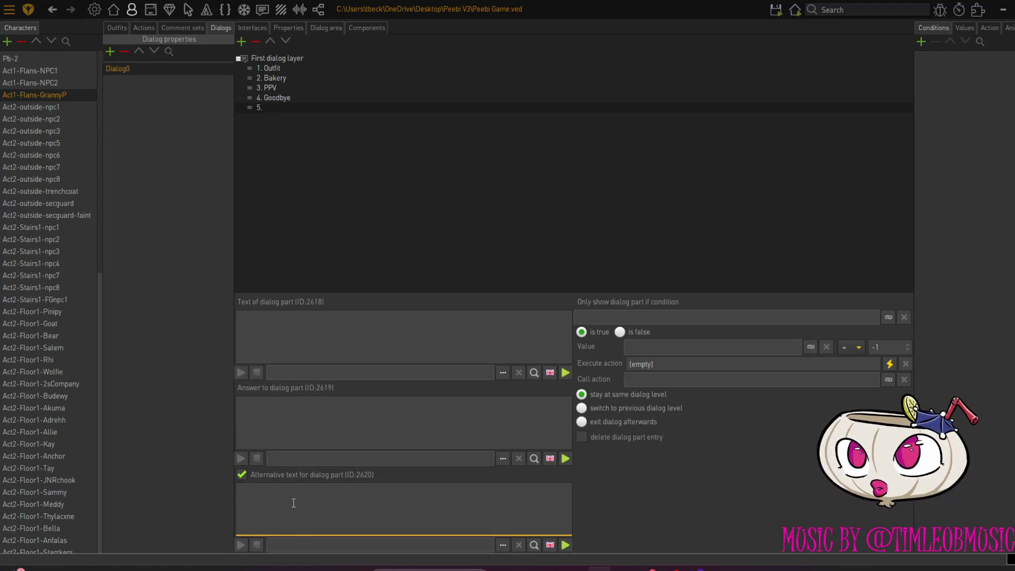
text([)
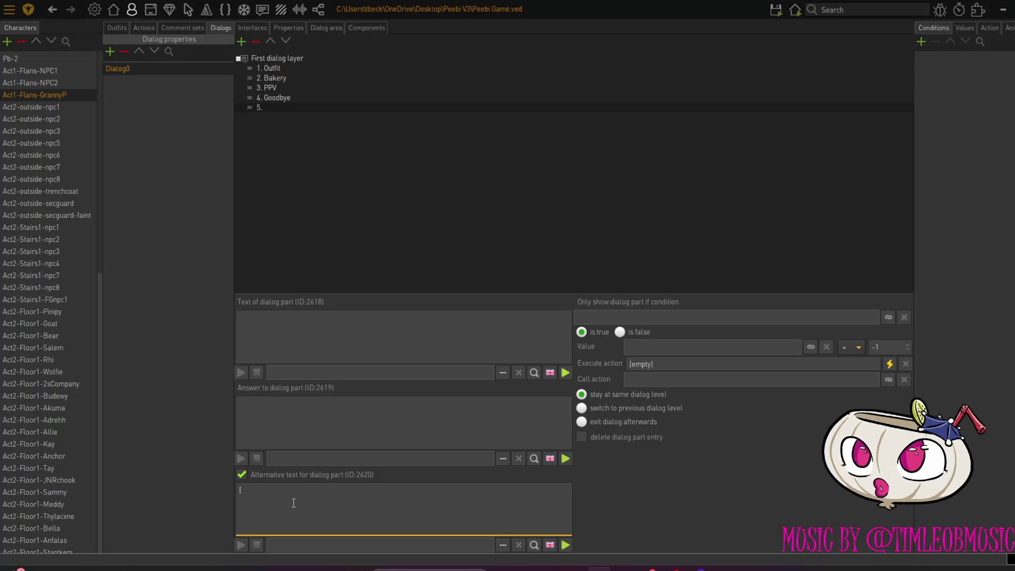
text(INSULT)
drag(281, 488, 163, 486)
key(ctrl+c)
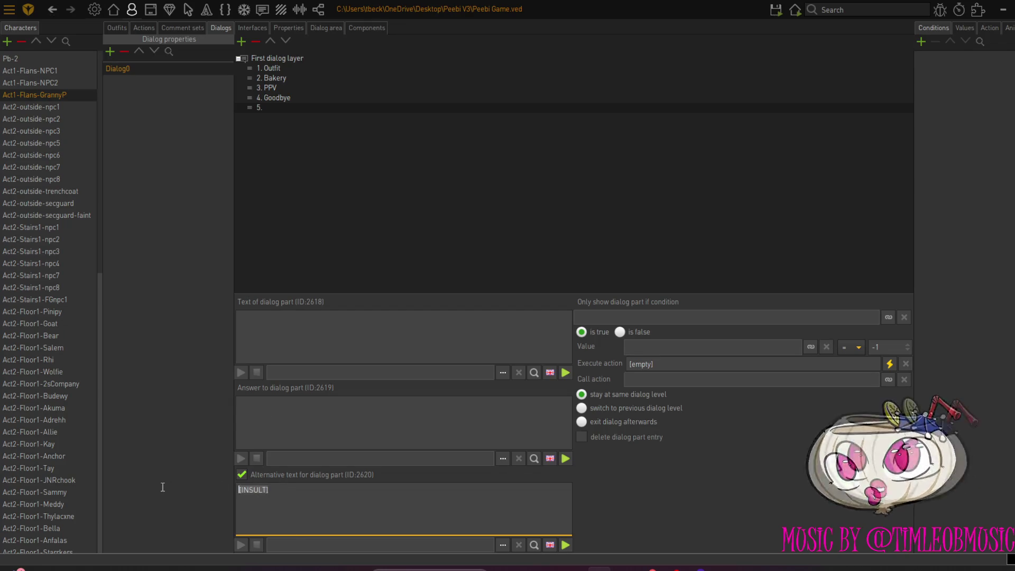
click(266, 321)
key(ctrl+v)
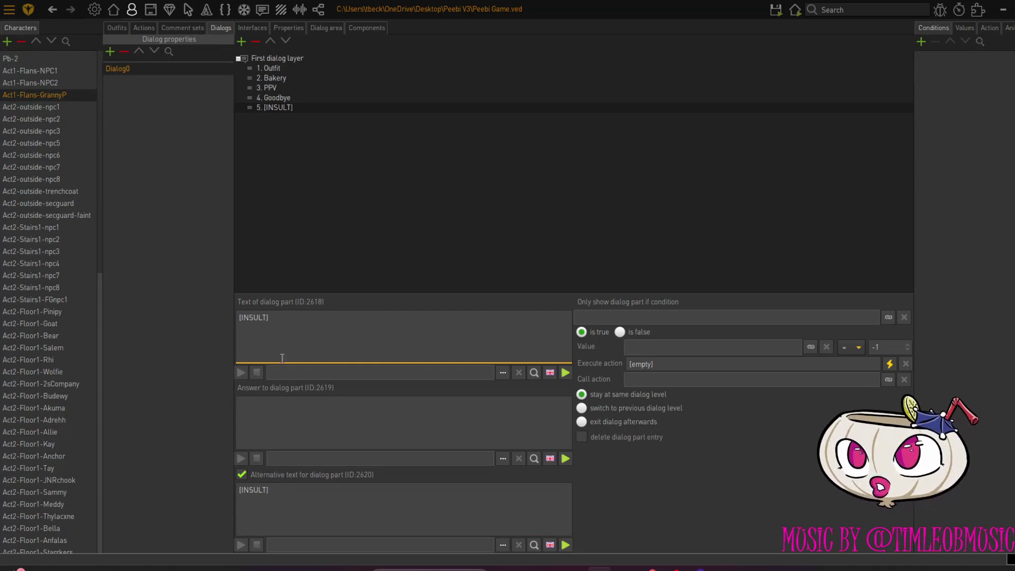
drag(307, 492, 197, 485)
key(BackSpace)
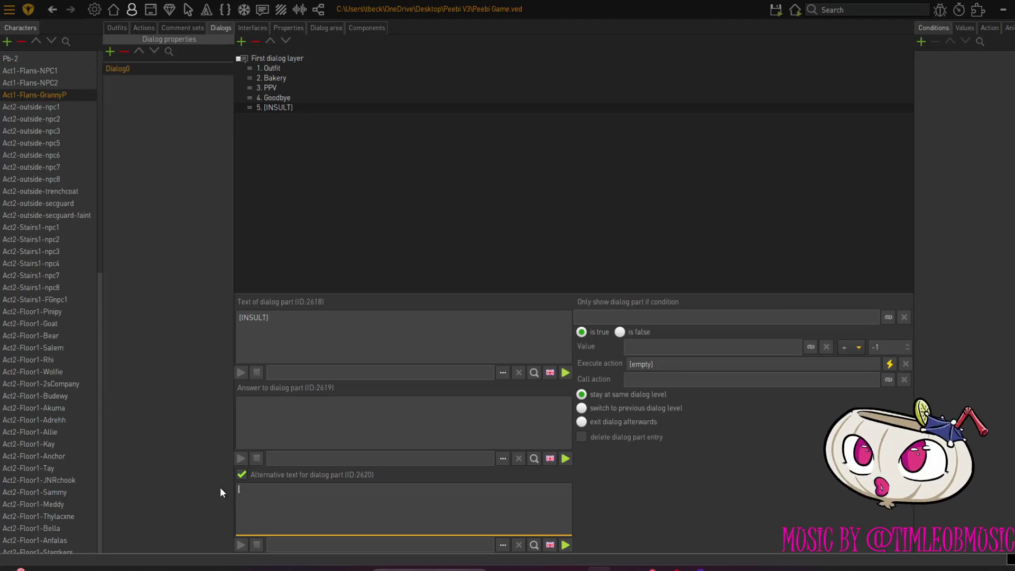
click(243, 474)
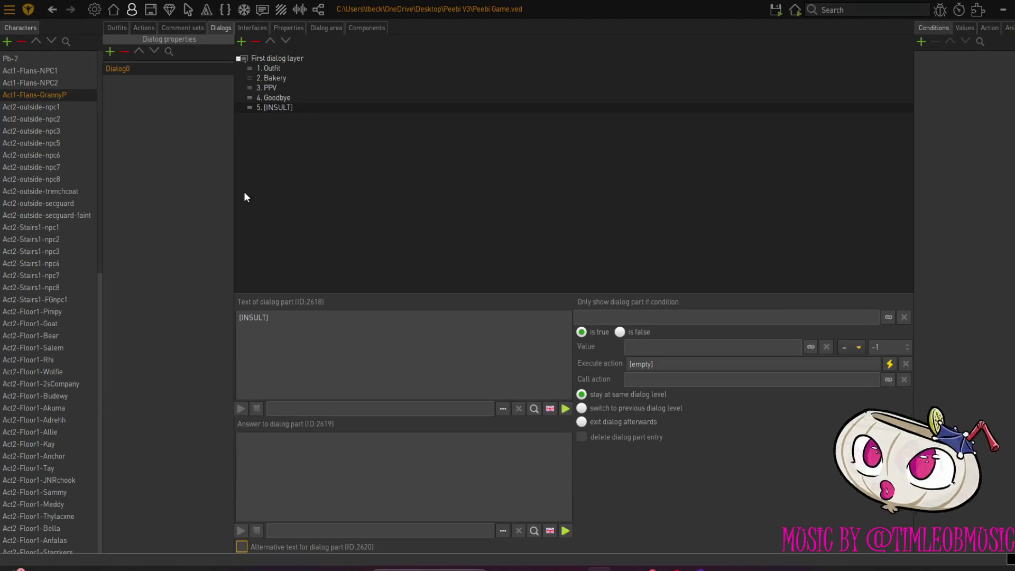
click(241, 547)
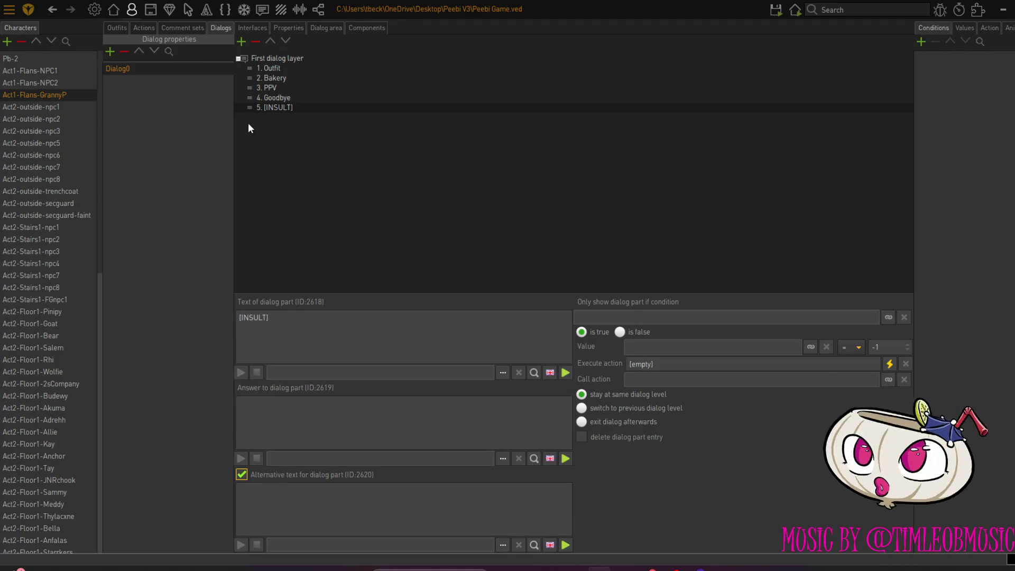
click(270, 40)
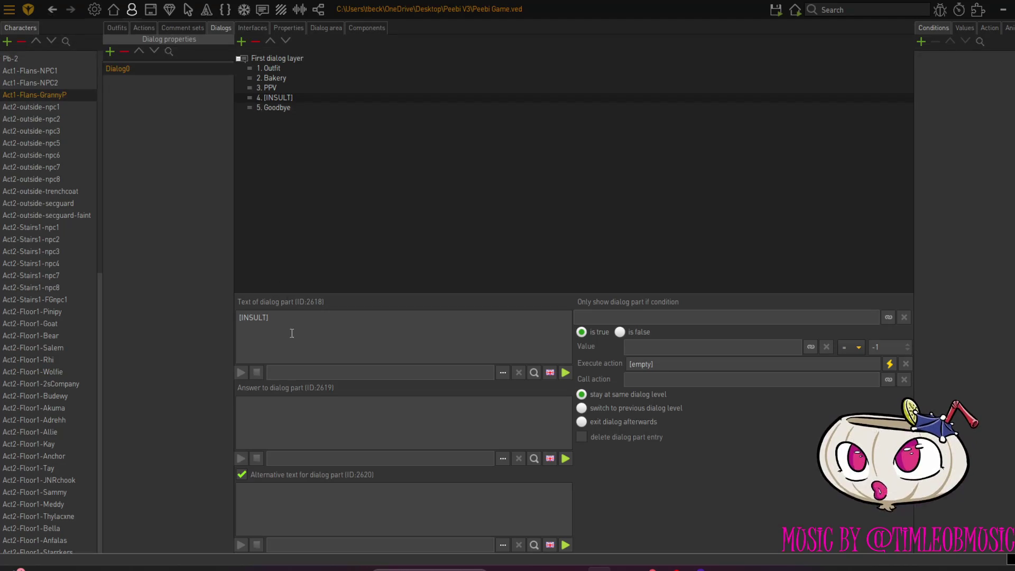
click(287, 422)
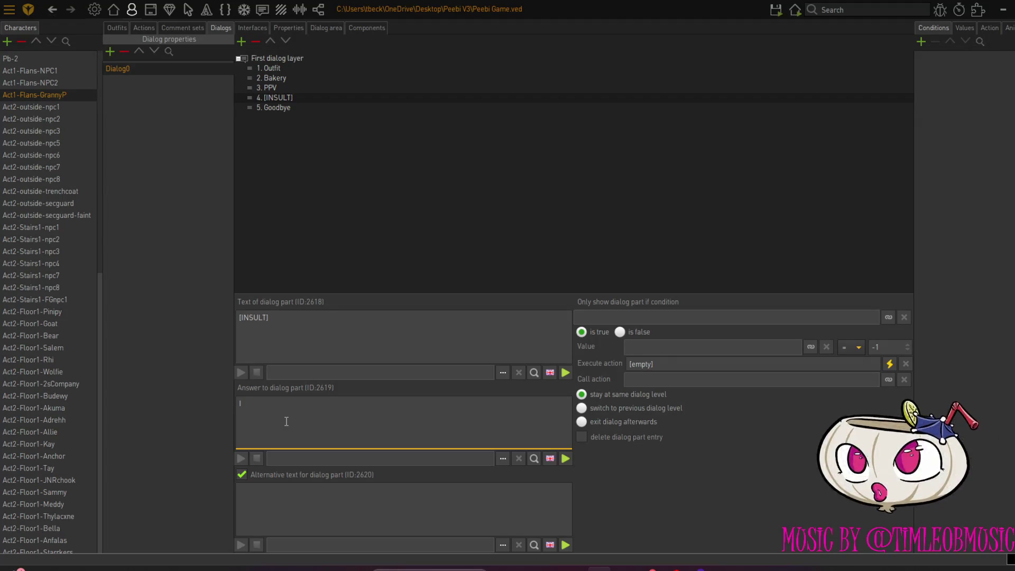
Enter the [INSULT] answer 'Isn't there some children playing happily somewhere you need to complain about?'
text(sn)
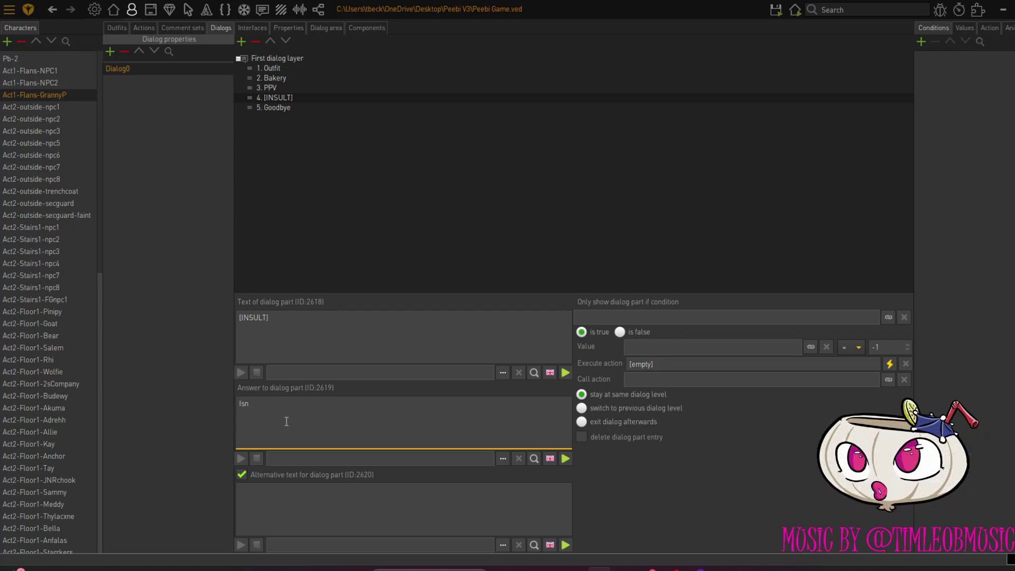
text('t th)
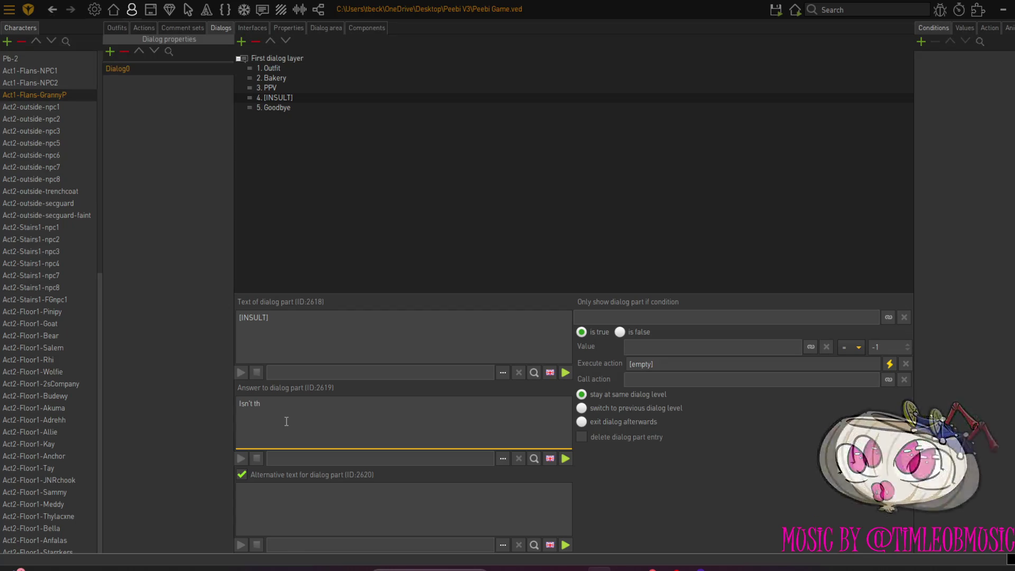
text(ere so)
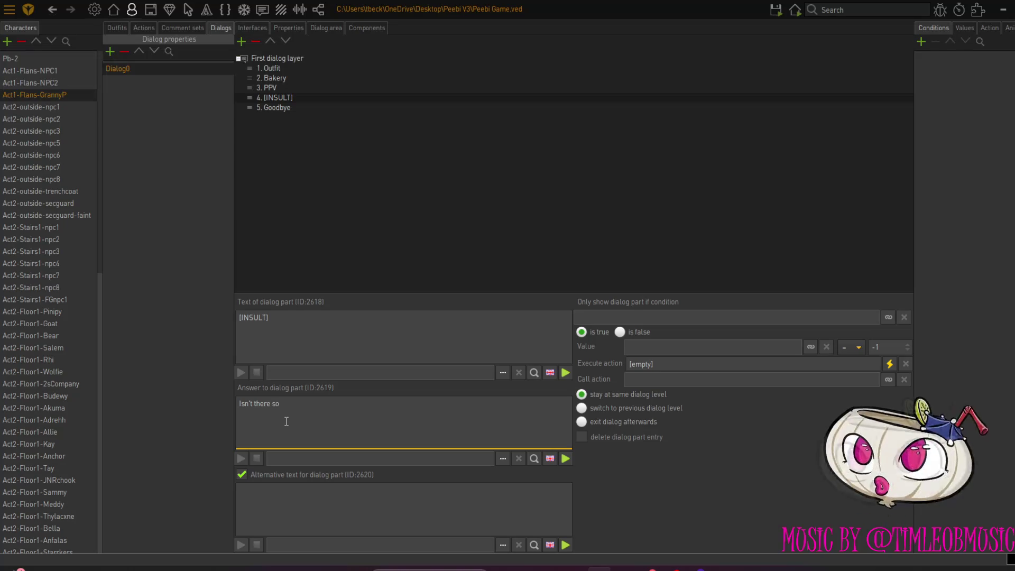
text(me children playing happily somewhere you need to)
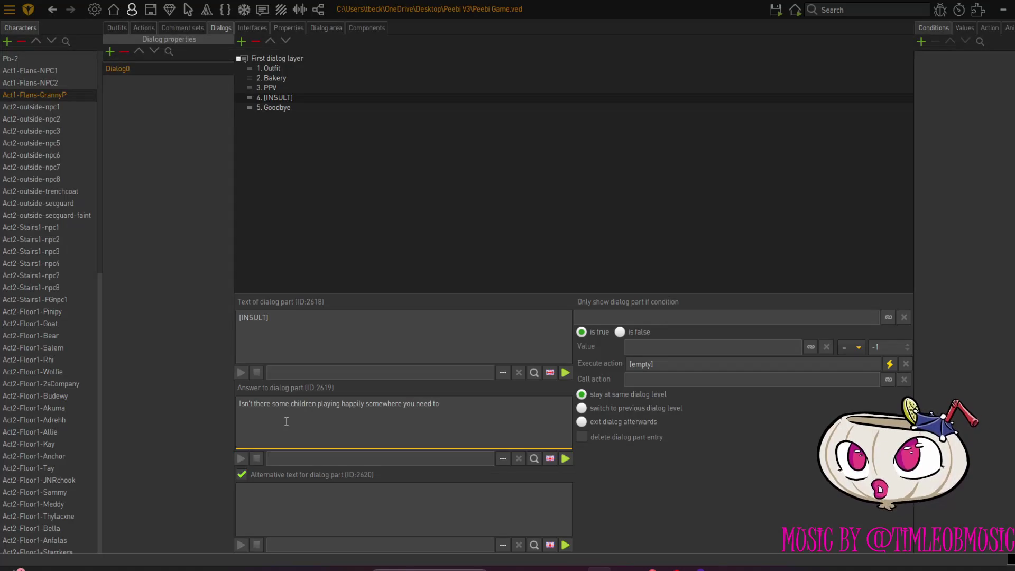
text( complain about?)
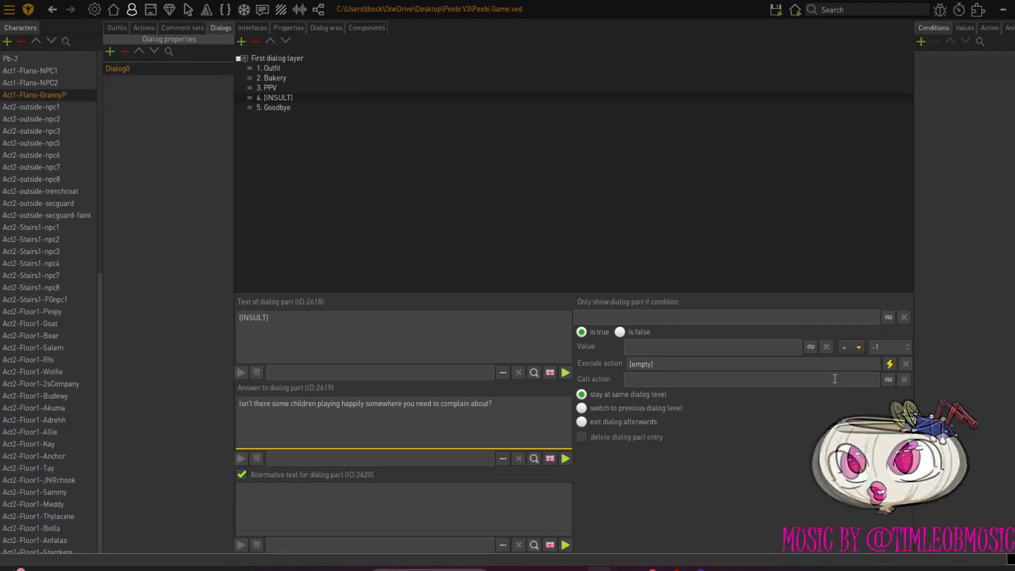
Add a Pb-2 Display text action to [INSULT] threatening to back-hand the player, blaming arthritis medication
click(890, 363)
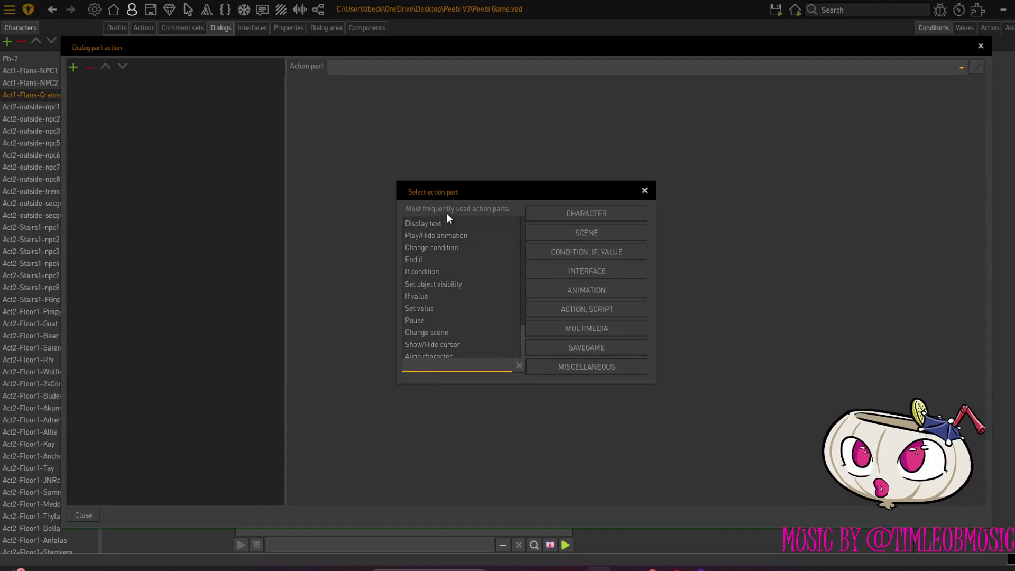
click(439, 222)
click(390, 132)
text(If I wasn't d)
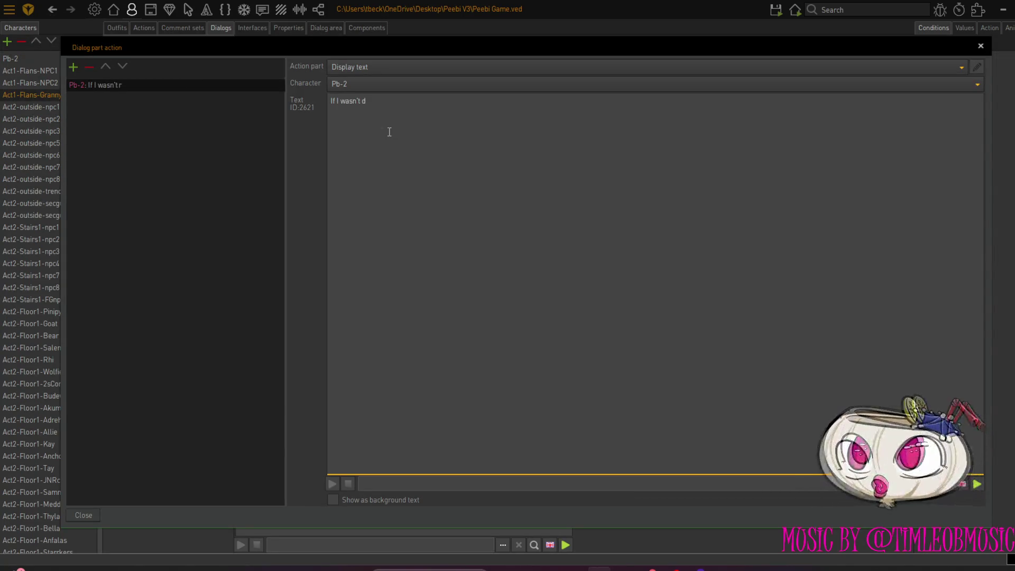
text(ue for my arthr)
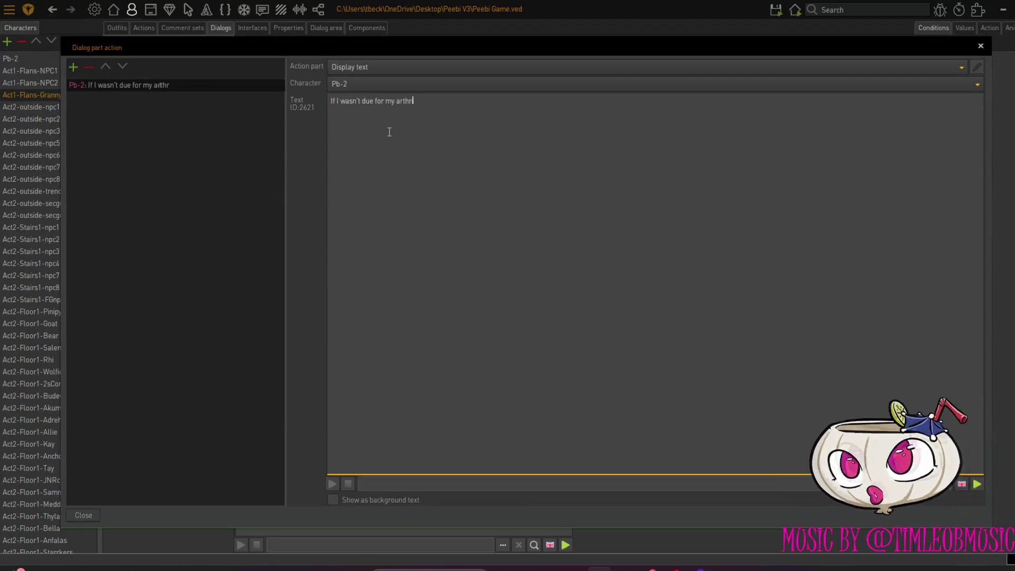
text(itis medication I'd back)
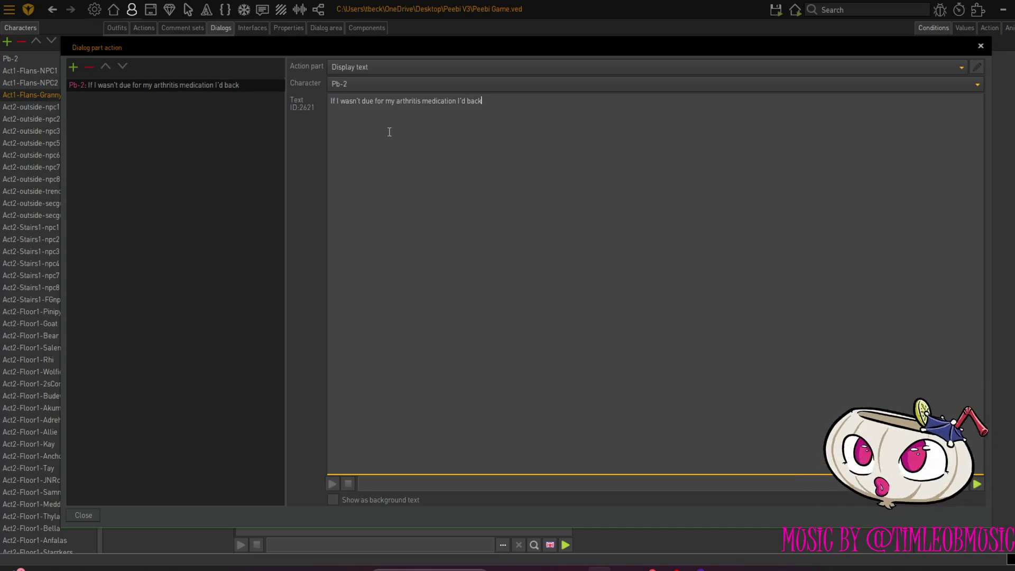
text(-hand you for that one, Deary)
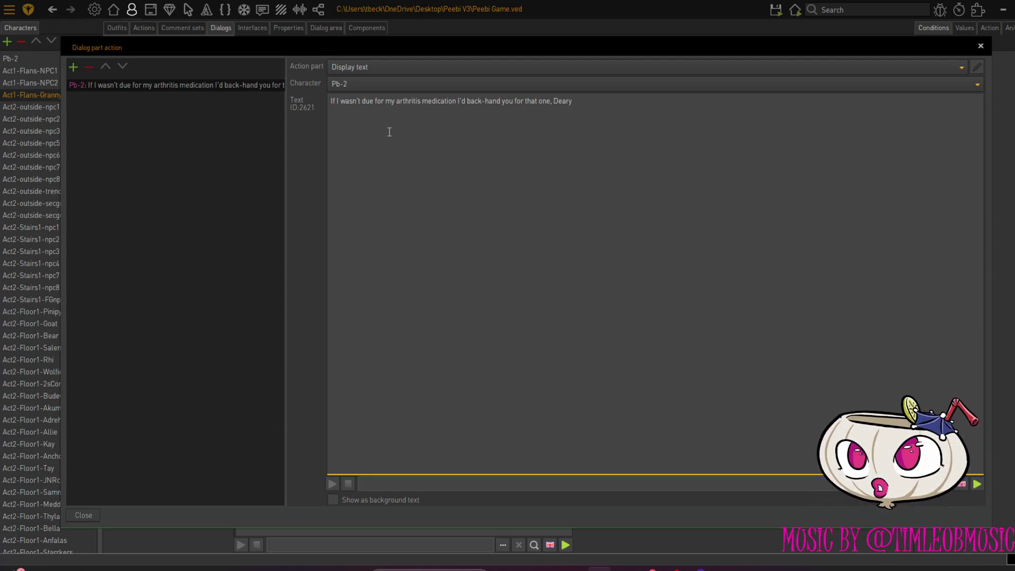
text(.)
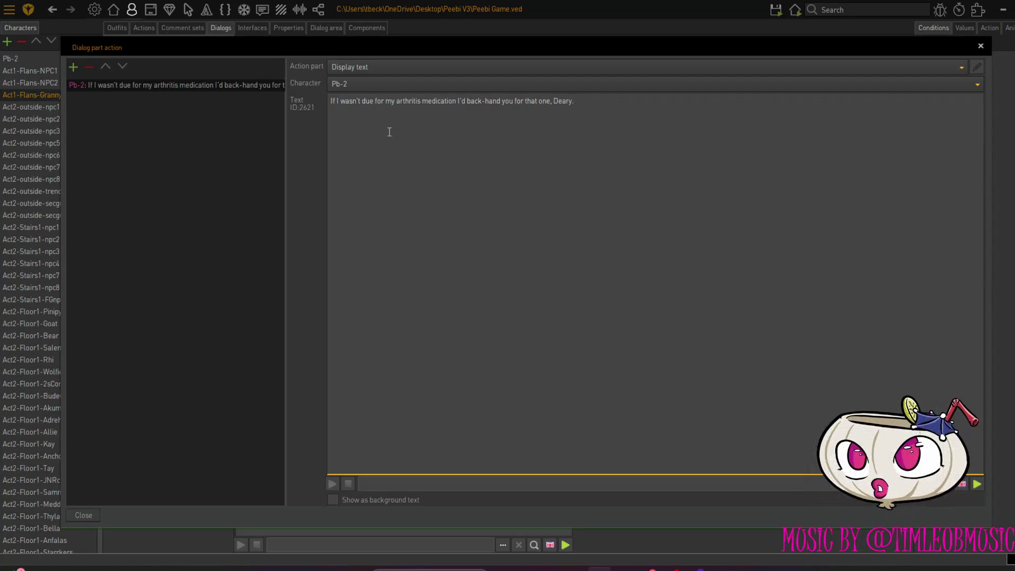
click(91, 513)
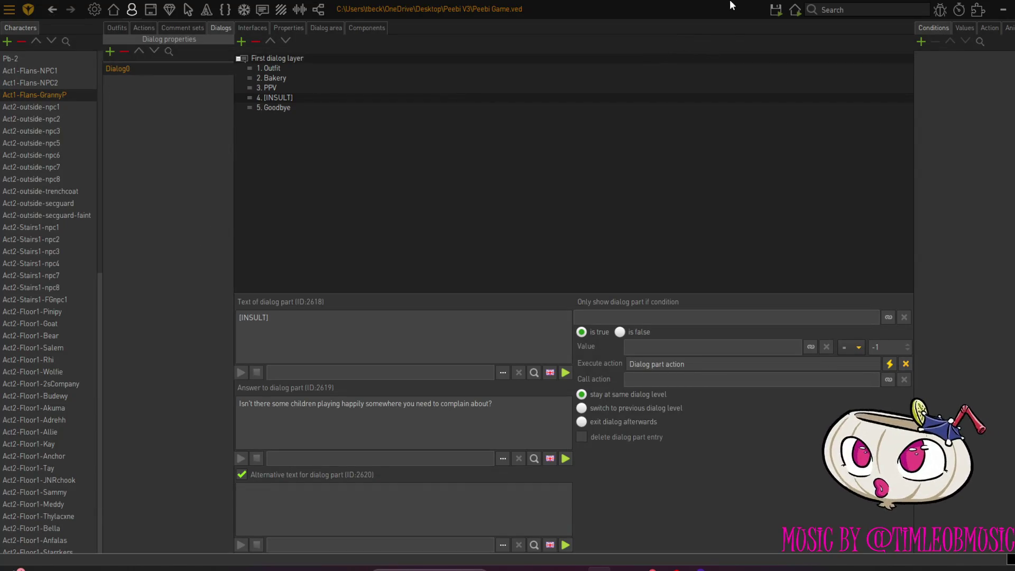
Add a Play sound action after Pb-2's line in the [INSULT] action list
mouse_move(776, 10)
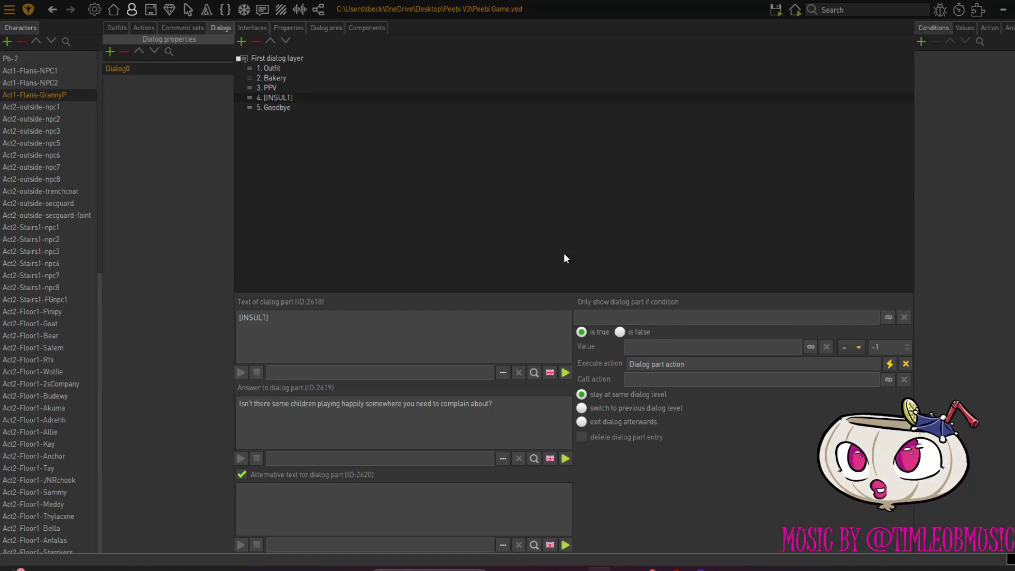
click(889, 364)
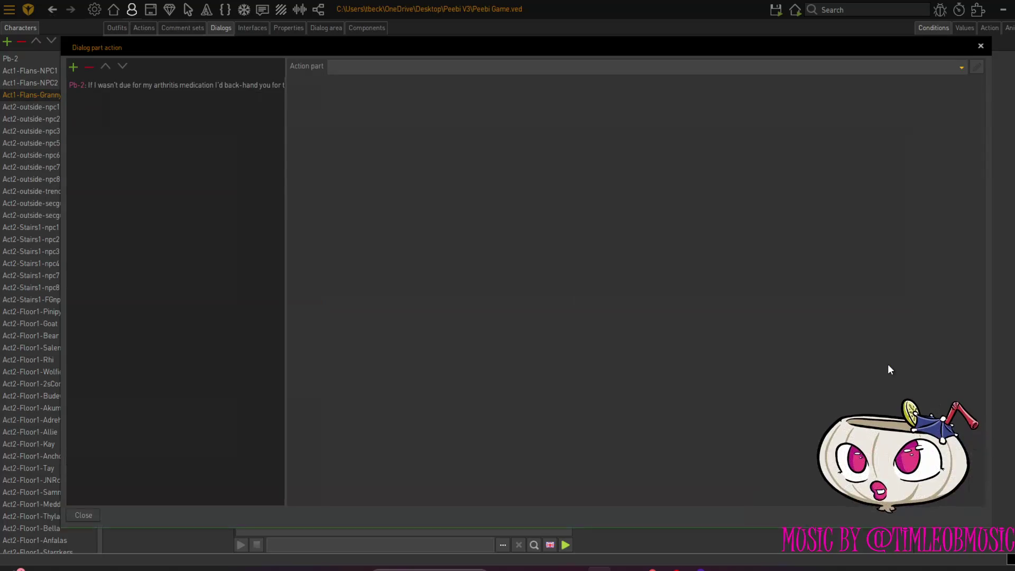
click(131, 87)
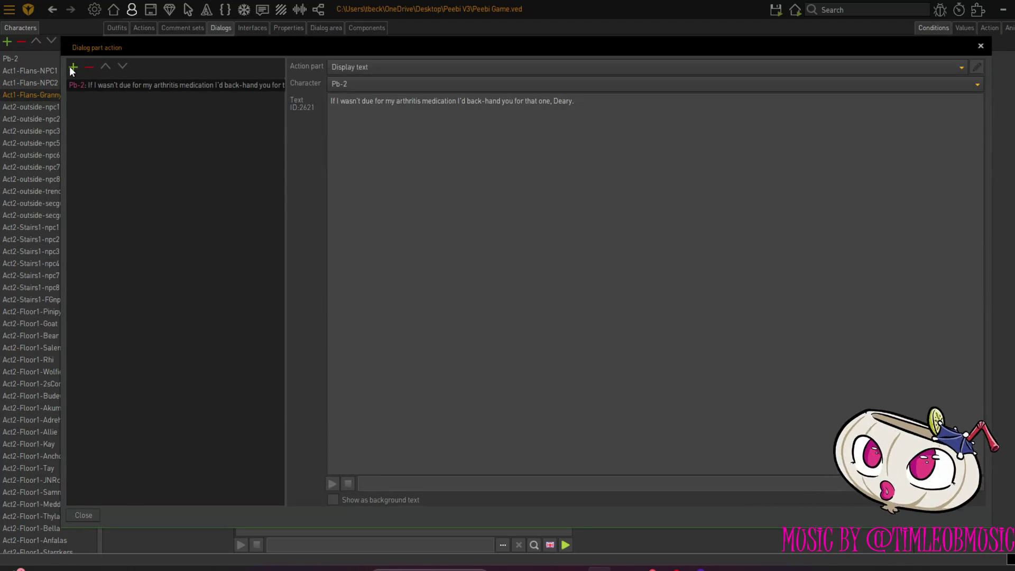
click(69, 67)
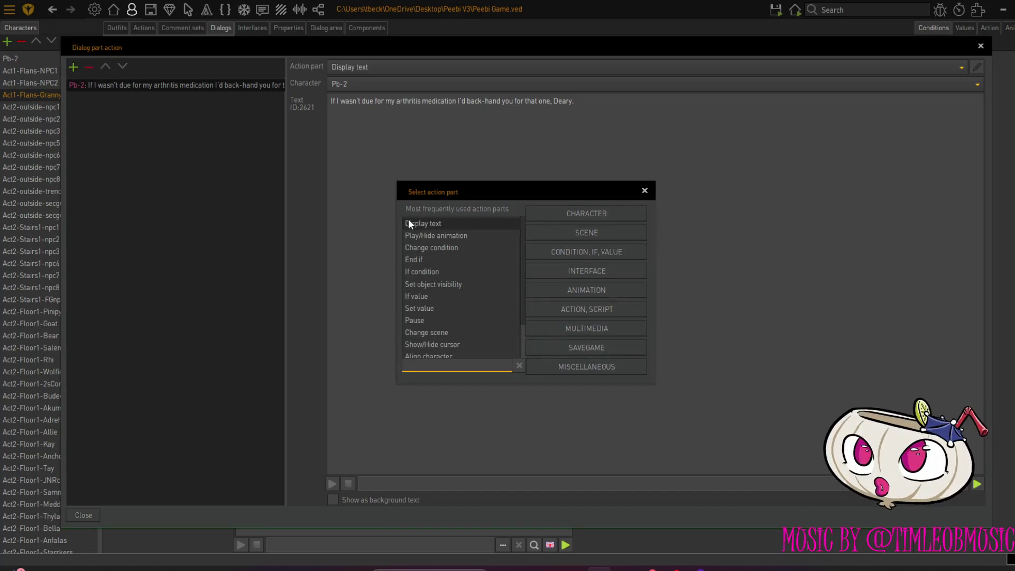
click(555, 332)
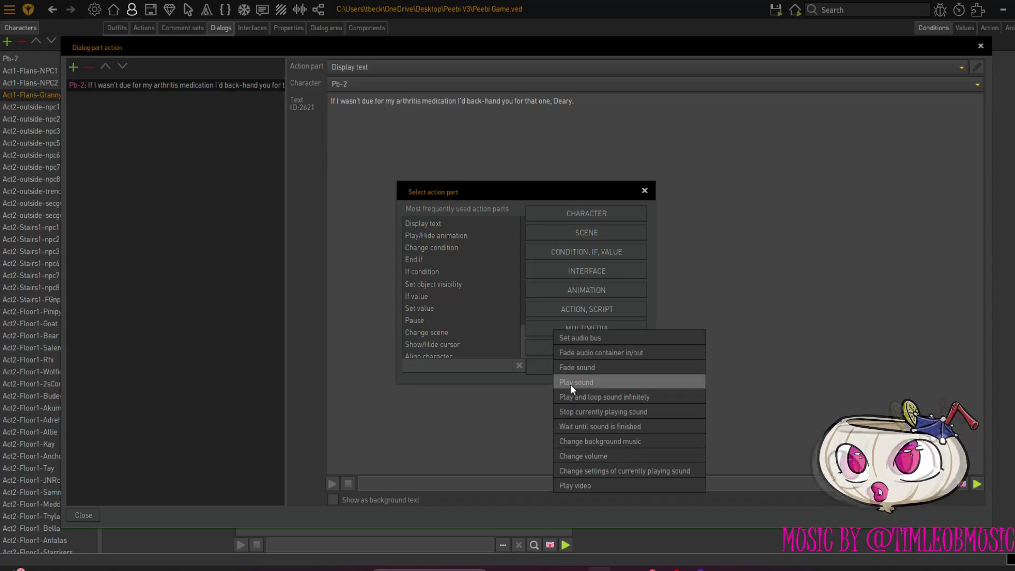
click(570, 382)
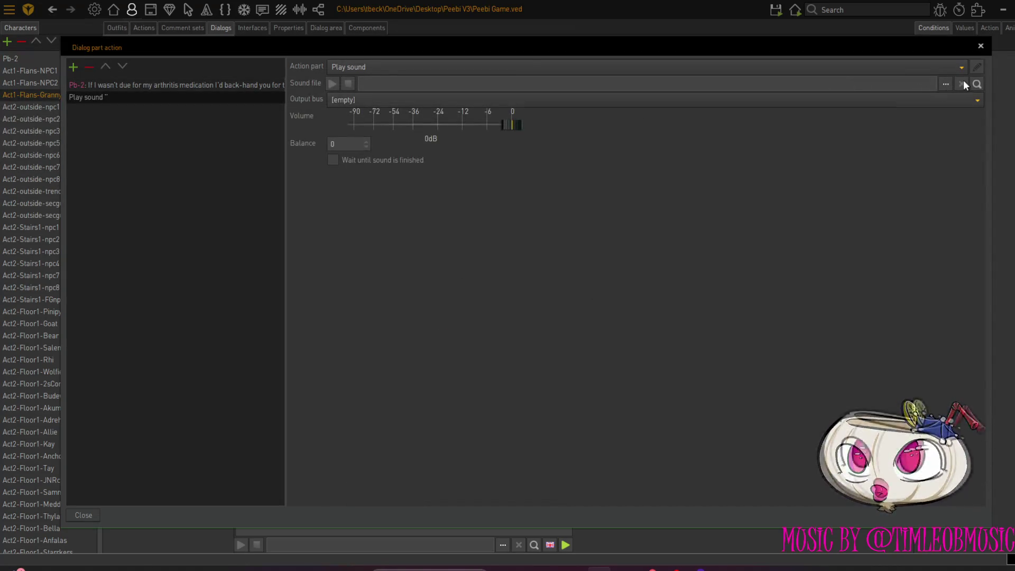
Set the sound to sound-Act2-Toilet-oooooh.ogg from the Peebi V3 sound folder
click(946, 84)
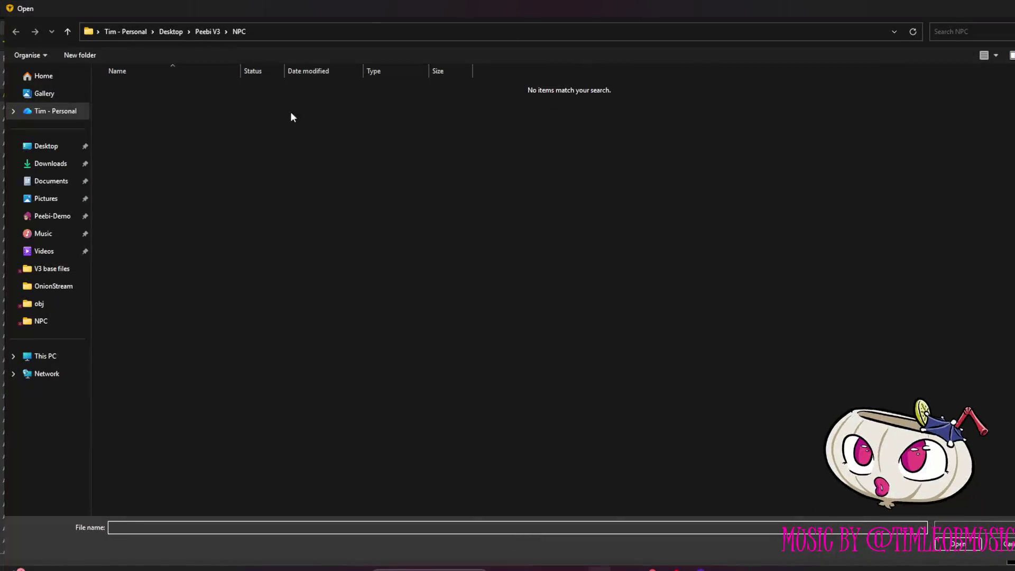
click(50, 306)
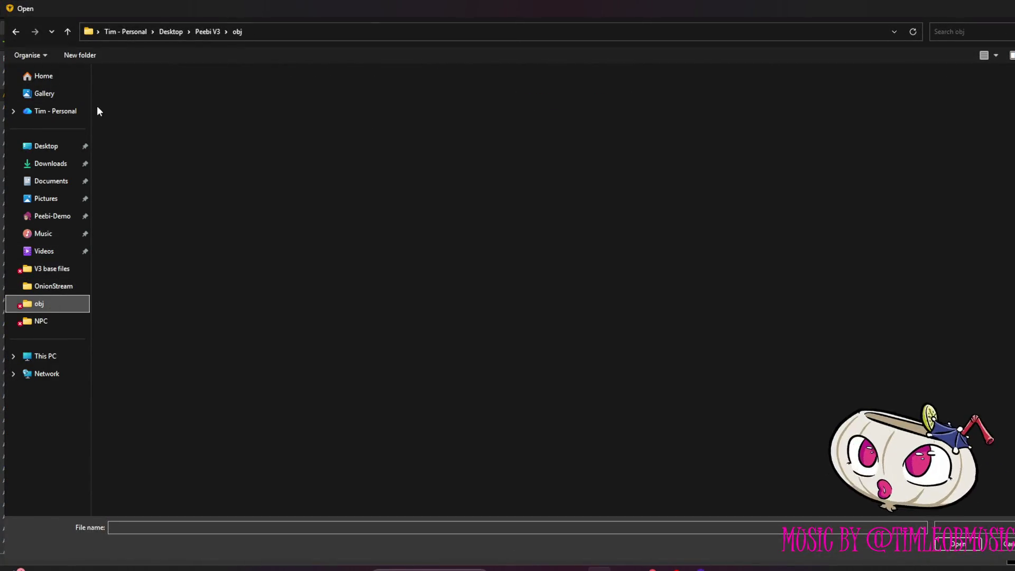
click(69, 33)
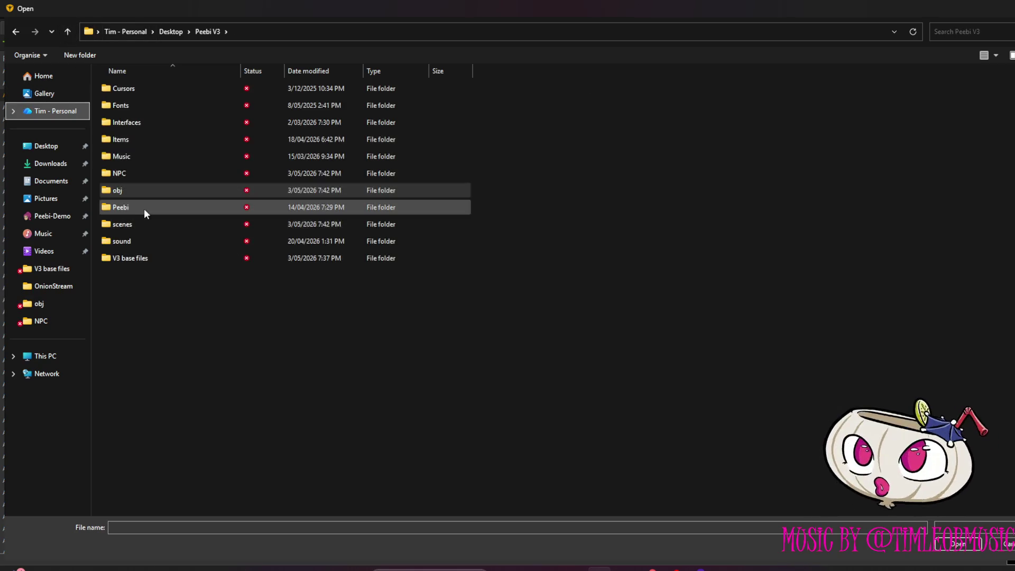
double_click(142, 242)
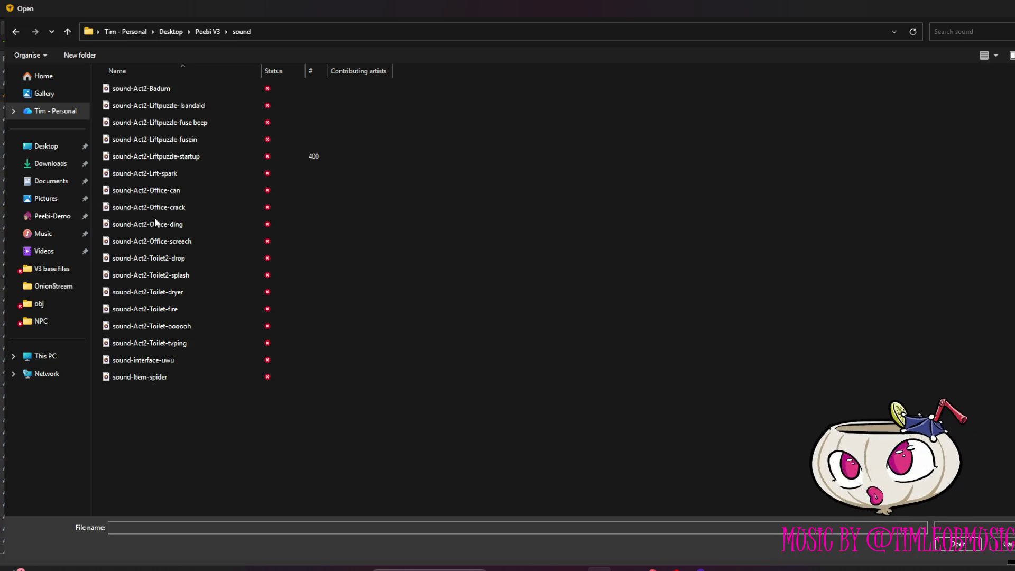
click(183, 326)
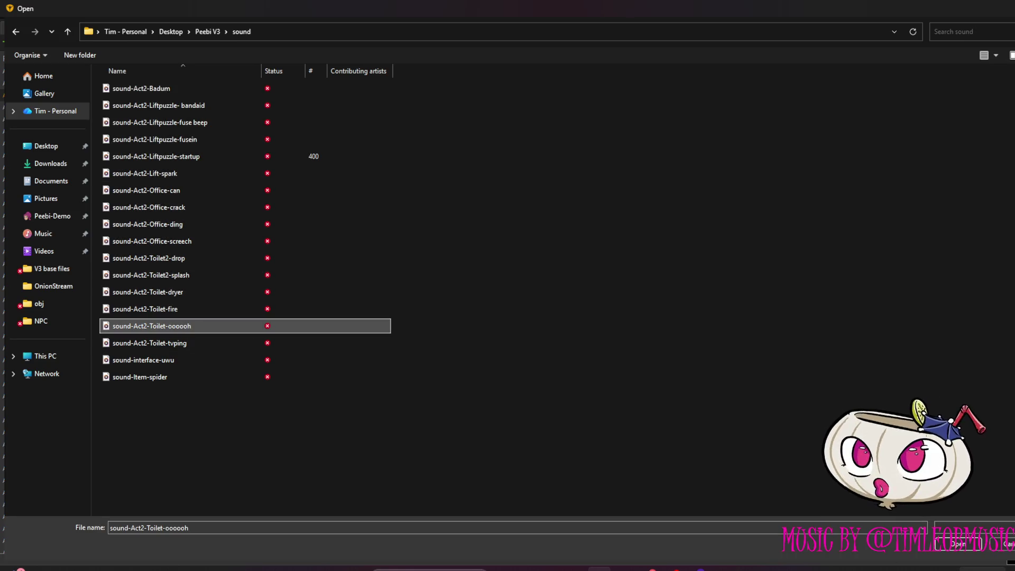
click(955, 545)
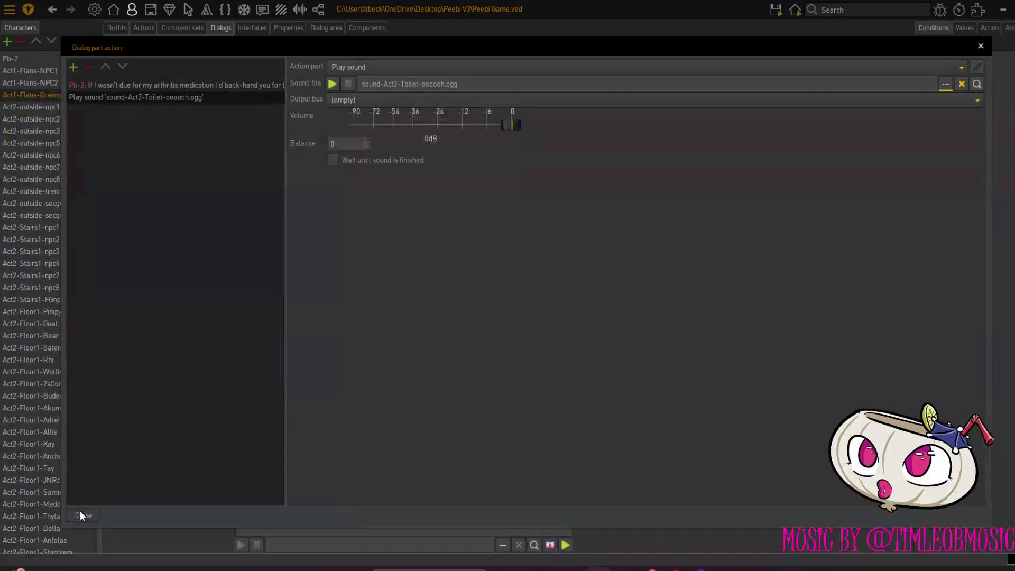
click(82, 515)
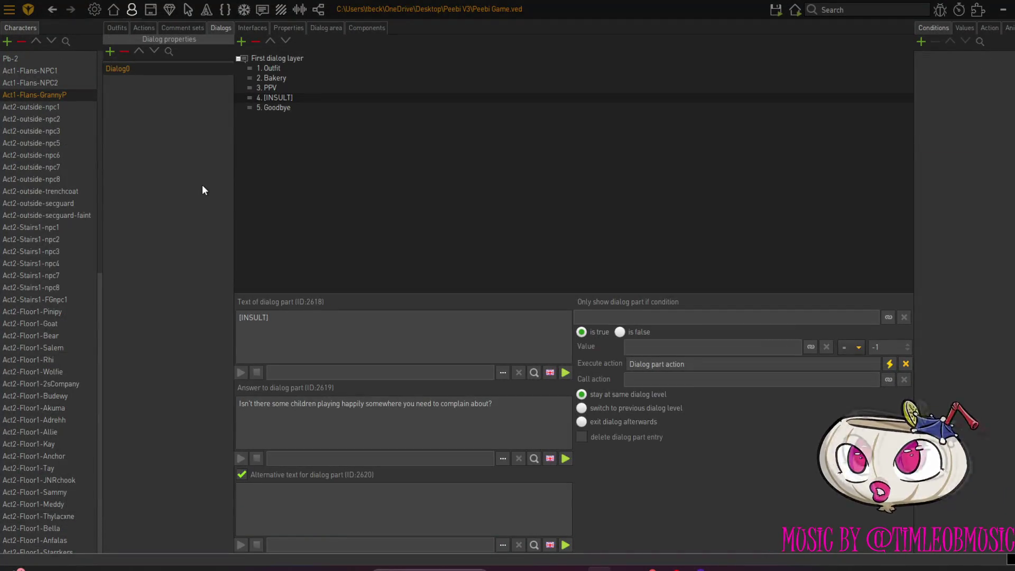
click(775, 9)
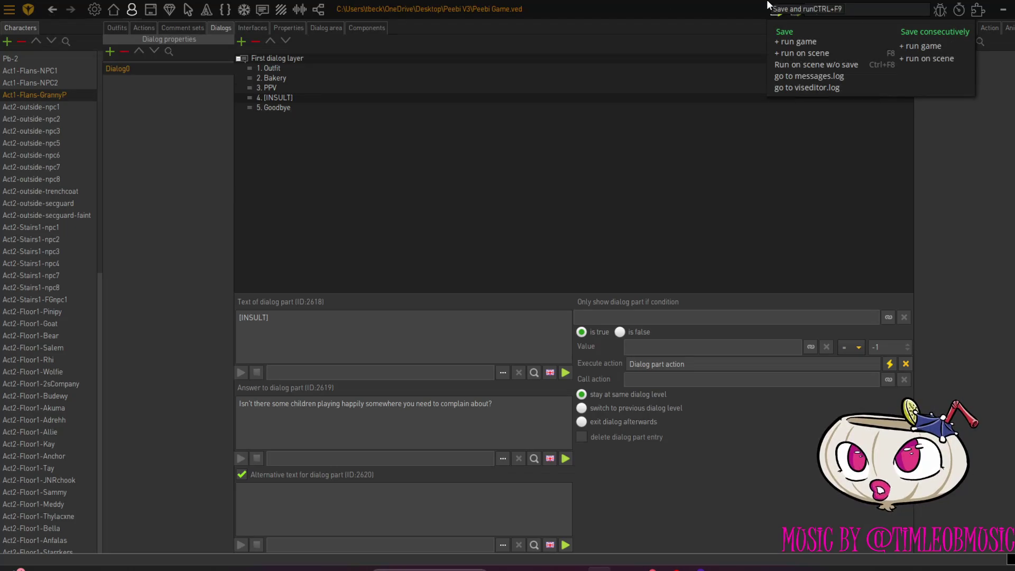
click(773, 22)
click(776, 11)
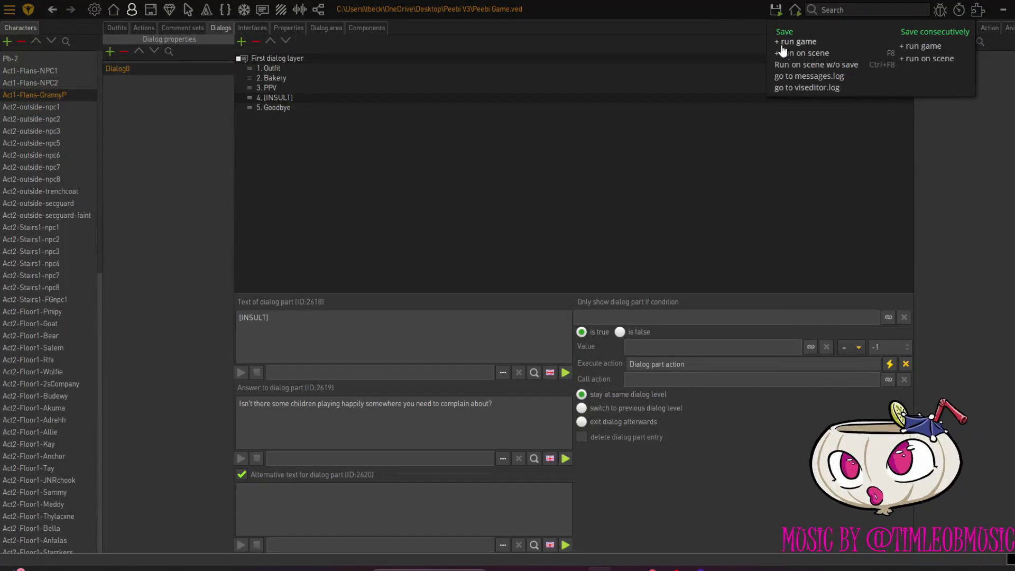
click(790, 56)
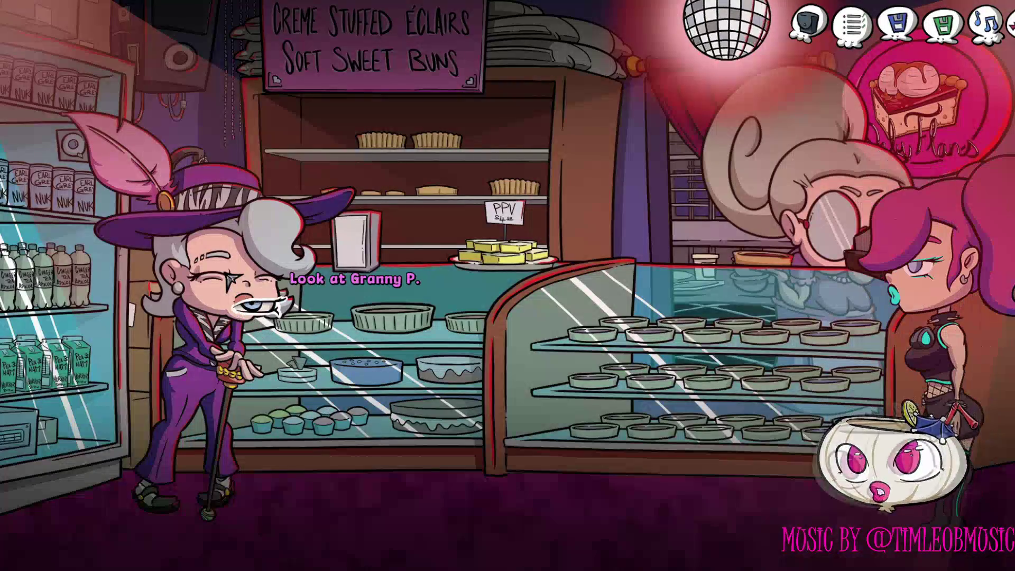
click(231, 277)
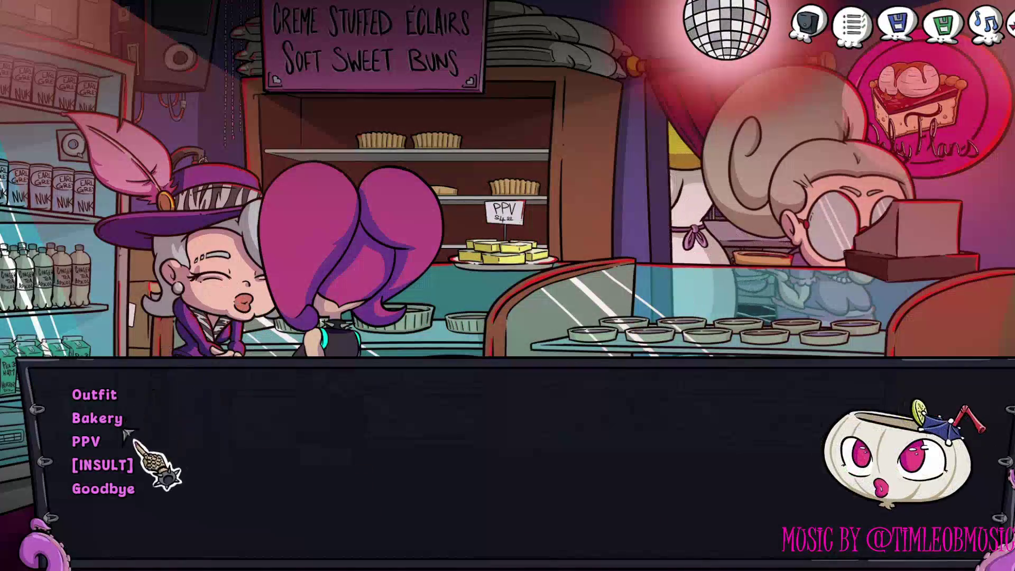
click(112, 466)
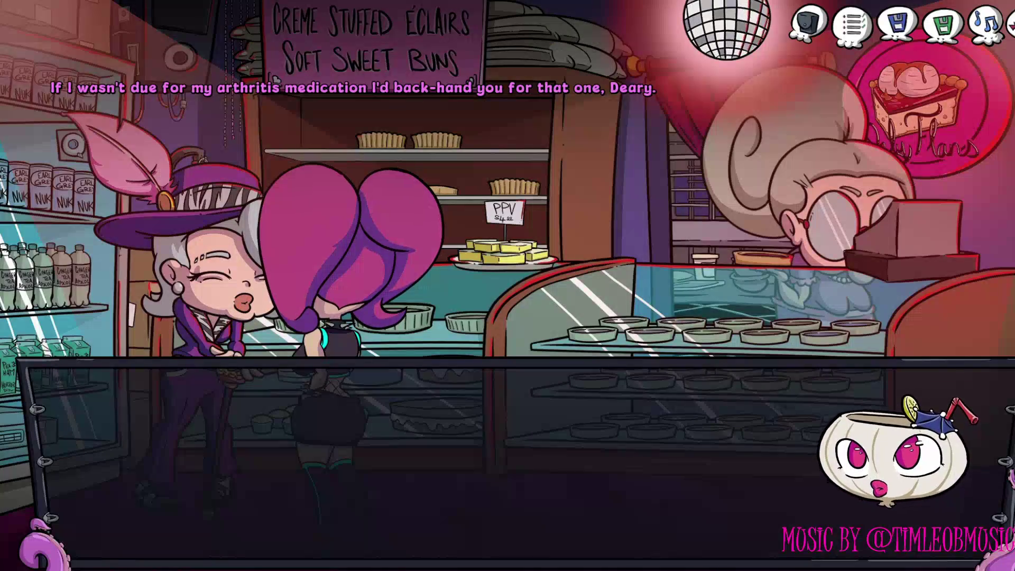
click(114, 488)
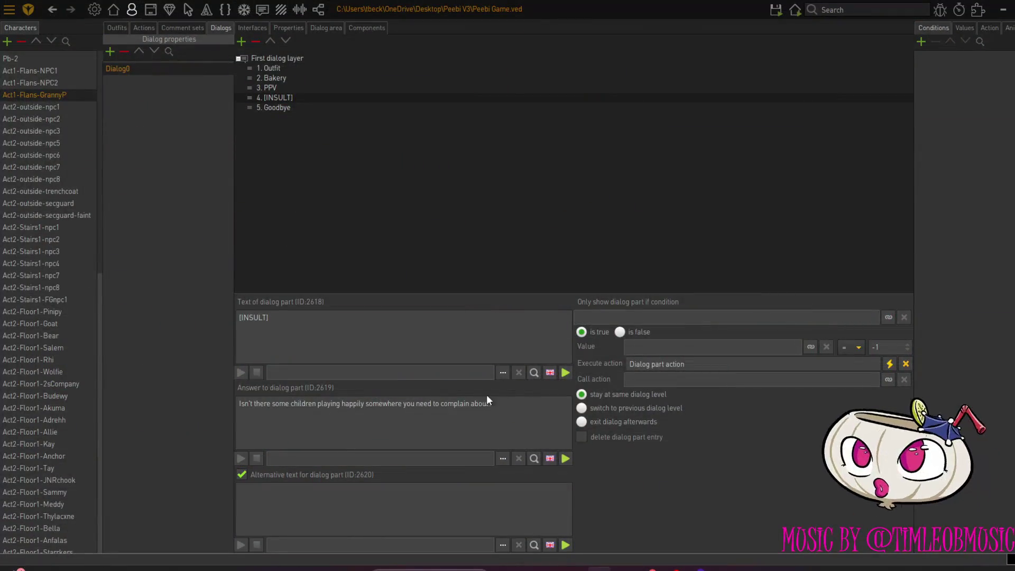
Copy the original children-complaint answer into the [INSULT] Alternative text field
drag(503, 405, 229, 395)
key(ctrl+c)
click(301, 496)
key(ctrl+v)
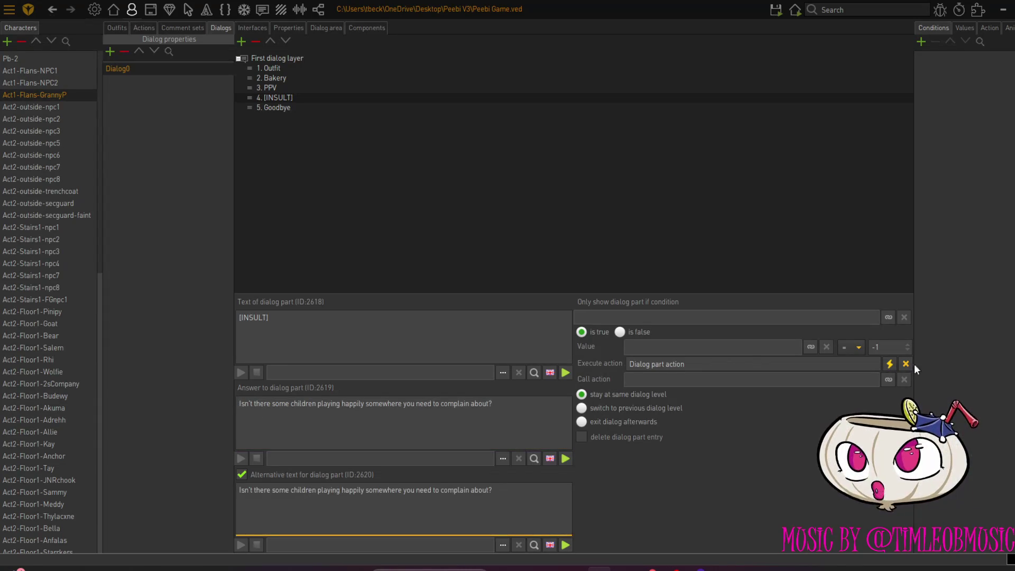
Move Pb-2's back-hand threat out of the action list into the [INSULT] answer field
click(890, 364)
click(147, 88)
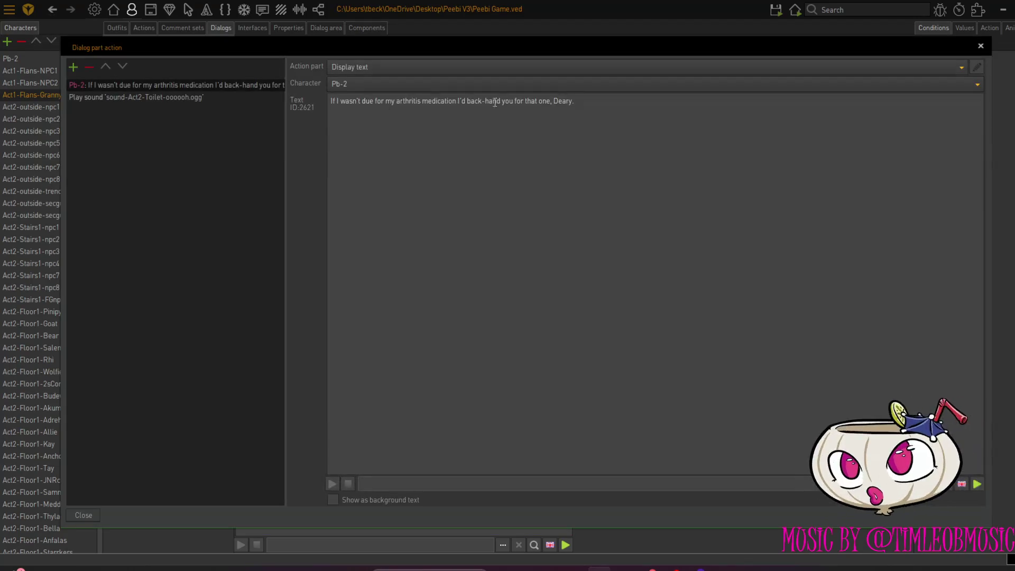
drag(580, 104, 34, 125)
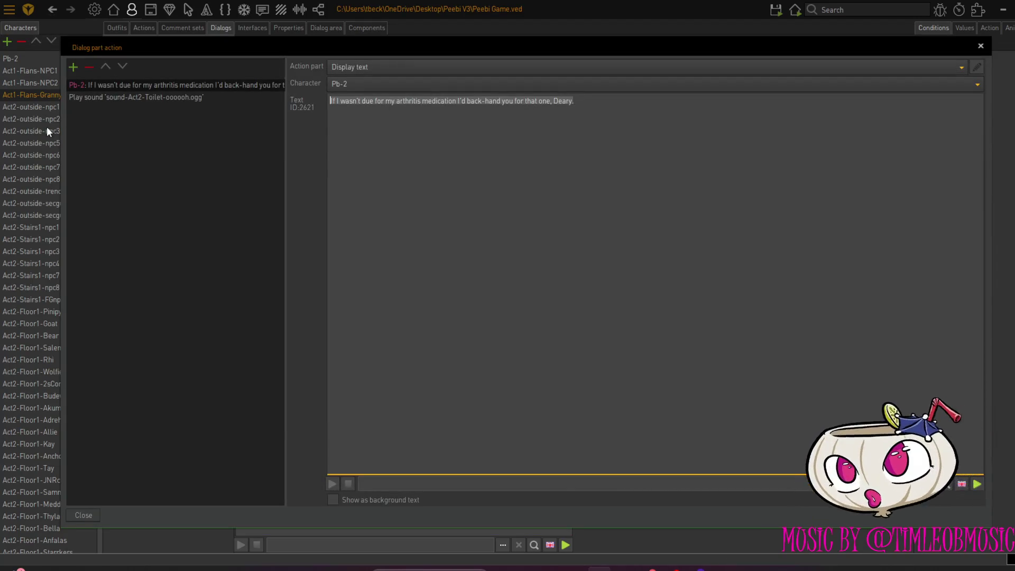
click(88, 67)
click(74, 517)
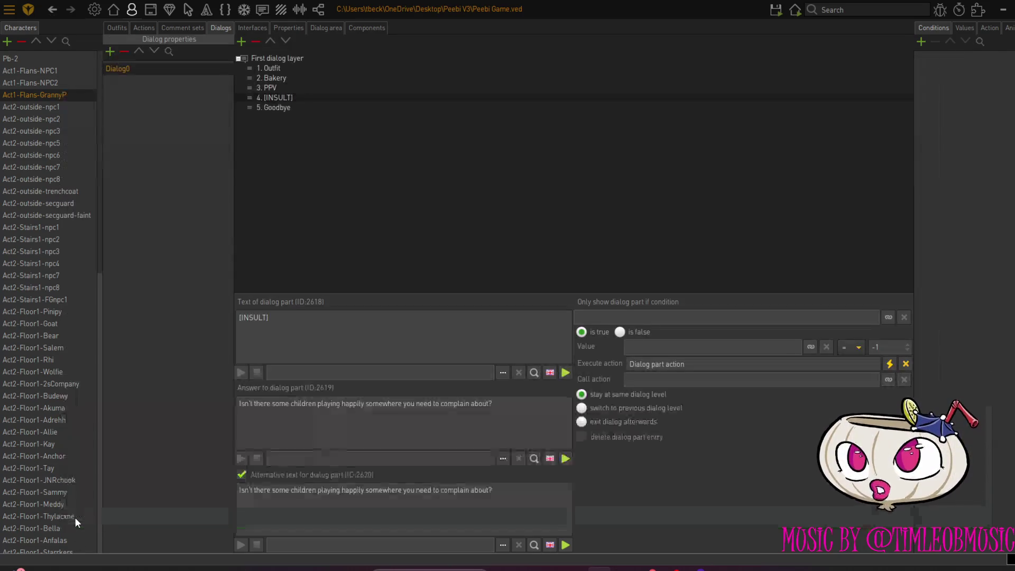
drag(510, 412, 222, 395)
key(ctrl+v)
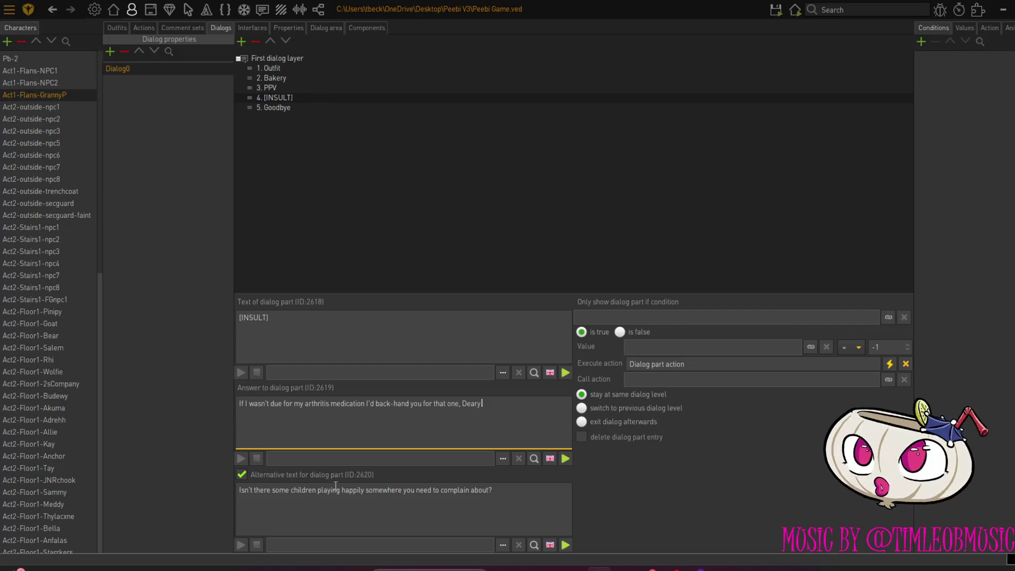
text(.)
click(776, 9)
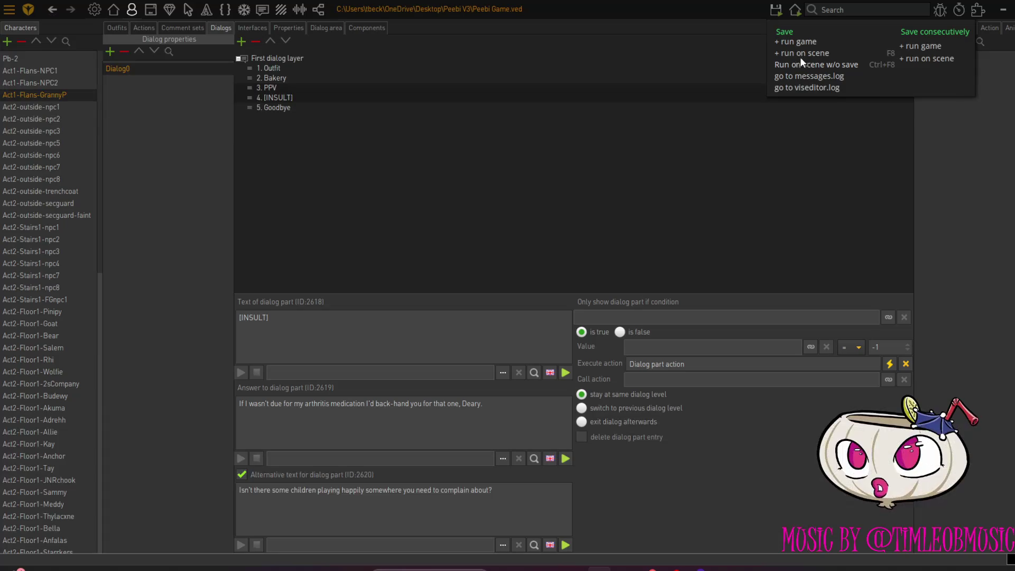
Save and test-run the game: insult Granny P., read her reply, then say Goodbye
click(800, 62)
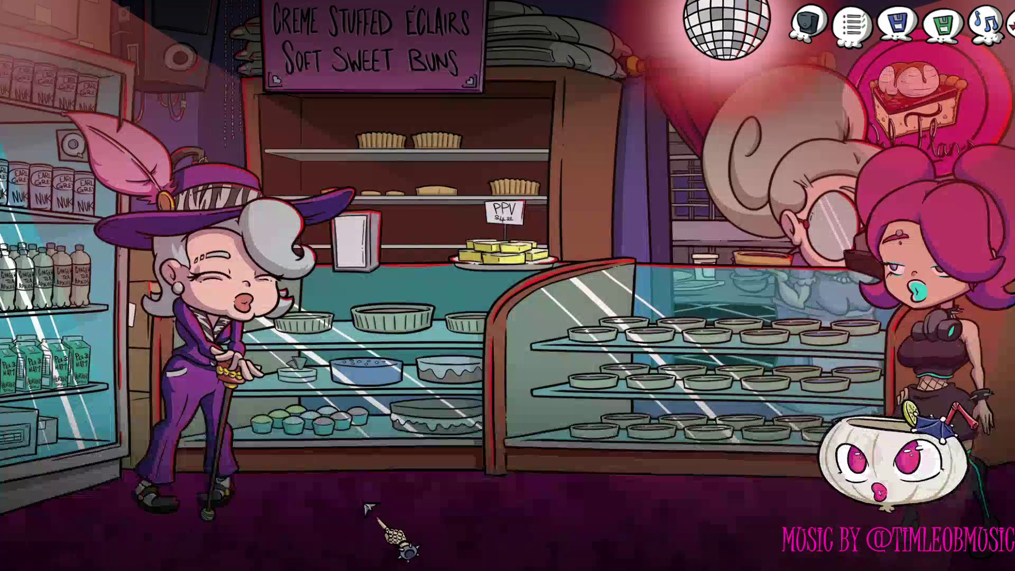
click(285, 265)
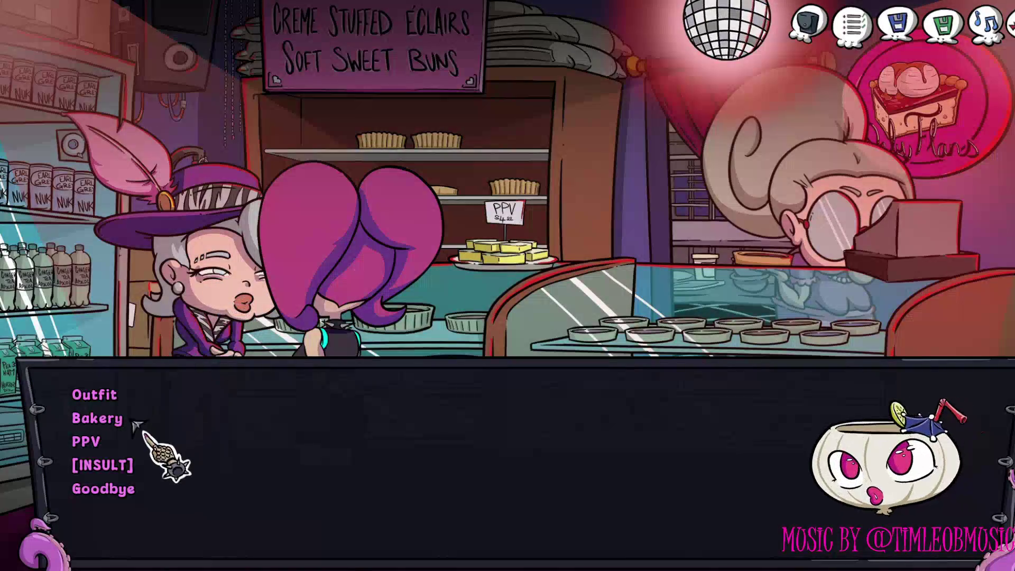
click(125, 466)
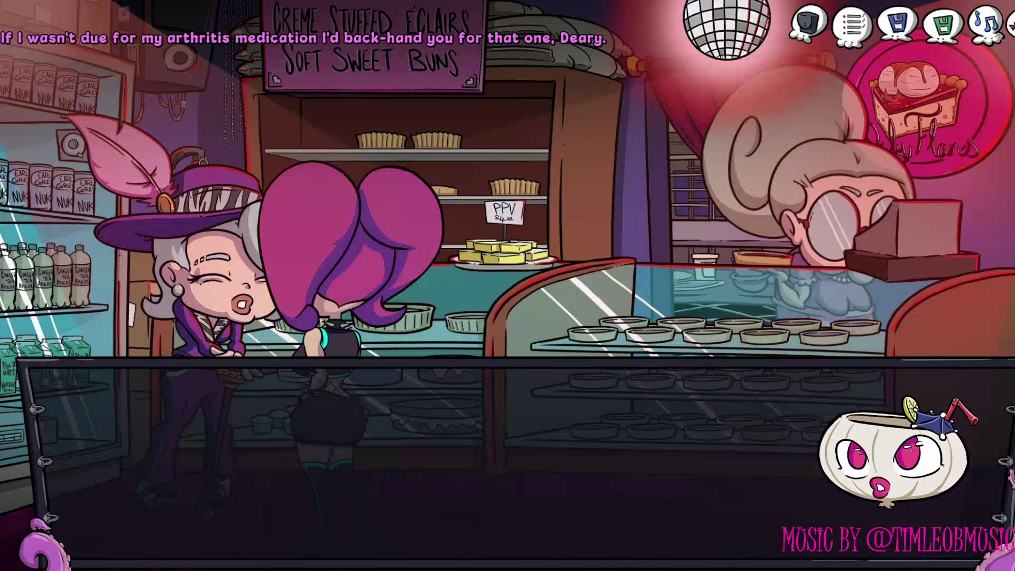
click(150, 446)
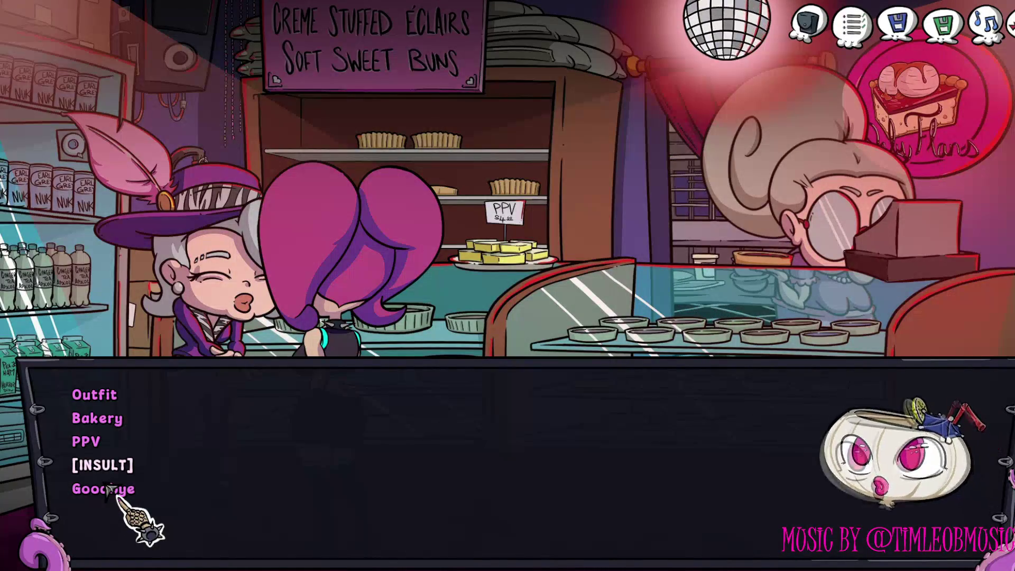
click(108, 487)
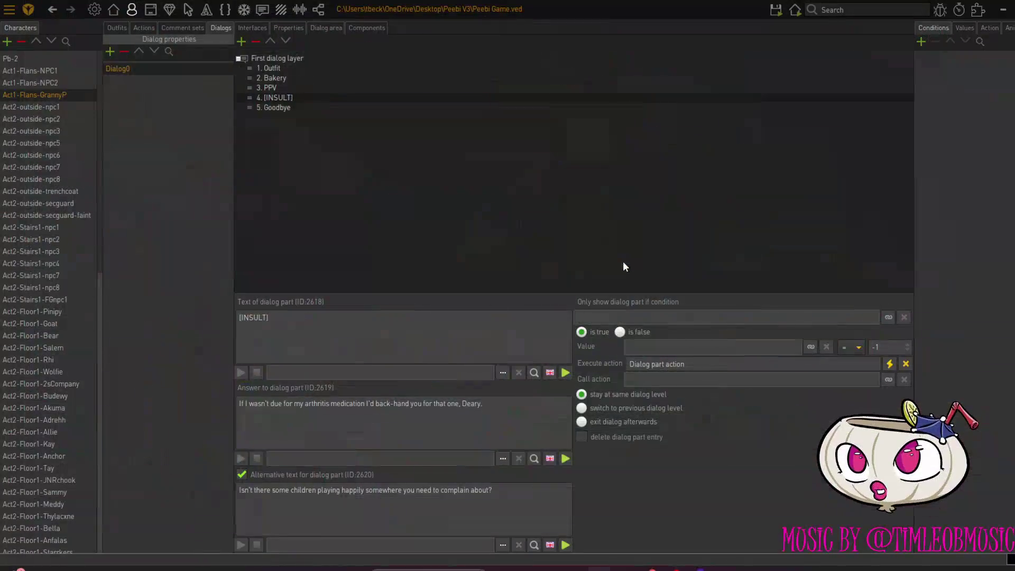
Replace the [INSULT] alternative text with "Isn't it time to go home and watch your 'stories'?"
drag(492, 492, 229, 487)
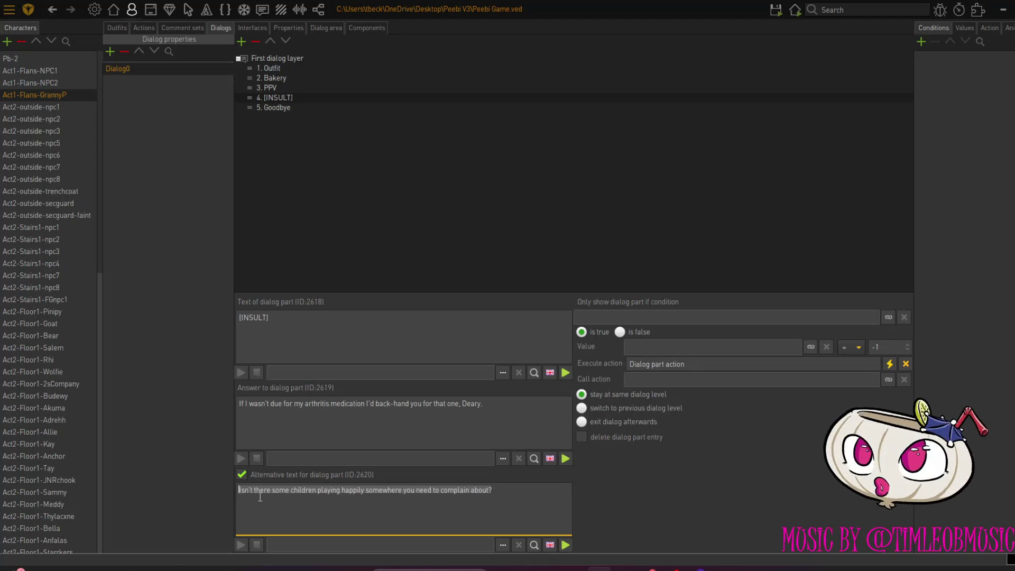
text(I)
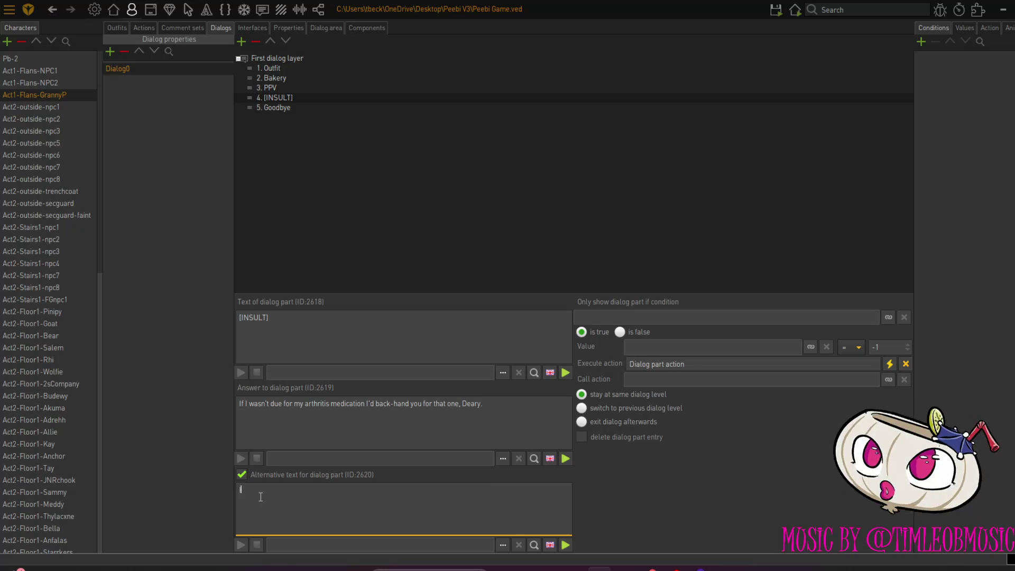
text(sn't it)
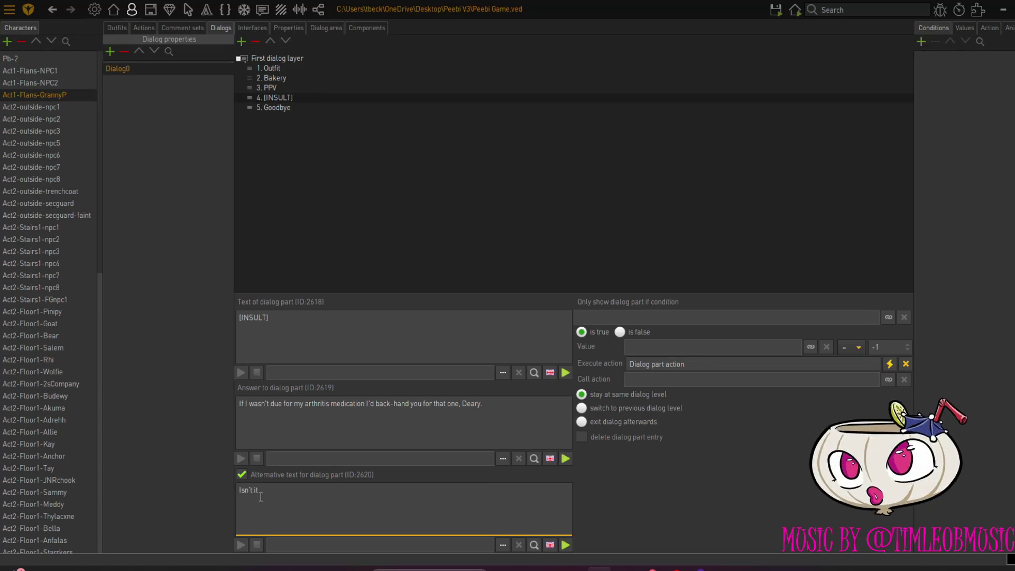
text( time to)
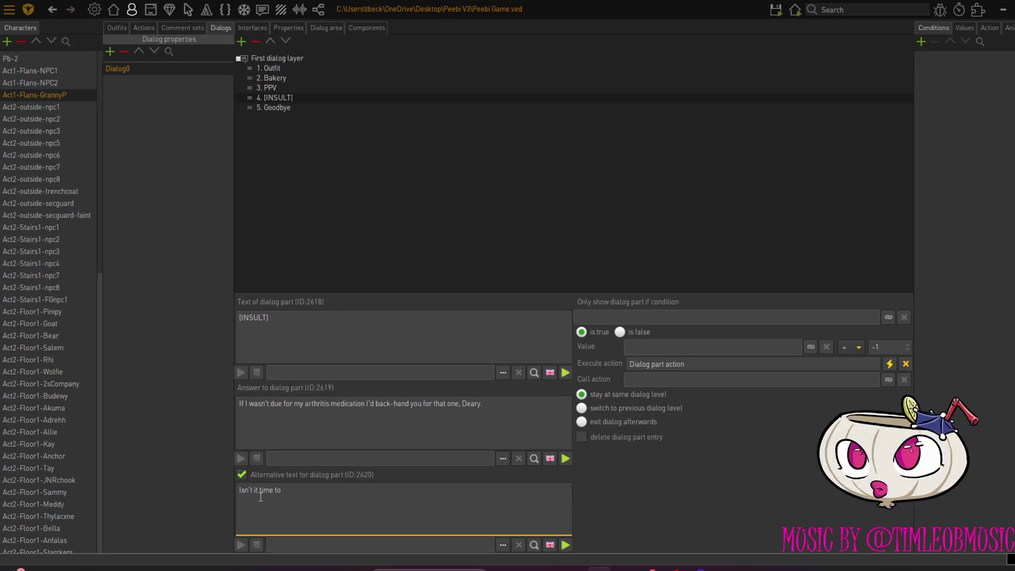
text( go home)
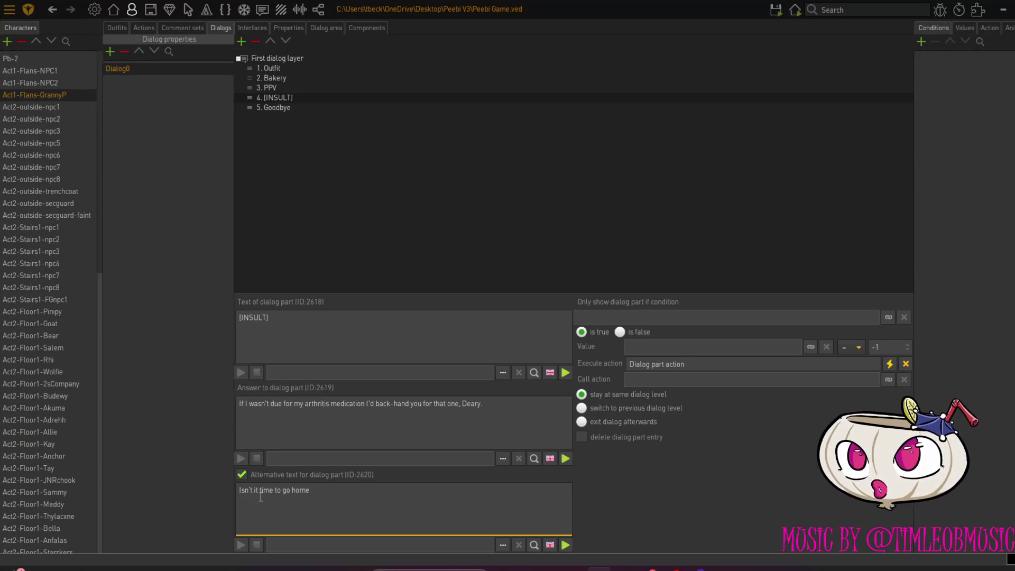
text( an)
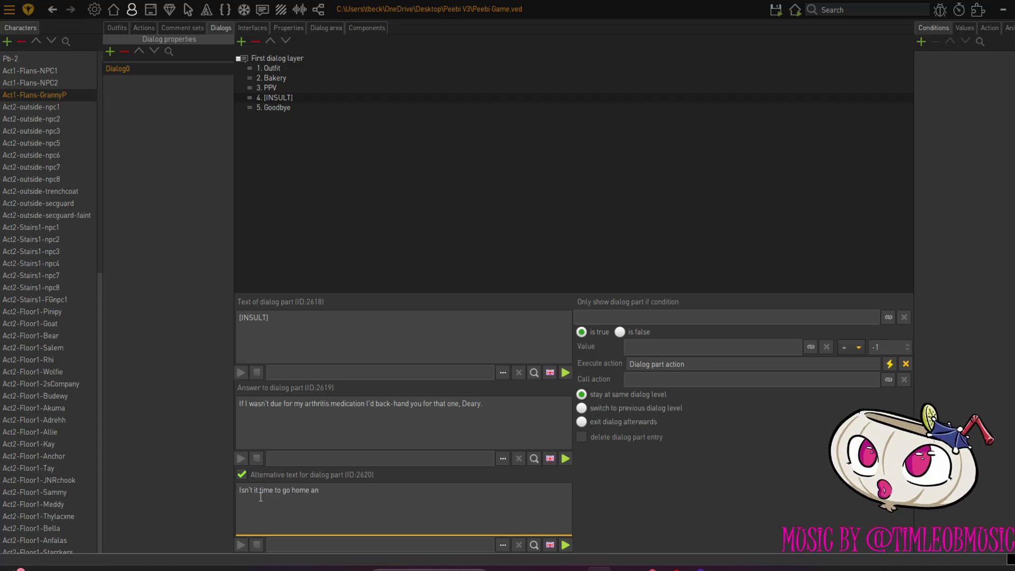
text(d watch you)
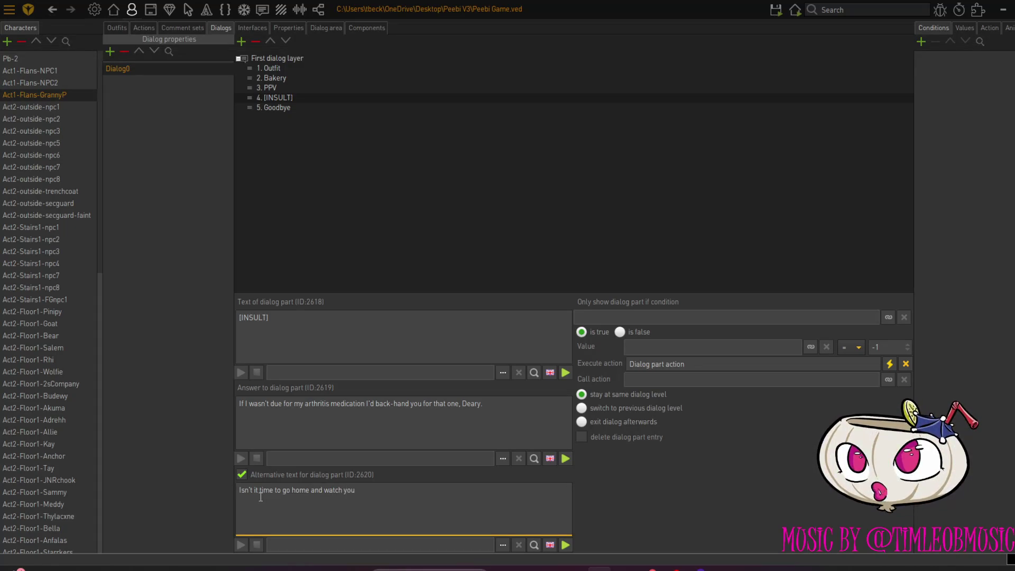
text(r 'stories'?)
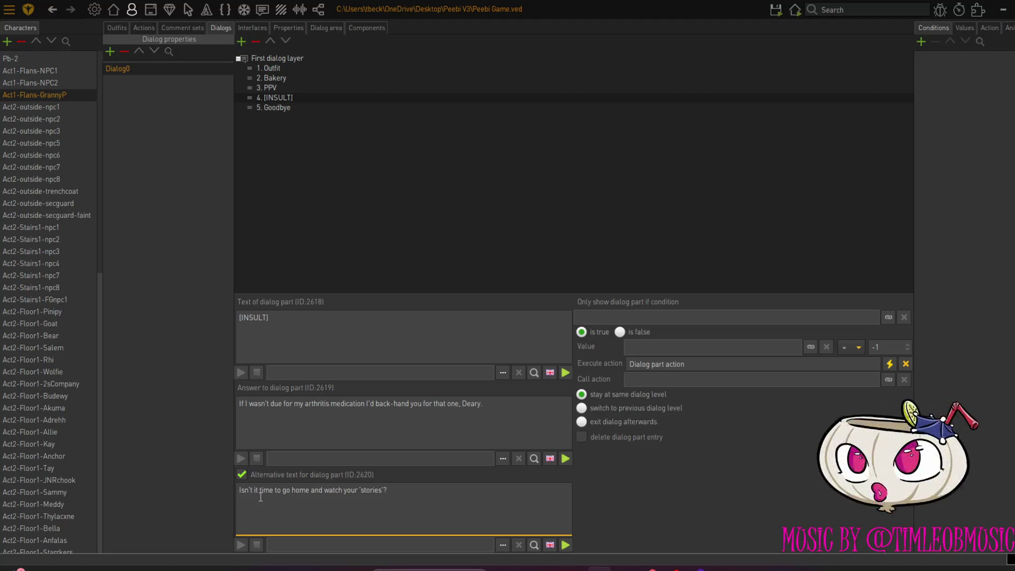
Commit the new insult line, then test it in-game: [INSULT] Granny P., read her reply, choose Goodbye
click(820, 247)
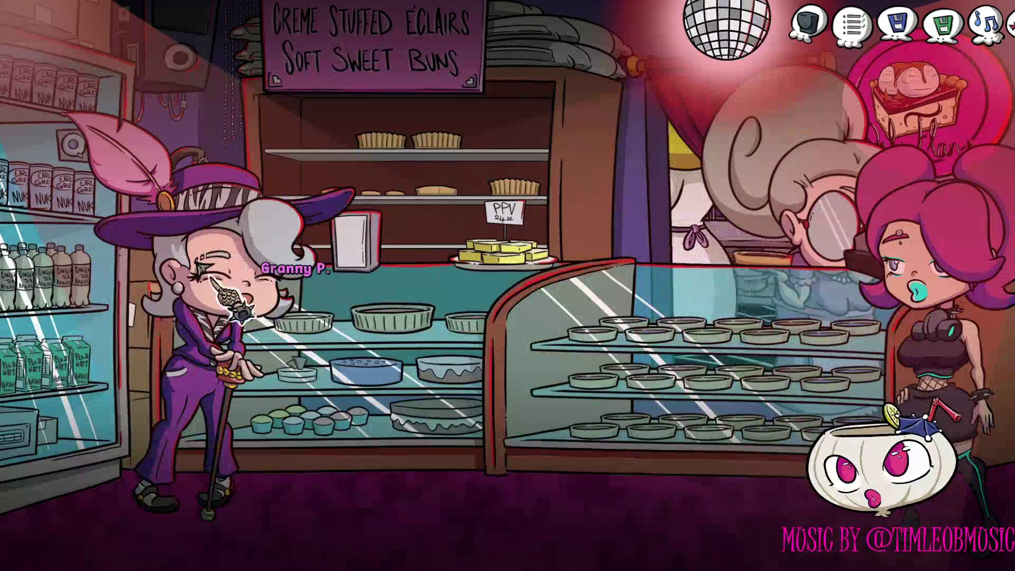
click(296, 364)
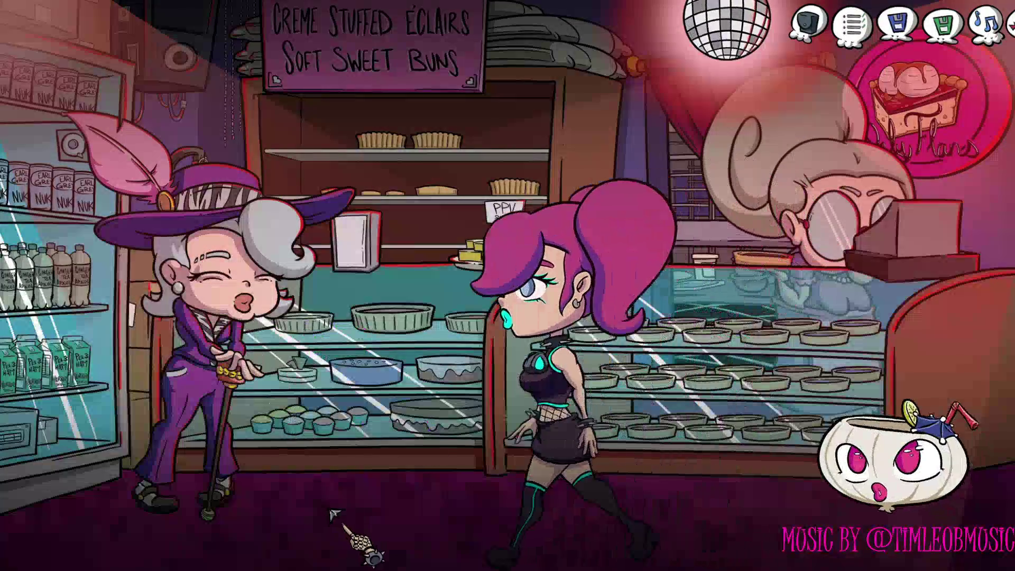
click(349, 539)
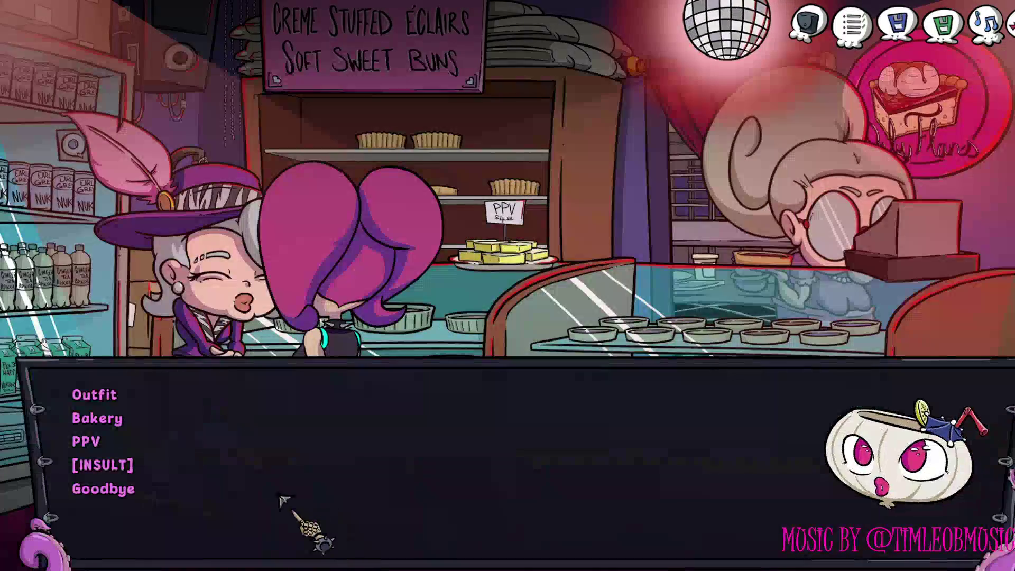
click(118, 468)
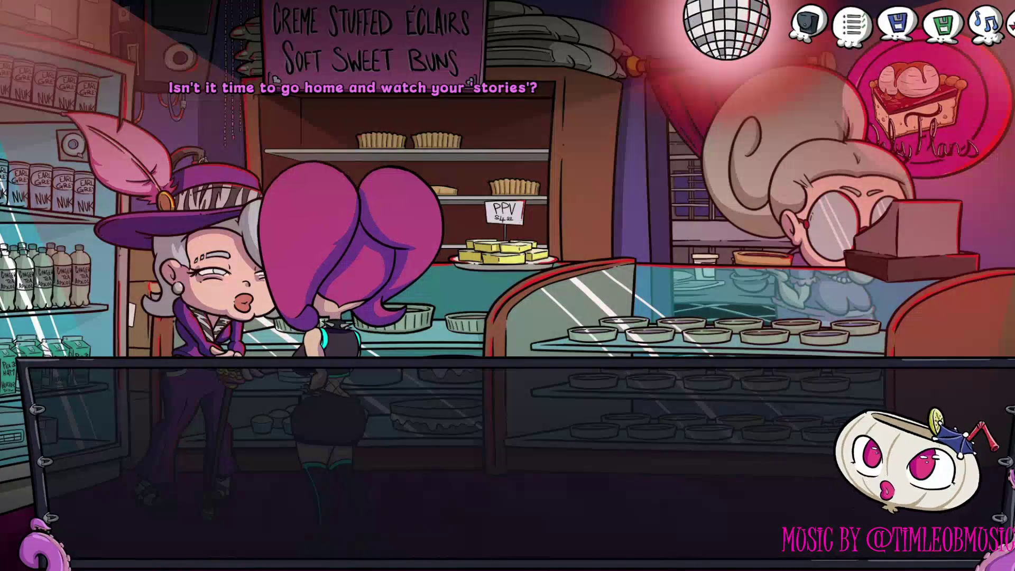
click(117, 468)
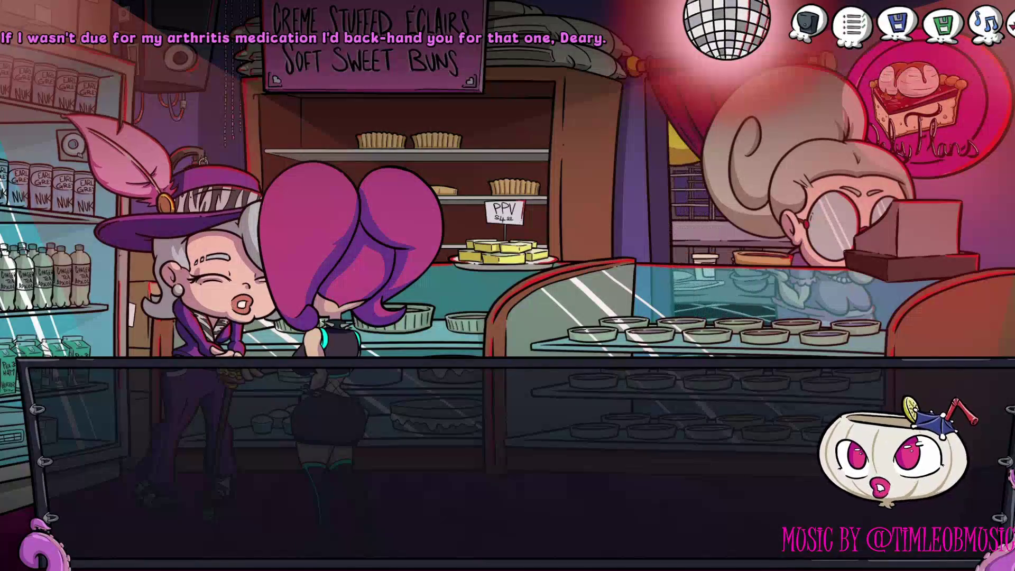
click(196, 440)
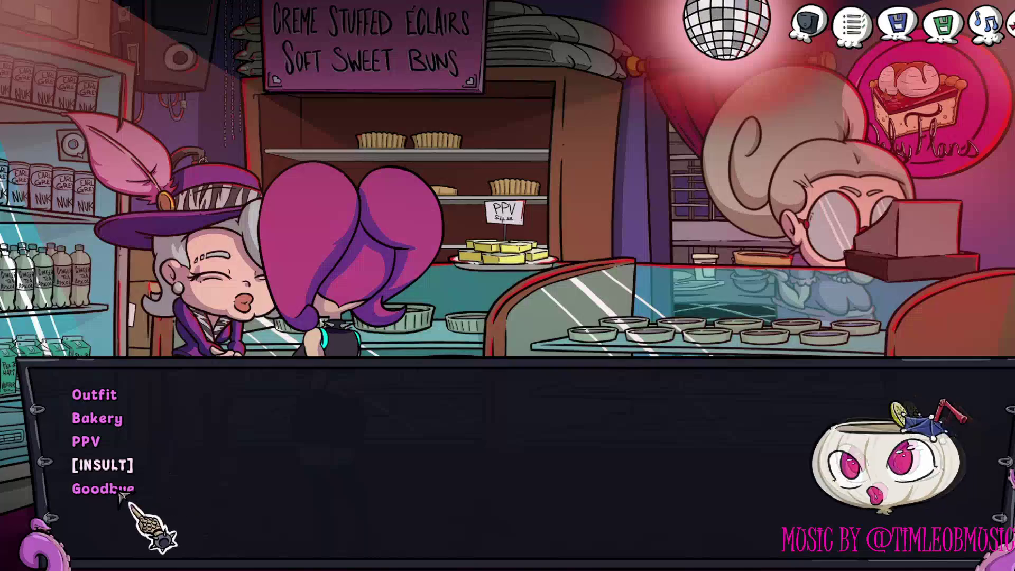
click(111, 487)
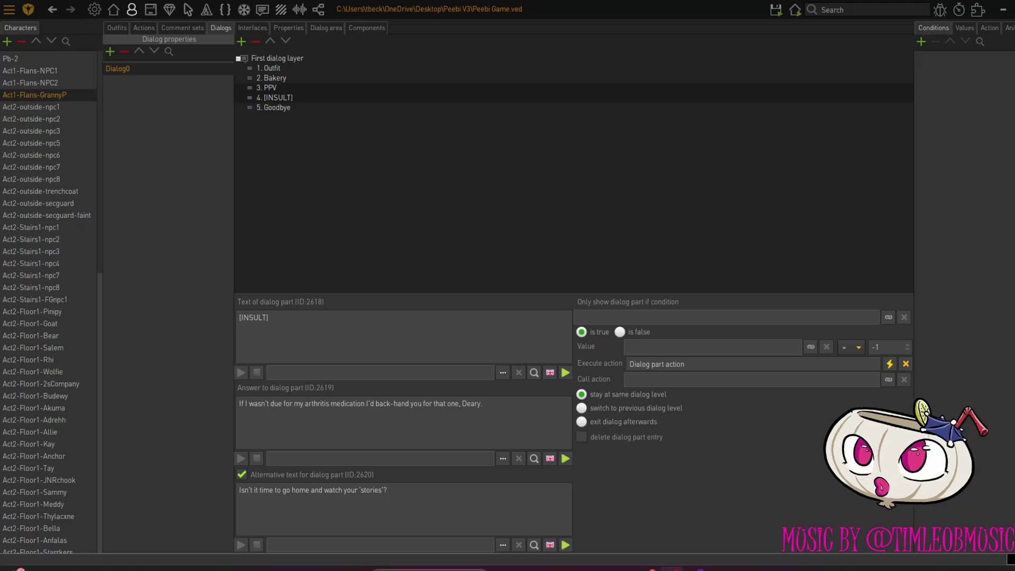
Return to editing the Act1-OnlyFlans bakery scene
click(114, 11)
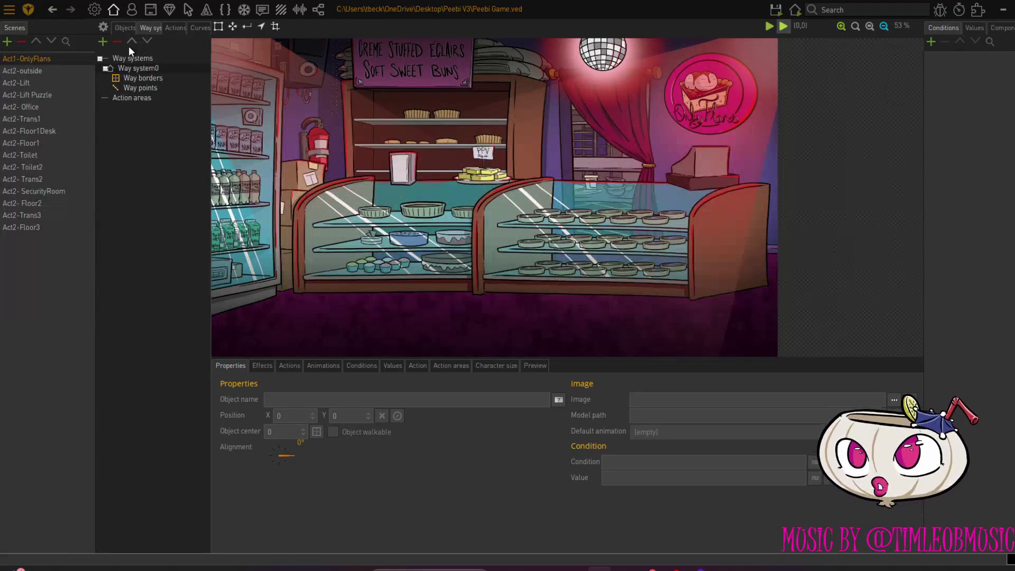
Rename the scene's Object0 to 'the foods' in the Objects list
click(129, 28)
click(109, 106)
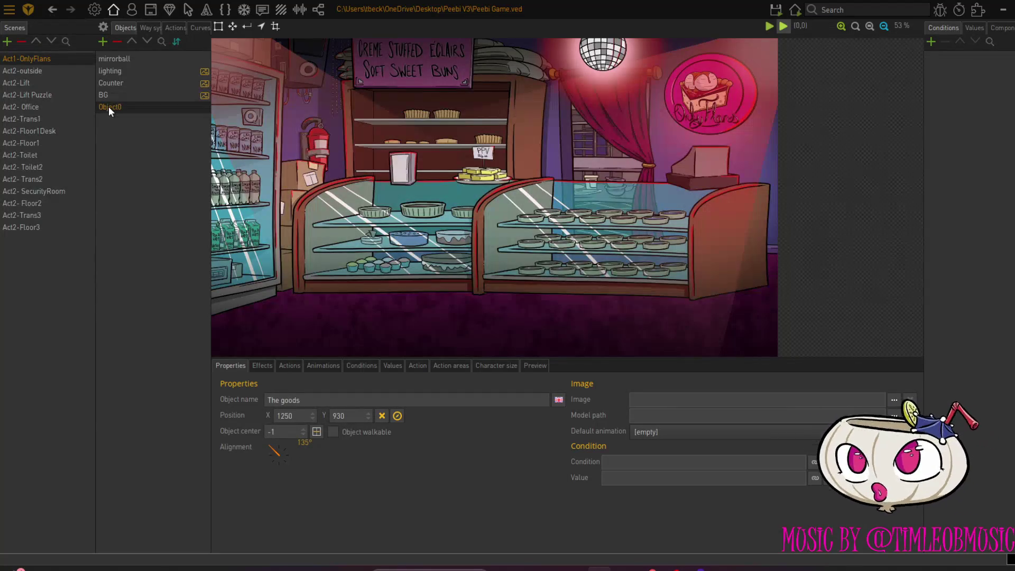
double_click(109, 106)
text(the g)
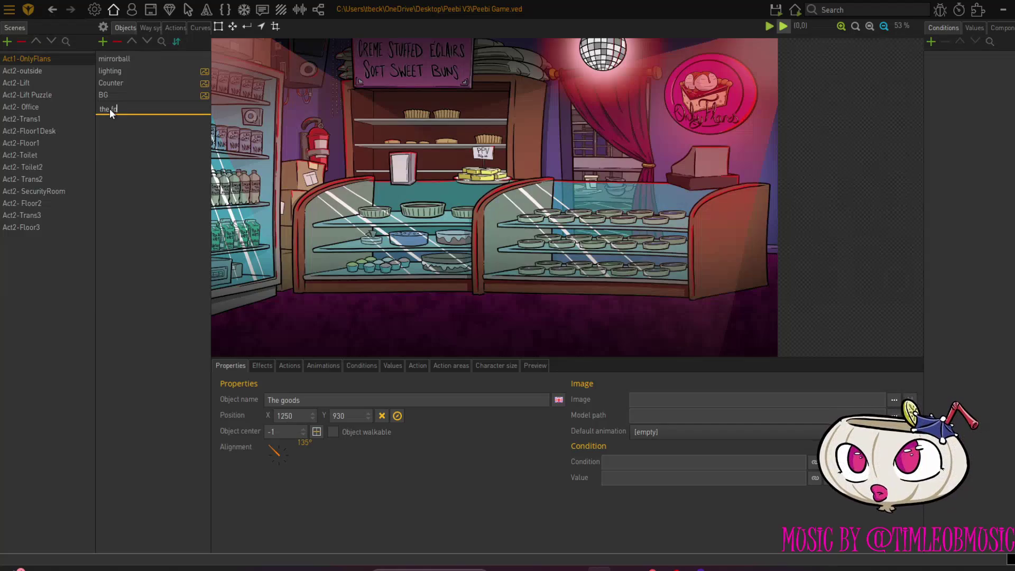
text(ods)
key(Return)
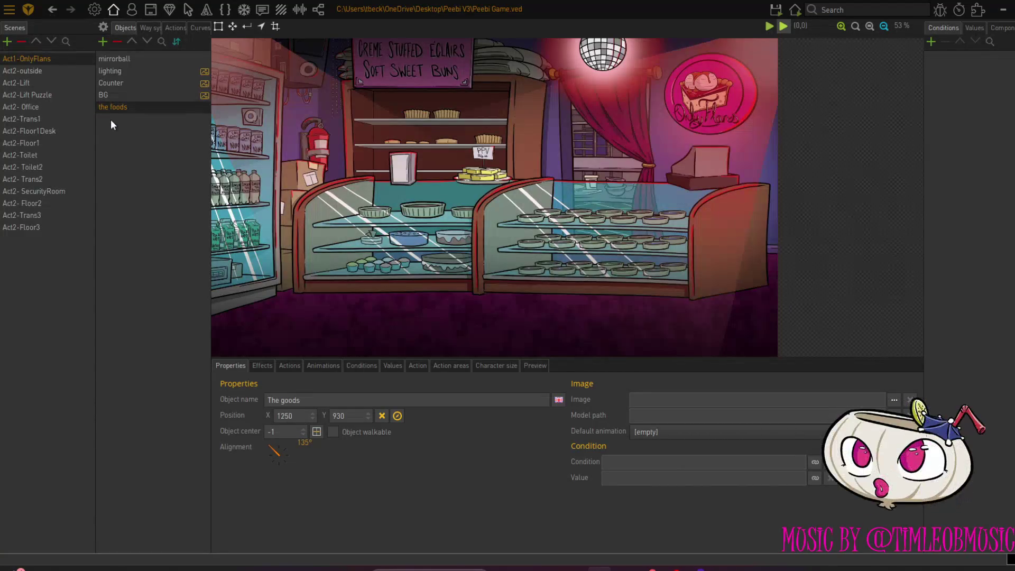
Add a new scene object named Fridge
click(102, 42)
text(Fridge)
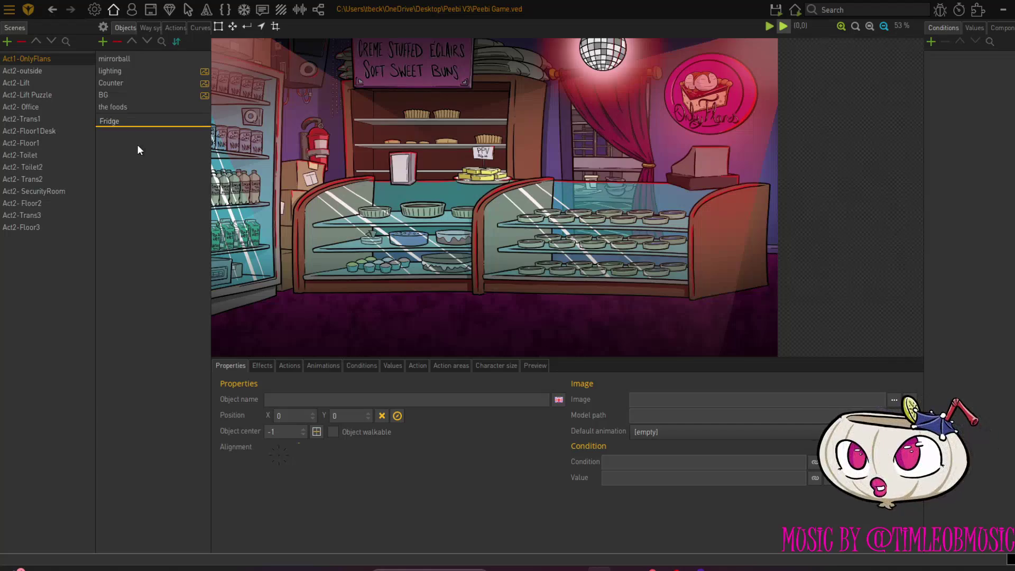
key(Return)
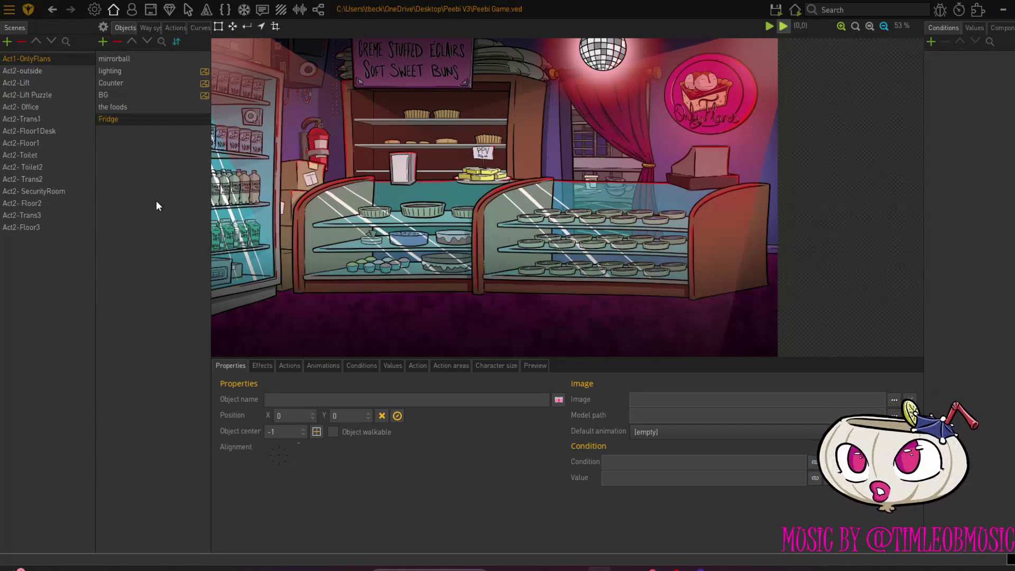
Trace a four-point outline around the fridge at the scene's left edge
click(217, 27)
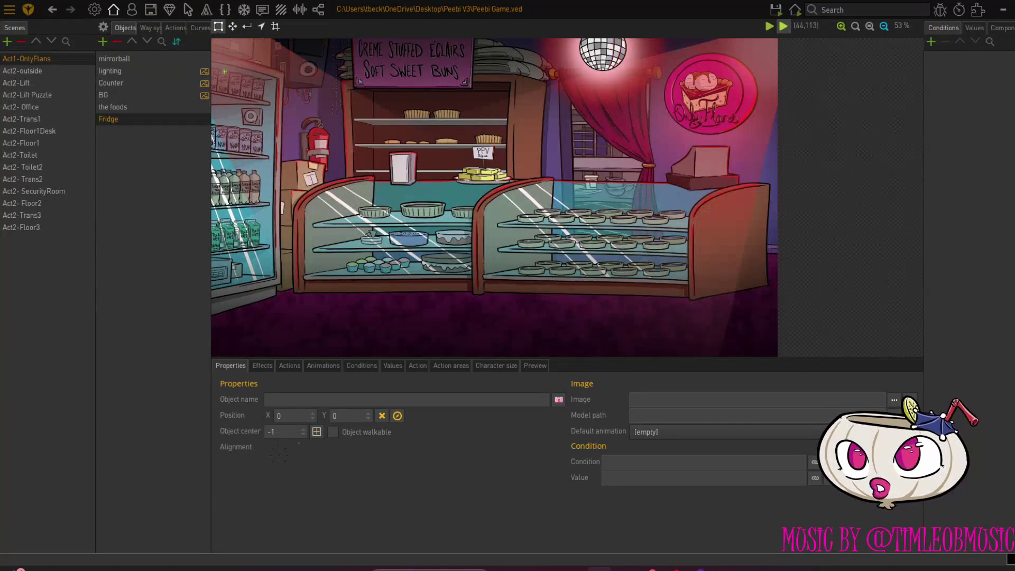
click(213, 58)
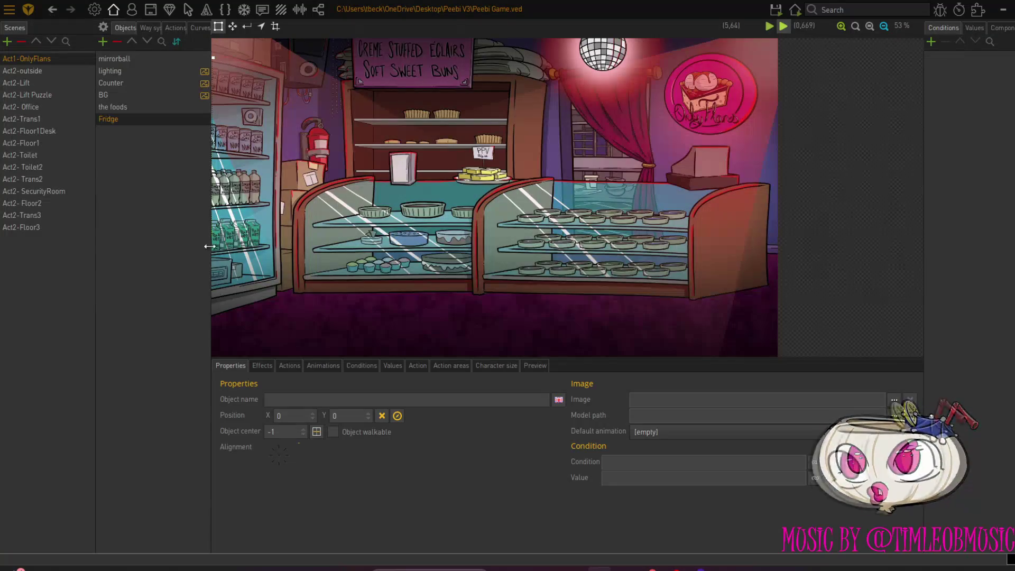
click(213, 298)
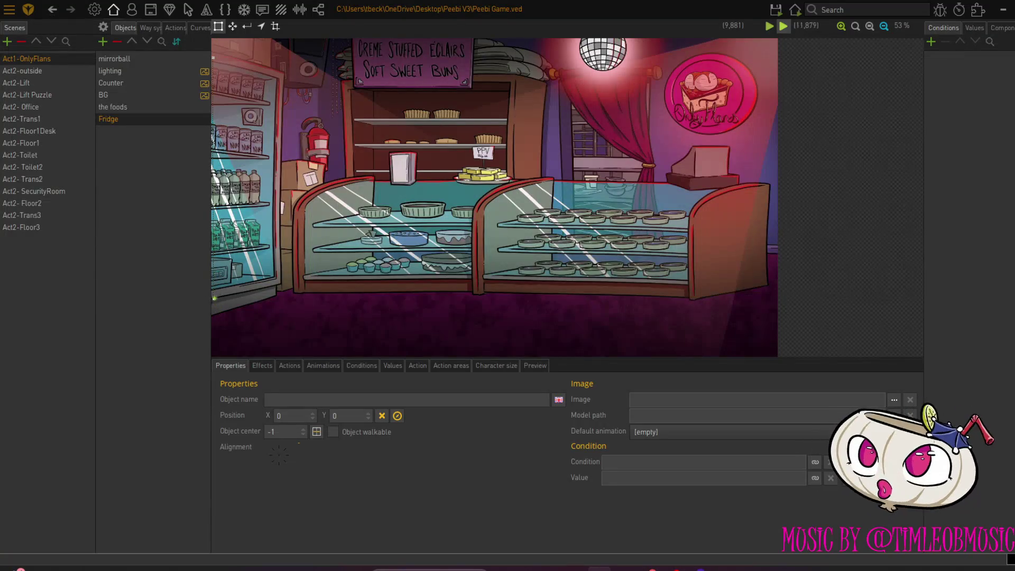
click(279, 282)
click(283, 75)
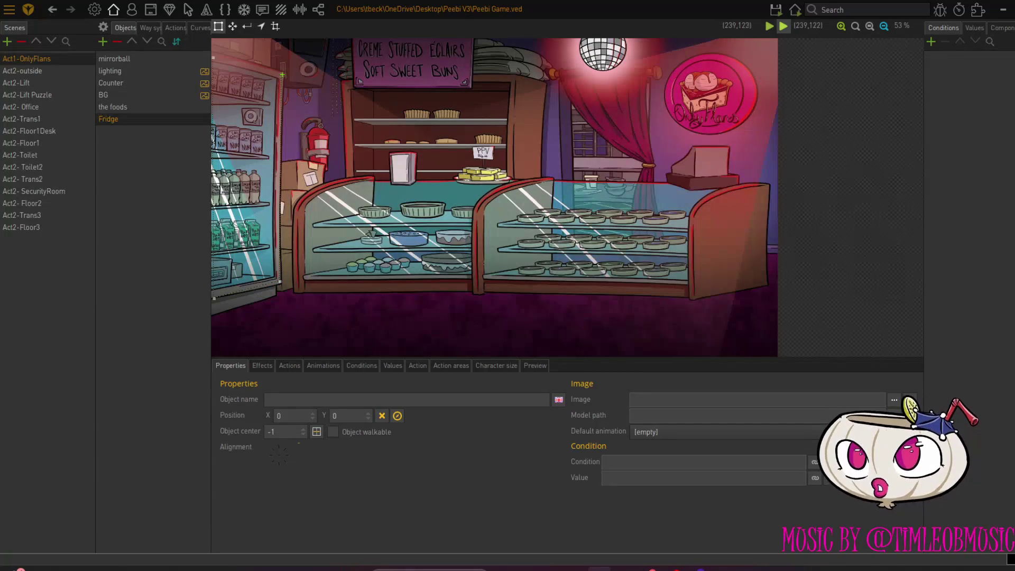
click(214, 56)
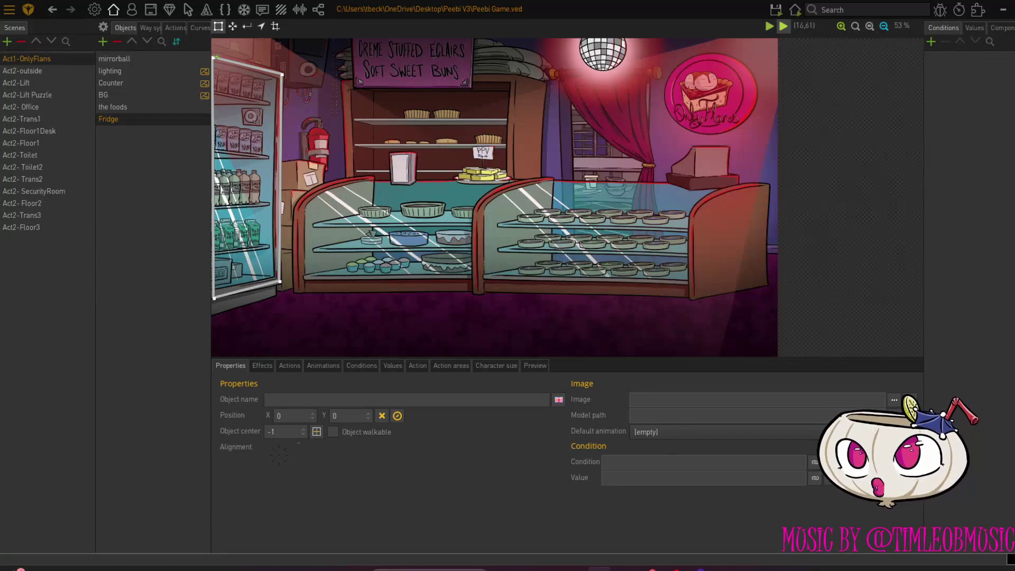
Set the object name to Fridge and its facing direction to 135°
click(286, 400)
text(Fridge)
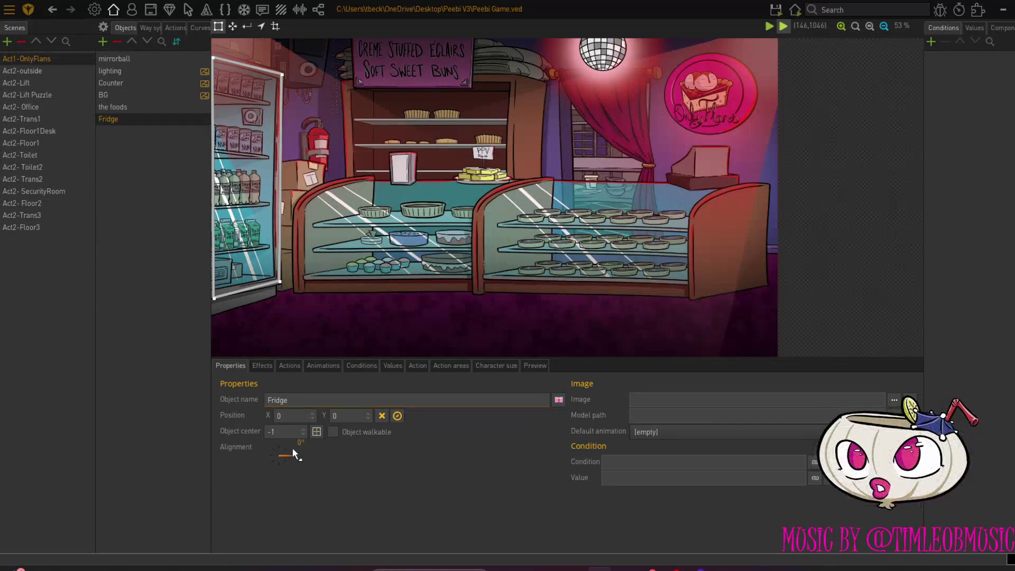
click(270, 445)
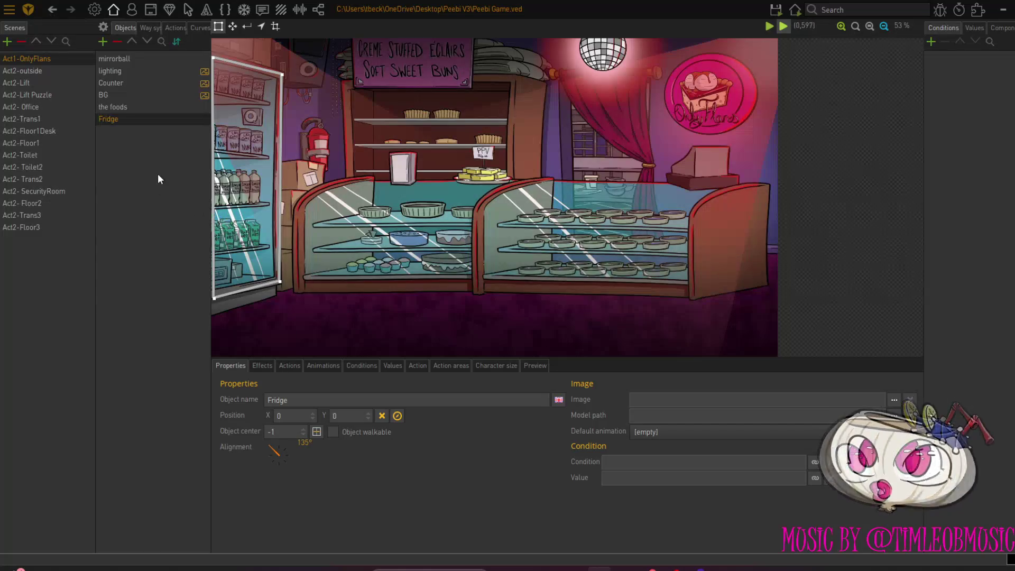
Place the Fridge at position X 142, Y 982 and show its empty action list
click(397, 416)
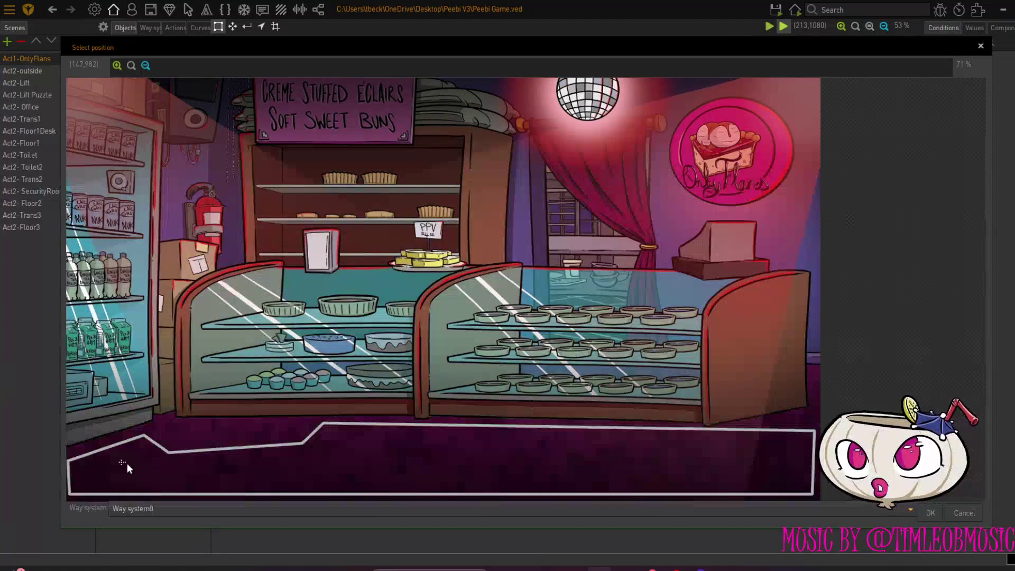
click(929, 514)
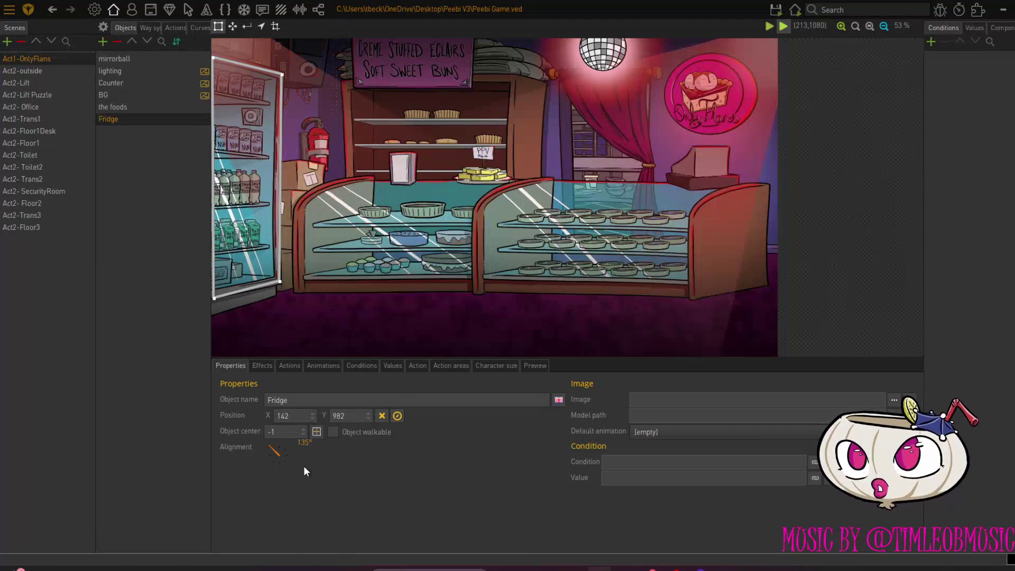
click(281, 366)
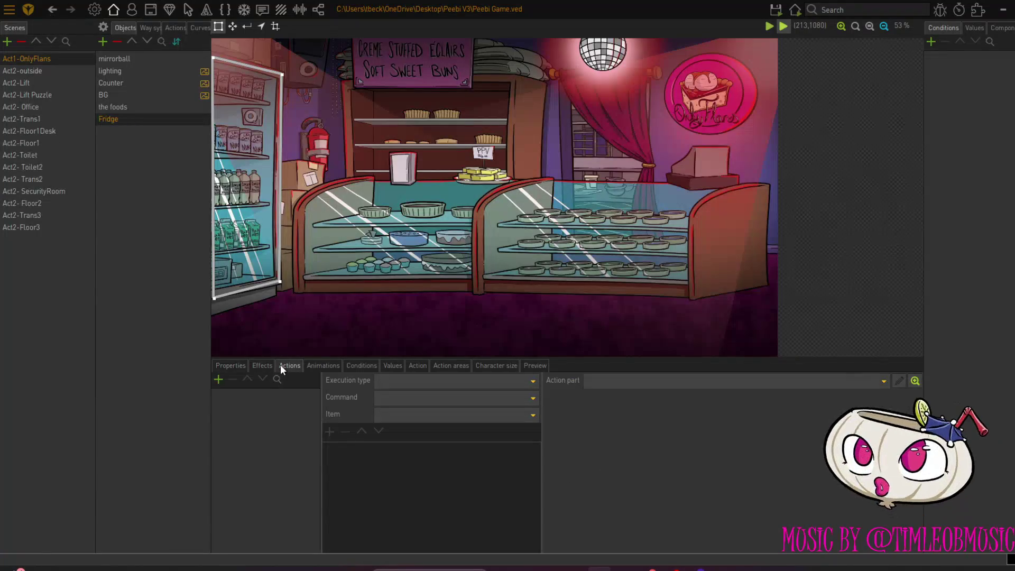
Give the Fridge Pointer and Look at actions, with a Display text line in Look at
click(218, 380)
click(414, 396)
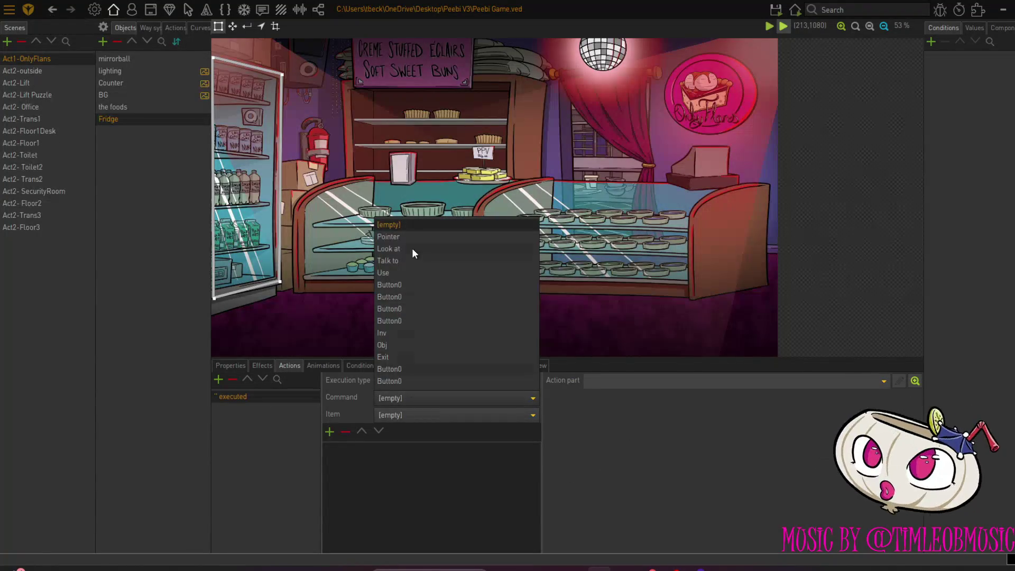
click(414, 238)
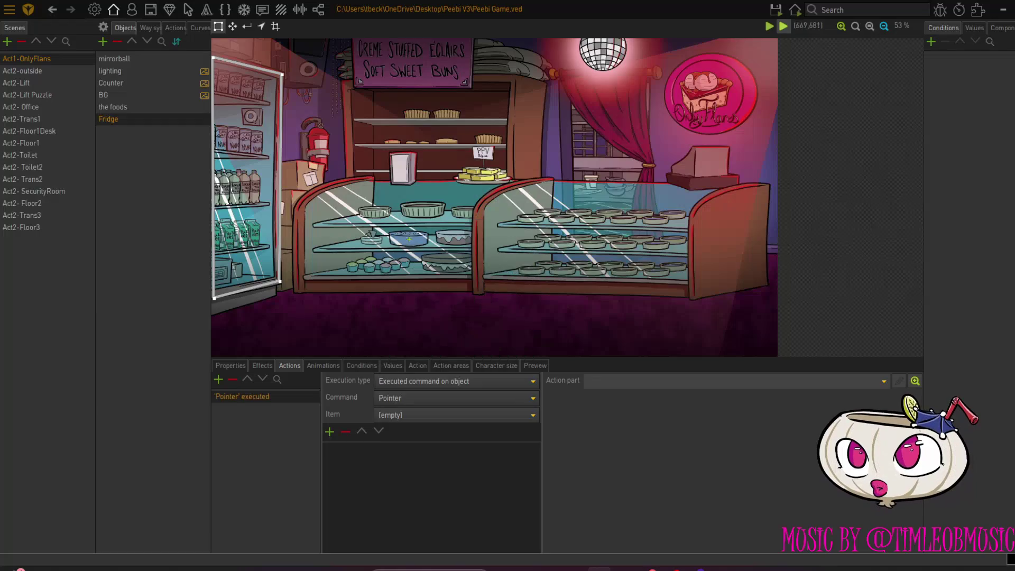
click(219, 379)
click(433, 398)
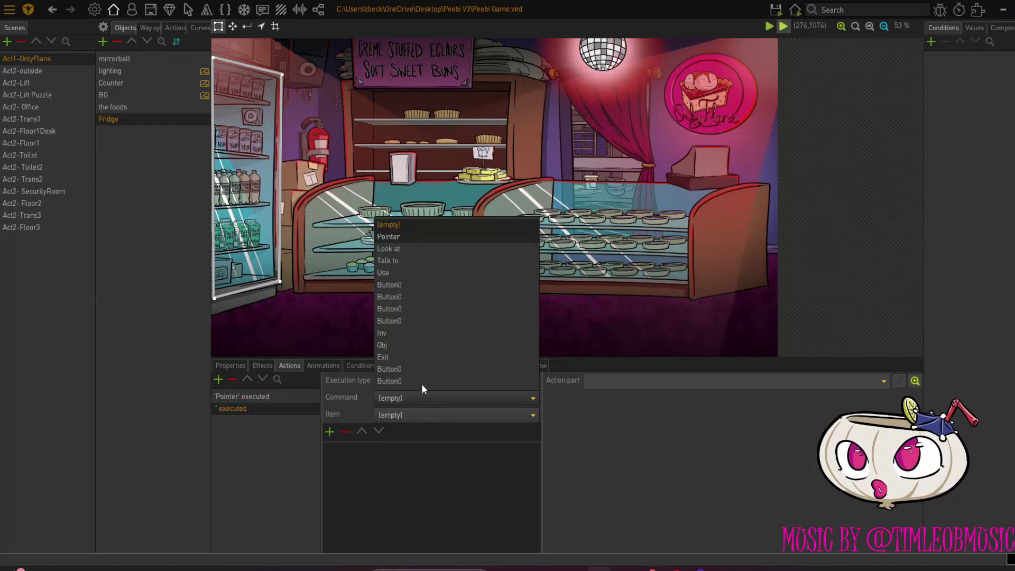
click(405, 247)
click(329, 431)
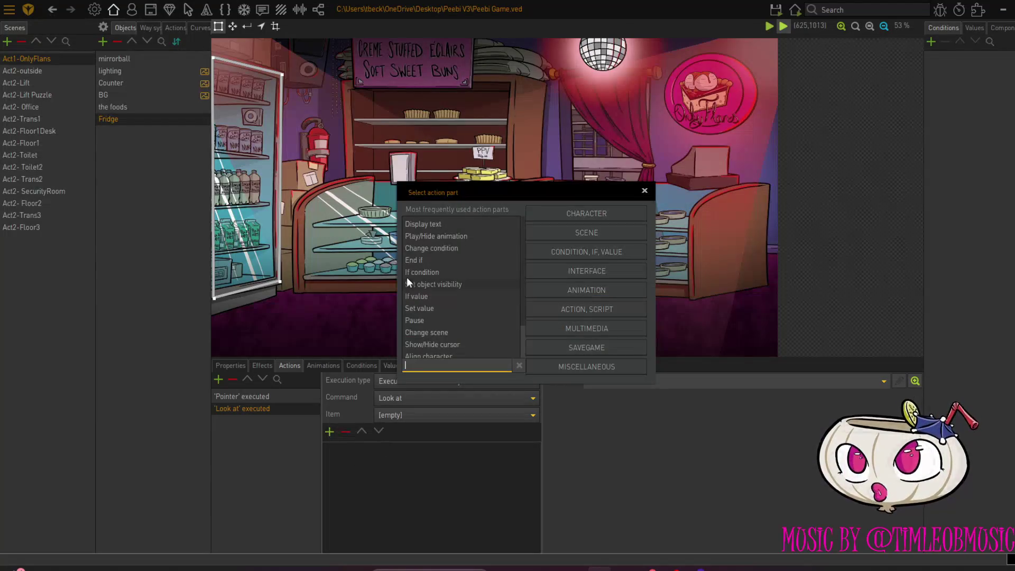
click(429, 224)
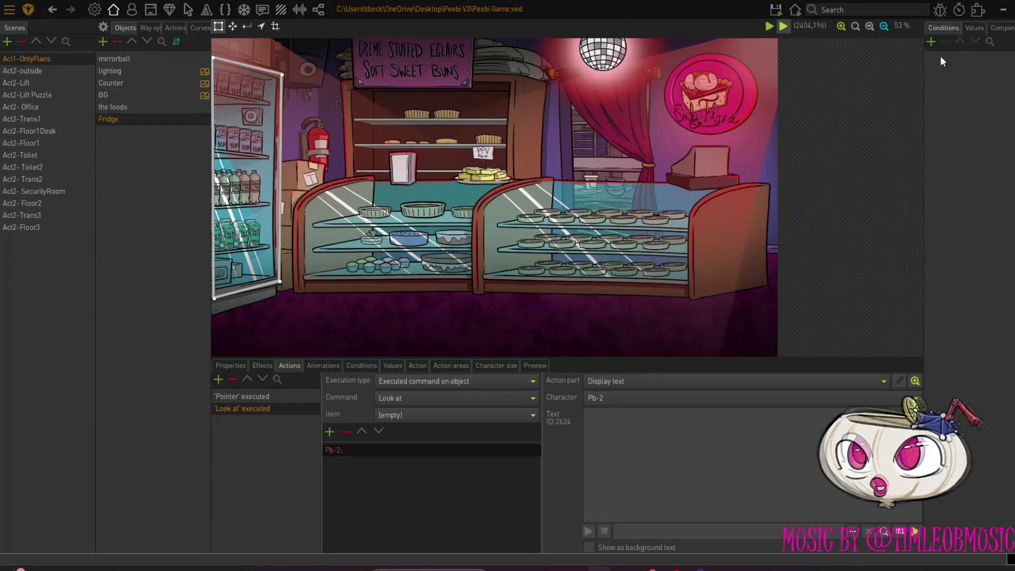
Create a scene value named fridge and clear its initial value of -1
click(963, 30)
click(930, 44)
text(fridge)
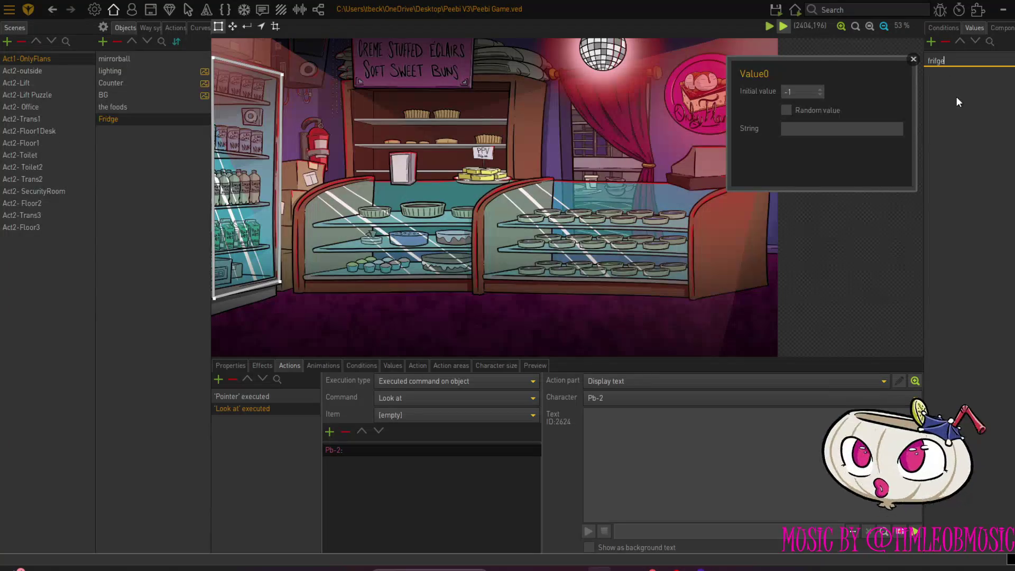
key(BackSpace)
key(BackSpace)
key(BackSpace)
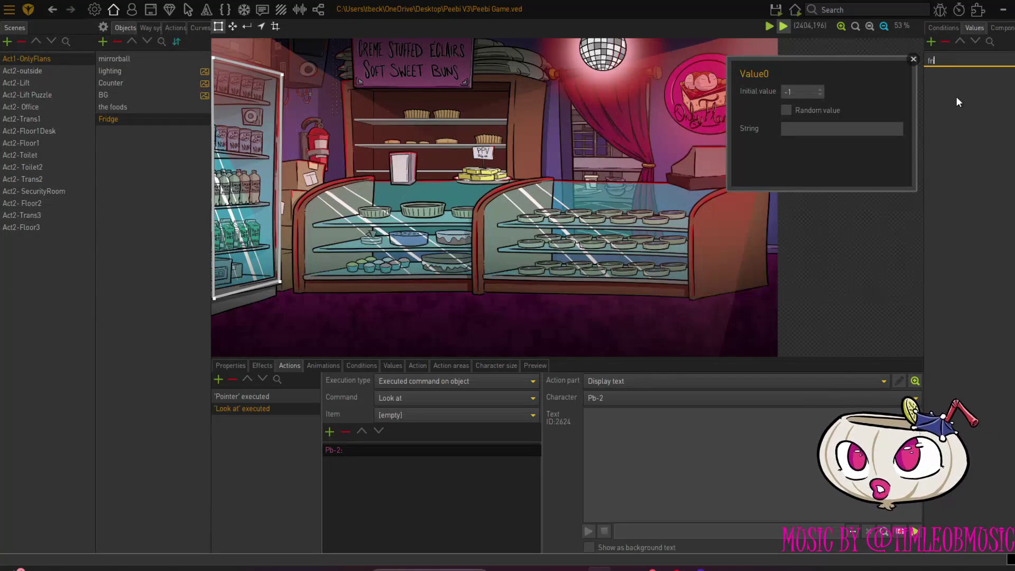
text(idge)
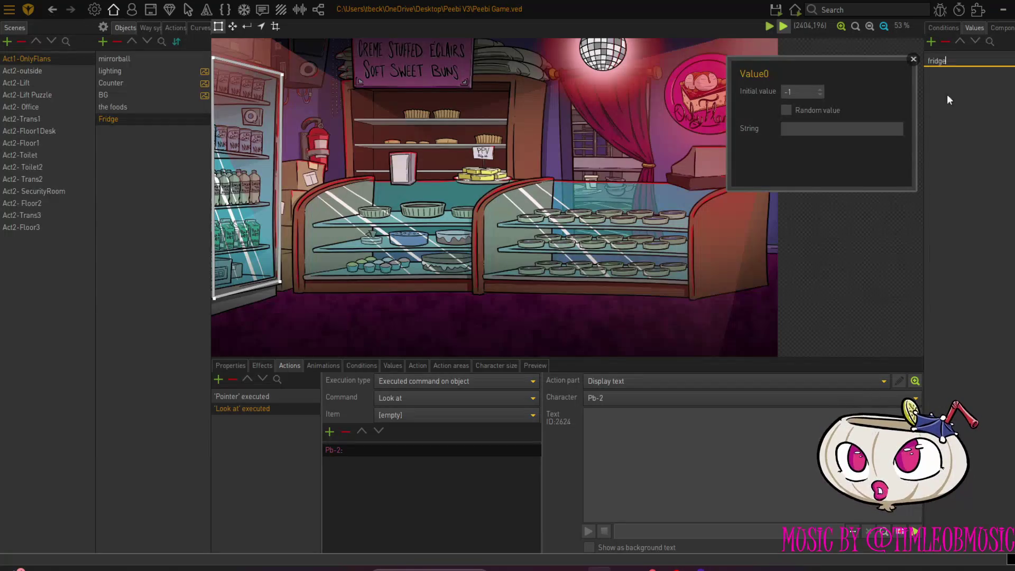
key(Return)
click(796, 91)
key(BackSpace)
click(436, 484)
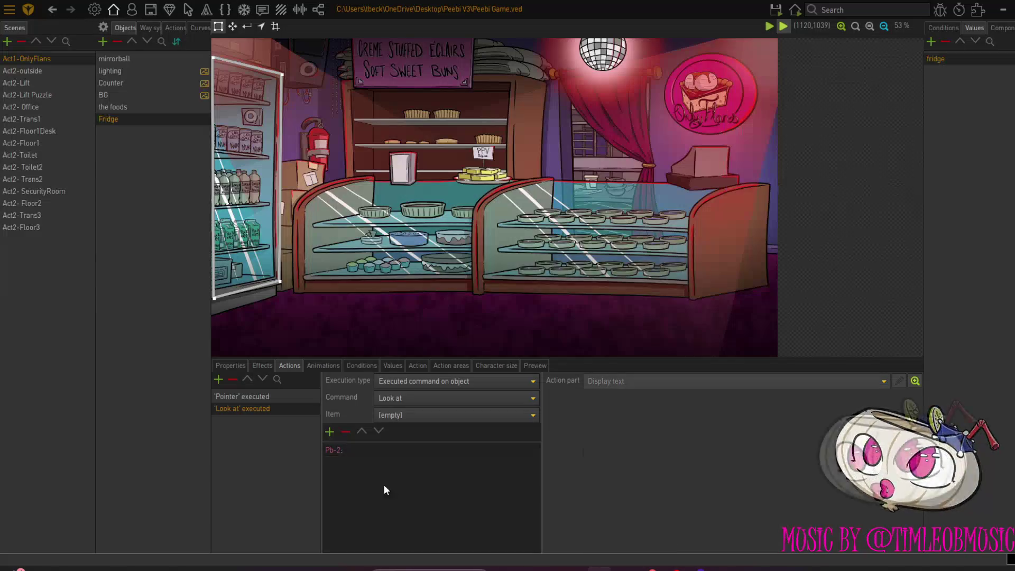
Add an If value fridge = 0 check at the top of the Fridge's Look at action
click(329, 431)
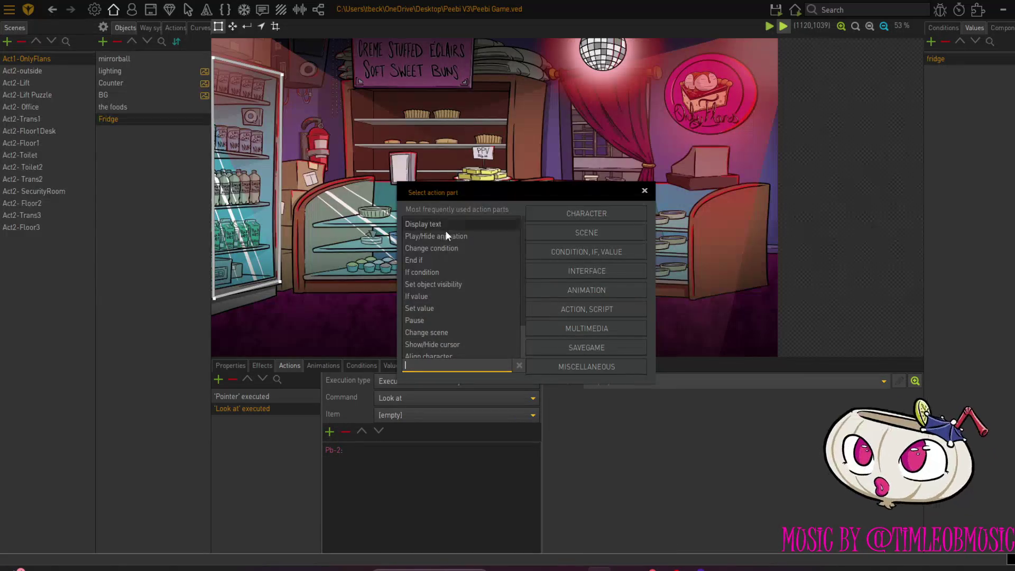
click(438, 296)
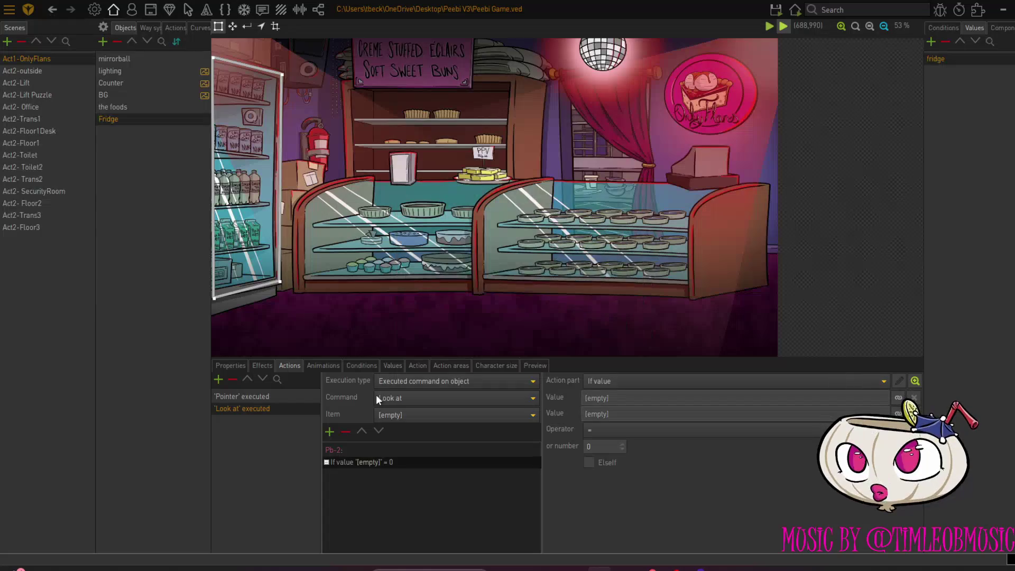
click(363, 430)
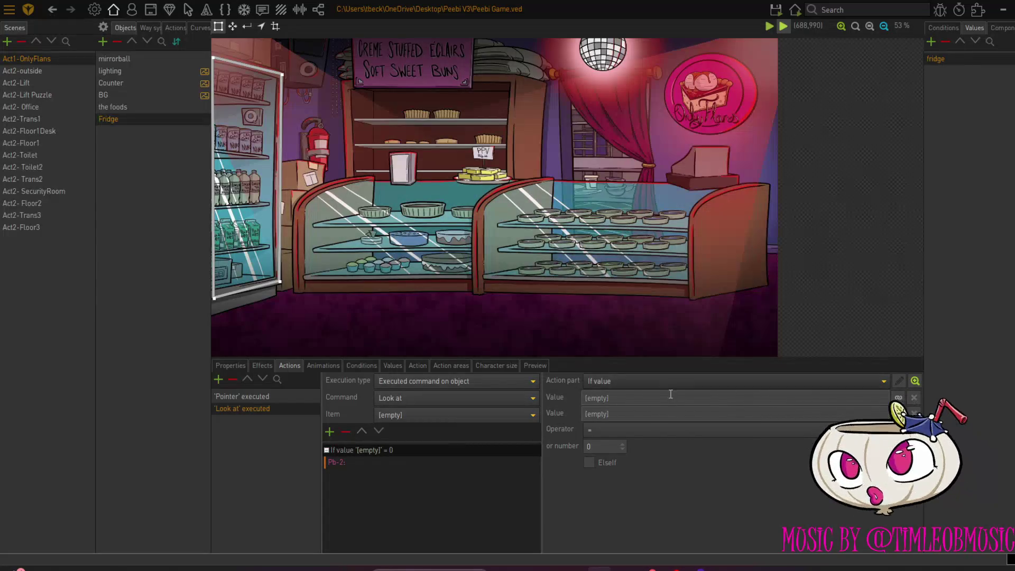
click(898, 398)
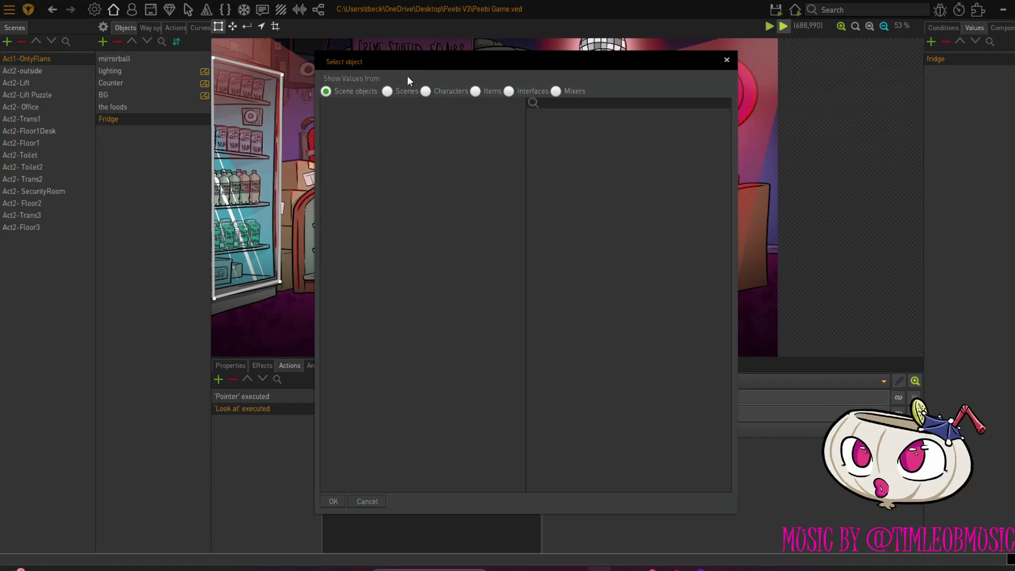
click(387, 91)
click(546, 116)
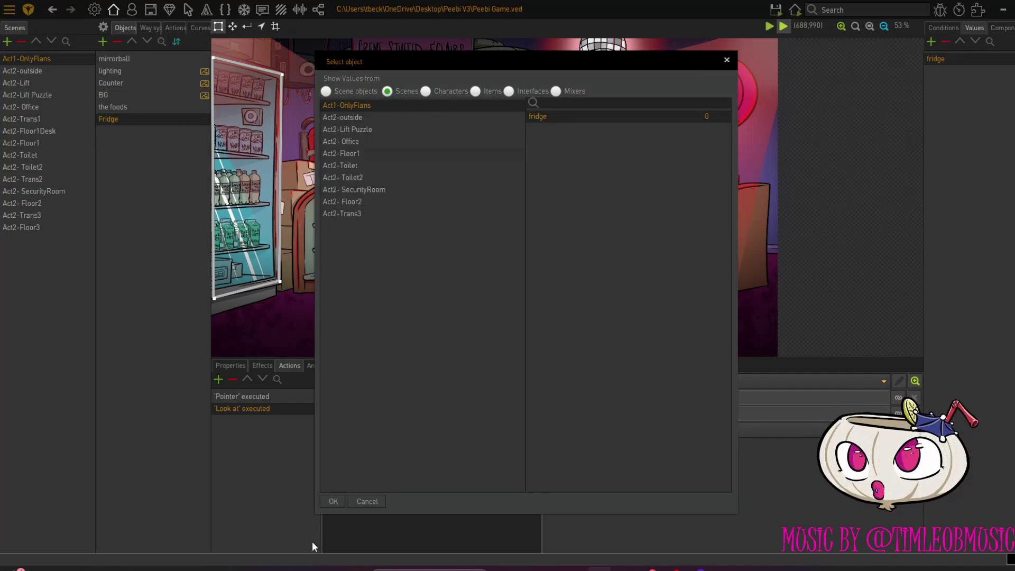
click(334, 502)
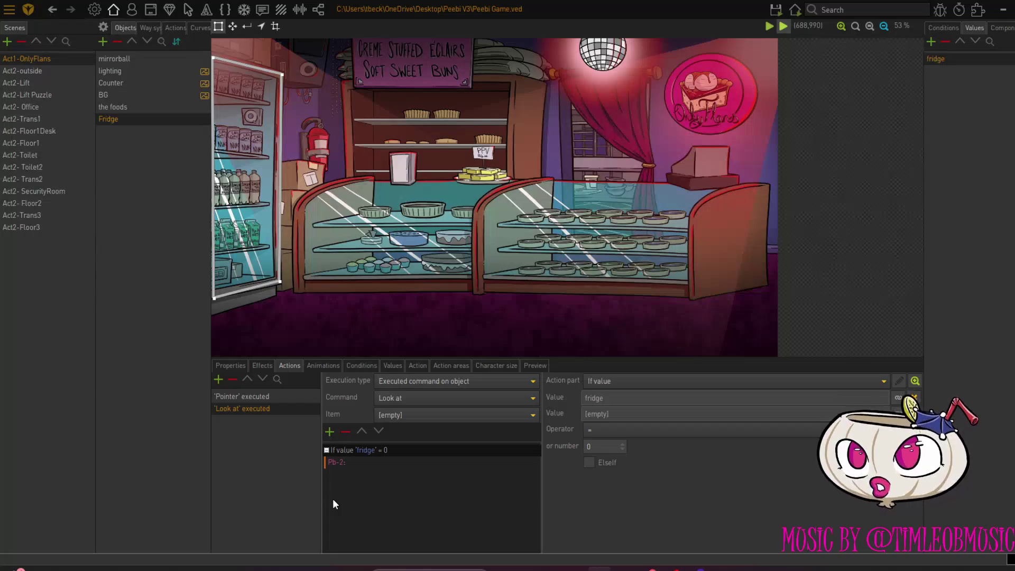
Make the Fridge's Pb-2 line spoken by Current character
click(348, 463)
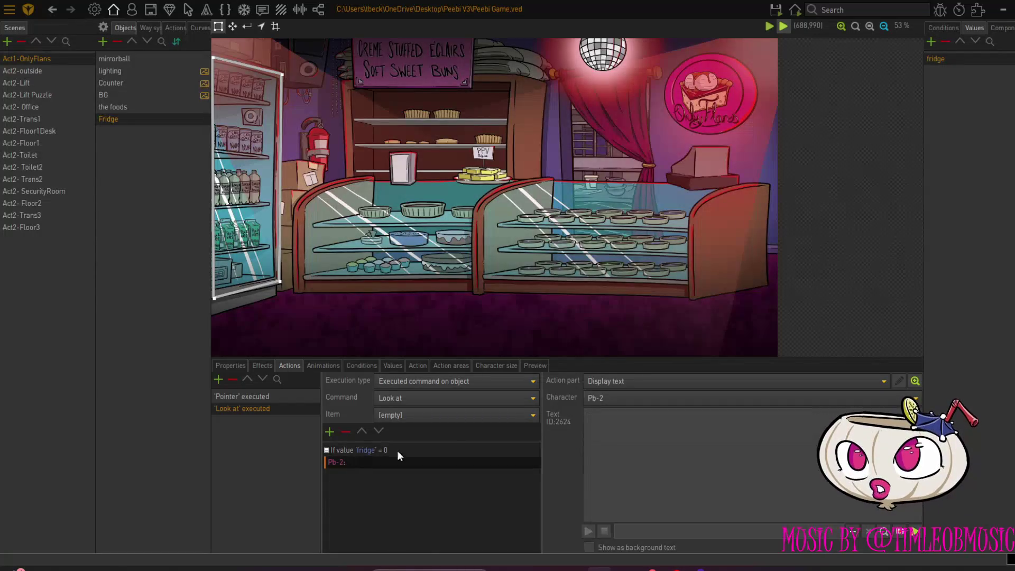
click(644, 397)
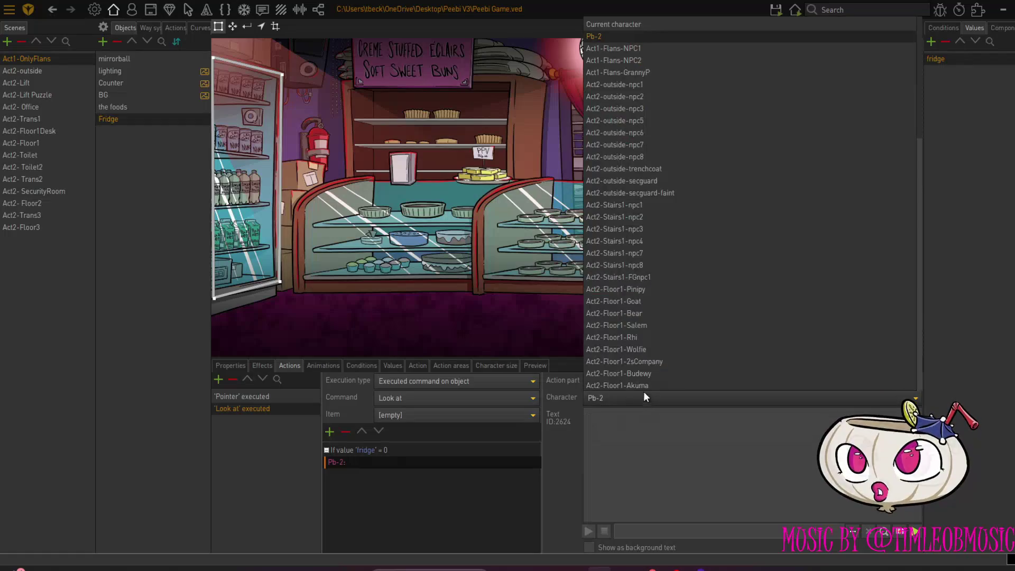
click(635, 26)
Switch the foods' Talk to and Use lines from Pb-2 to Current character
click(141, 107)
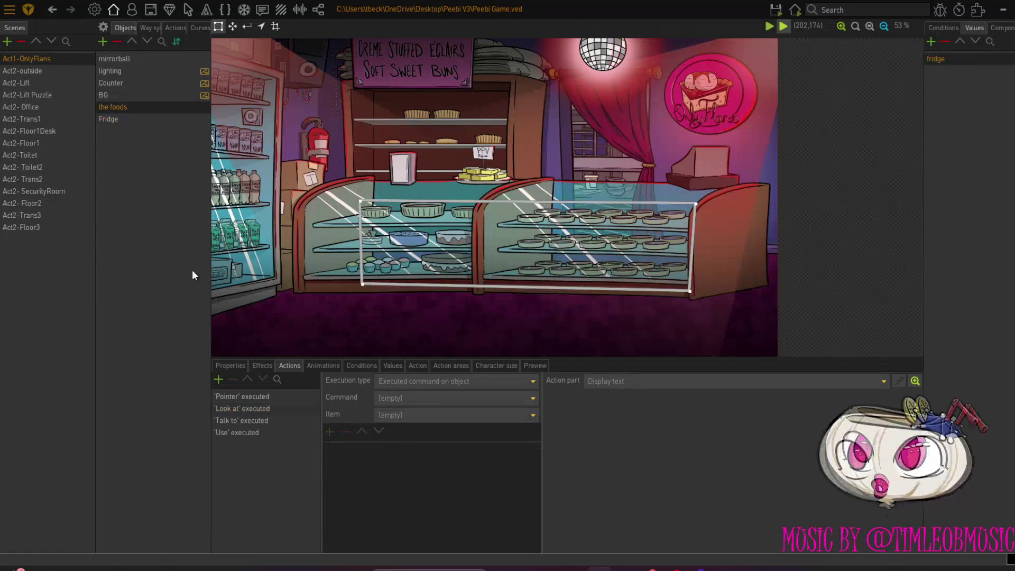
click(242, 396)
click(239, 408)
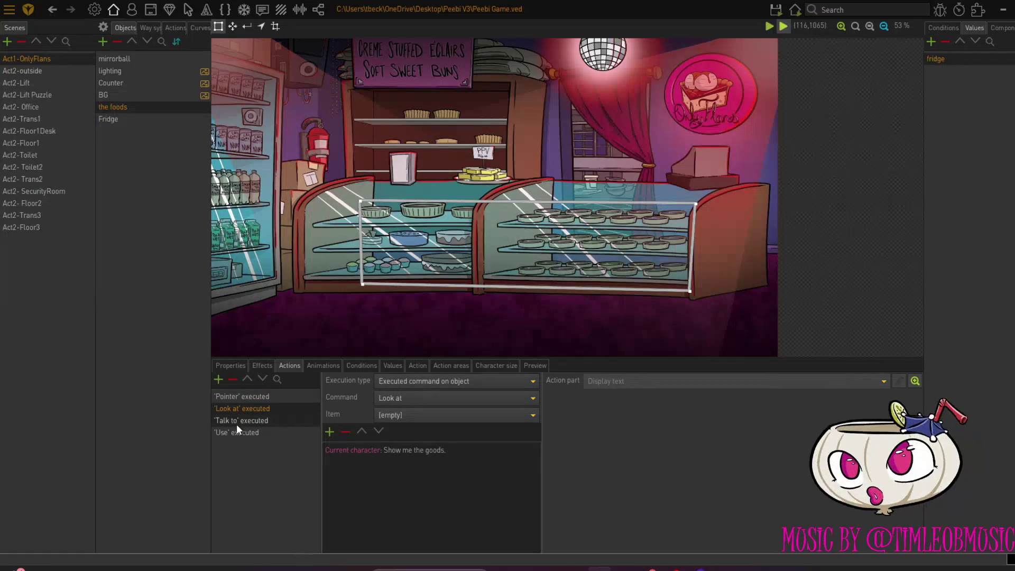
click(236, 422)
click(340, 450)
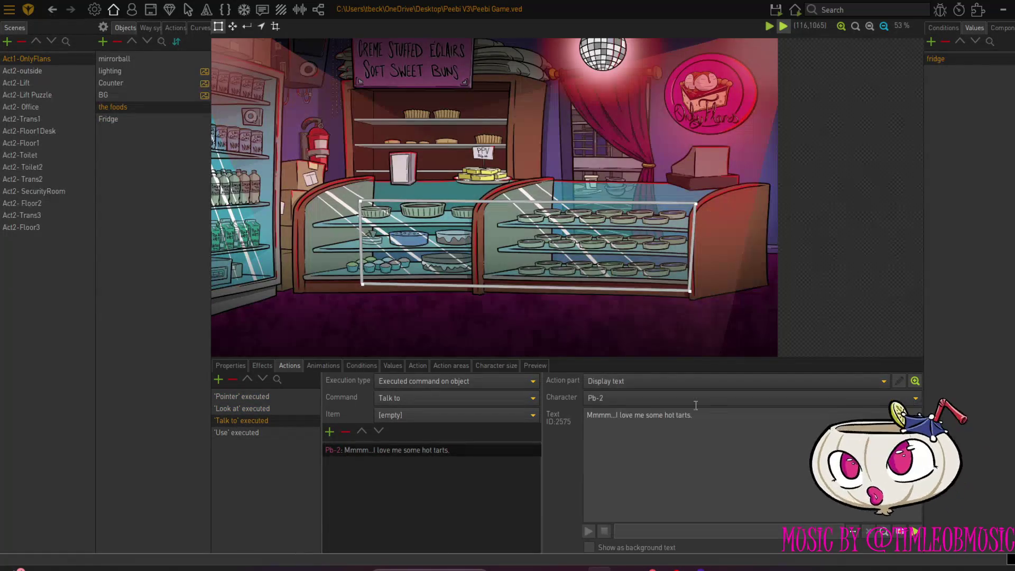
click(709, 401)
click(641, 25)
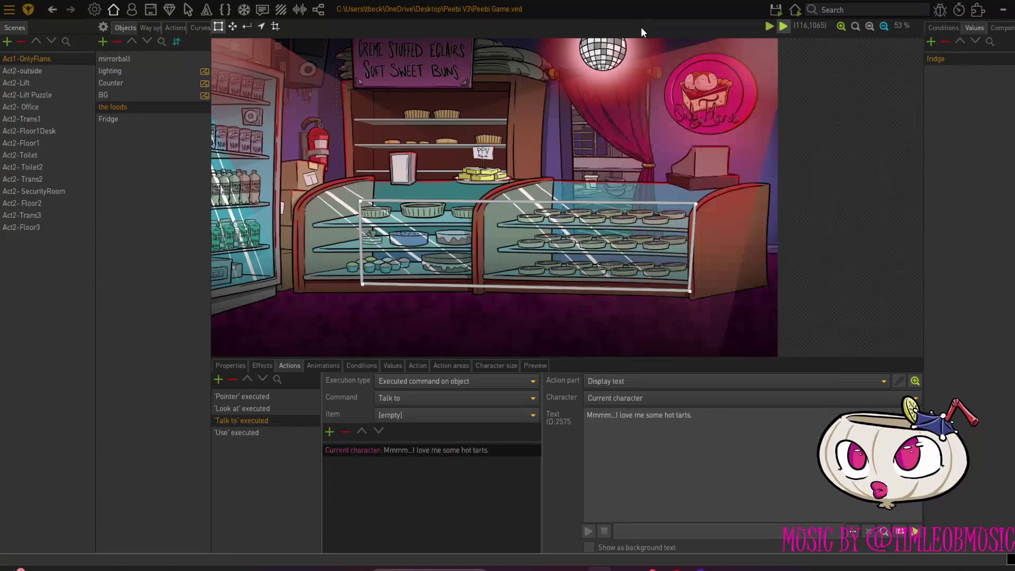
click(234, 434)
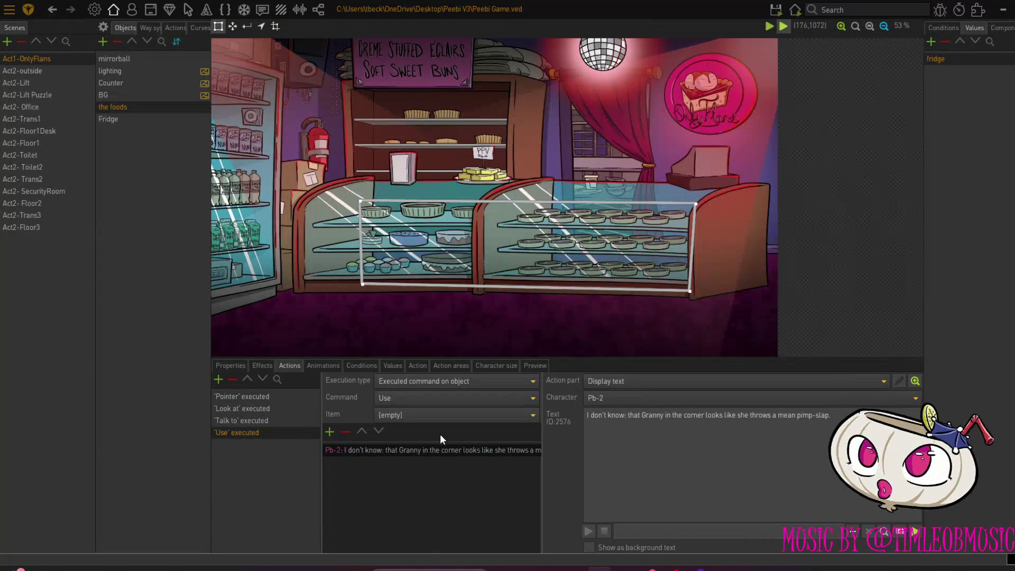
click(669, 397)
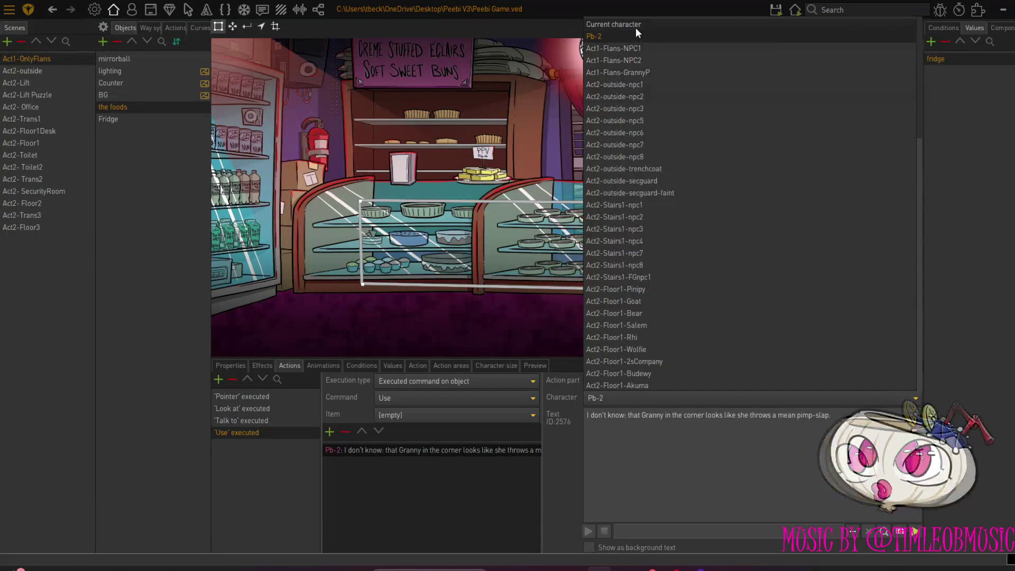
click(635, 27)
Select the dialogue line in the Fridge's Look at action for editing
click(134, 119)
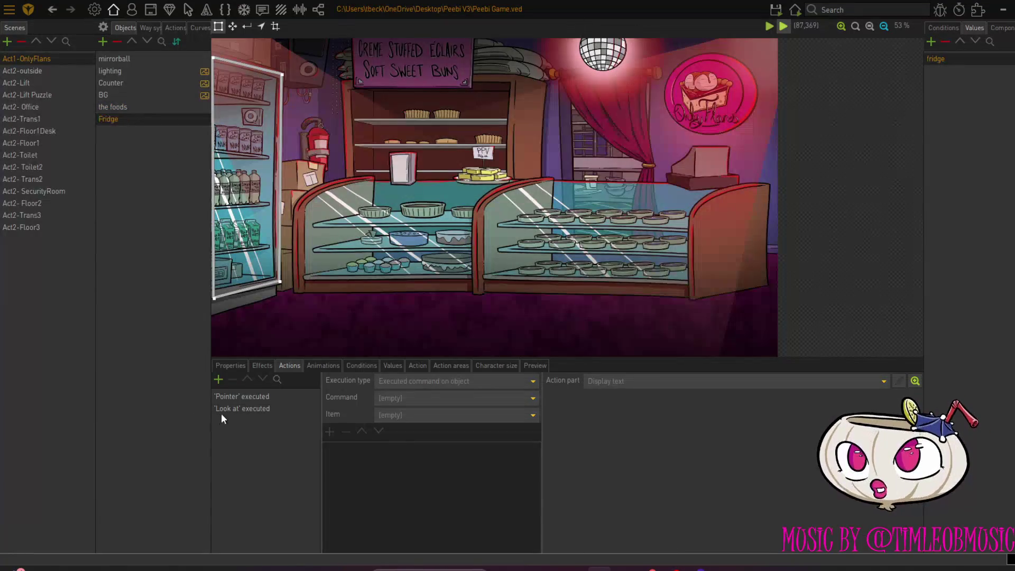
click(224, 411)
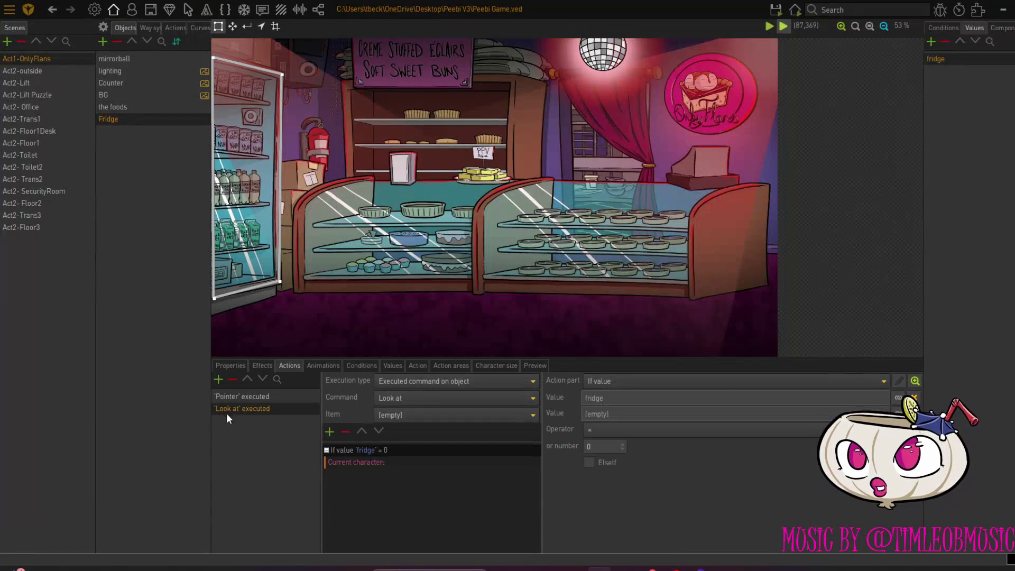
click(392, 464)
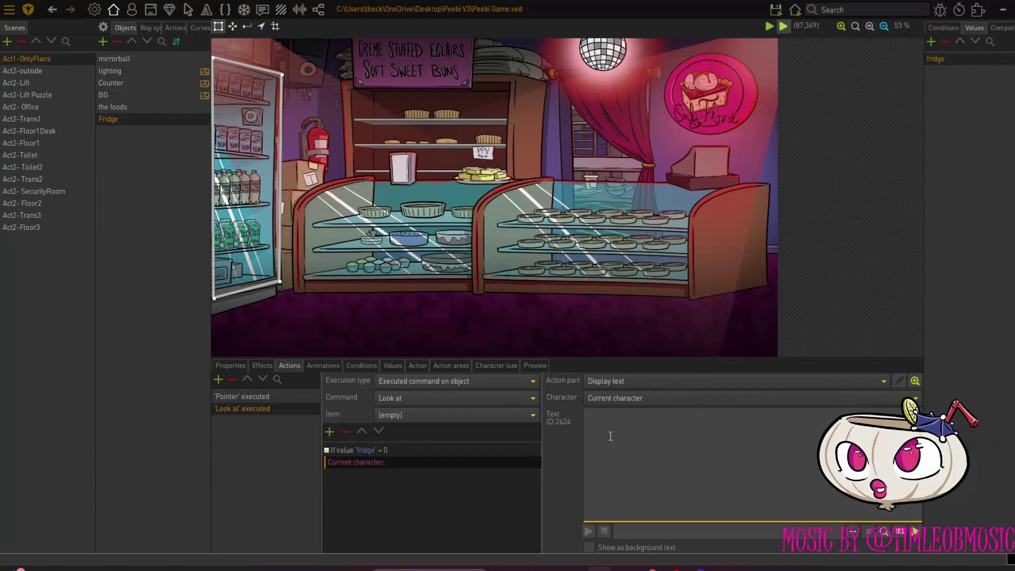
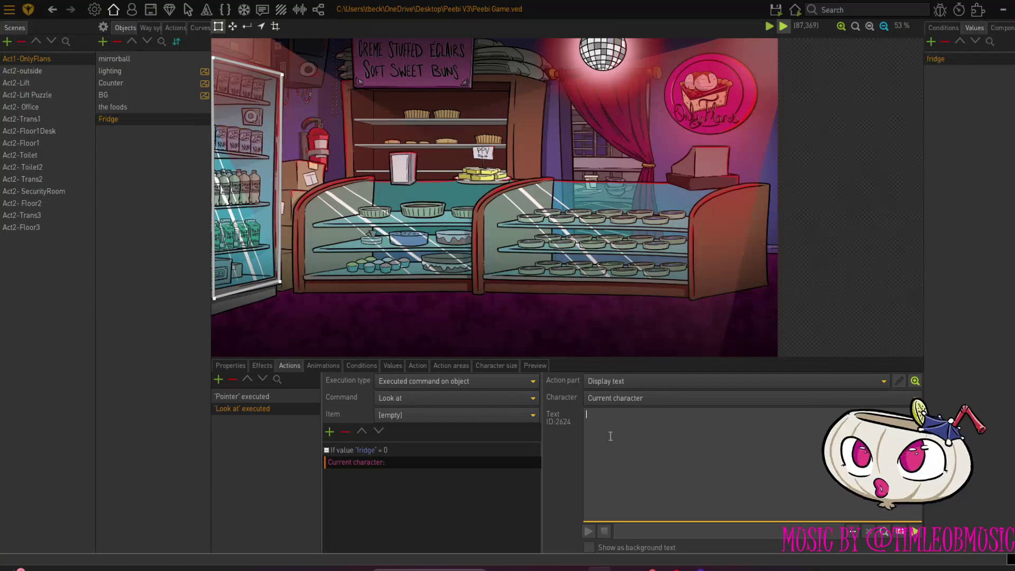
Make the fridge's first Look at line read 'Earl grey nuke energy drink.'
click(610, 435)
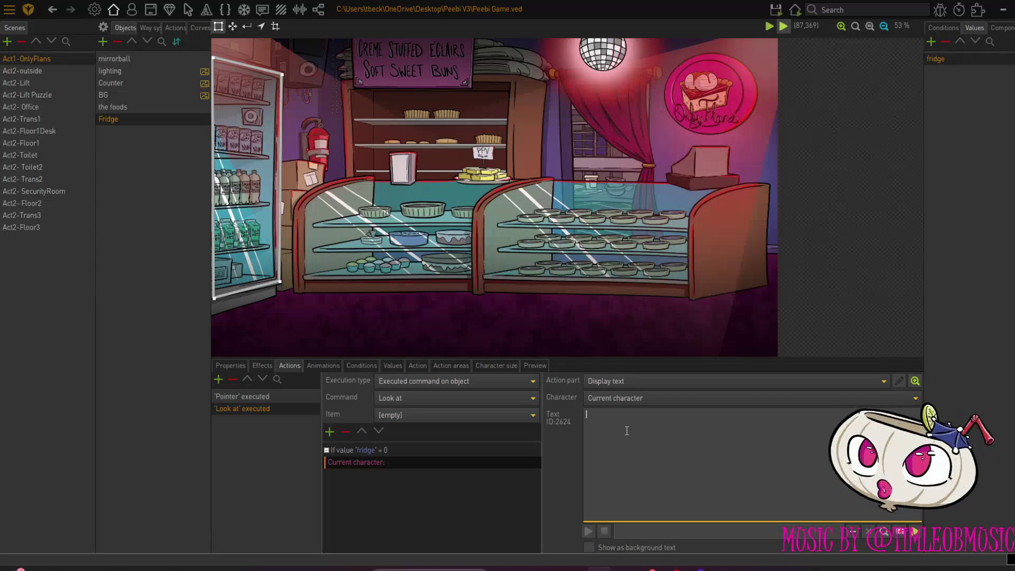
text(Earl)
text( grey nake)
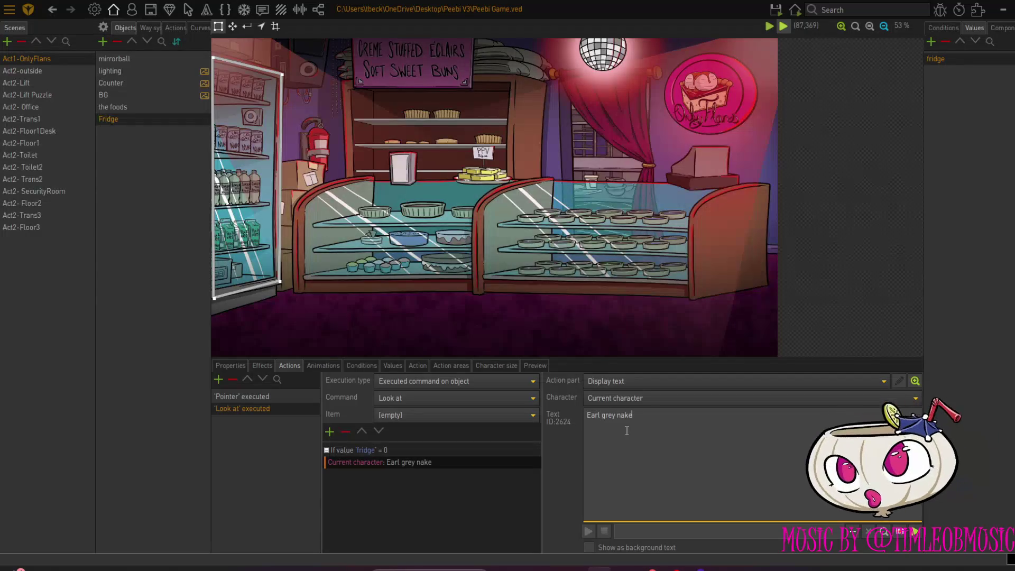
key(BackSpace)
key(BackSpace)
key(BackSpace)
text(ke energy dr)
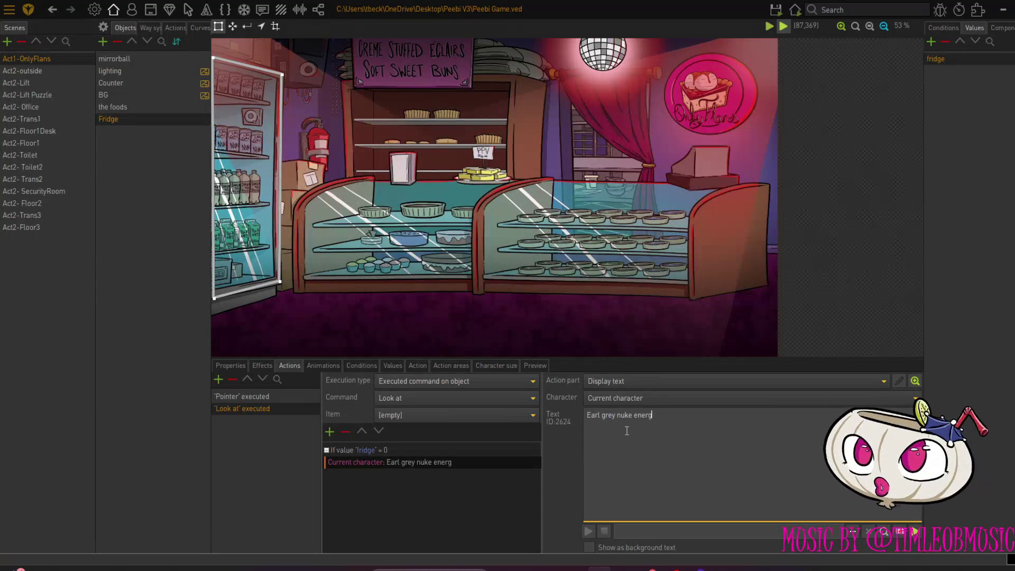
text(ink)
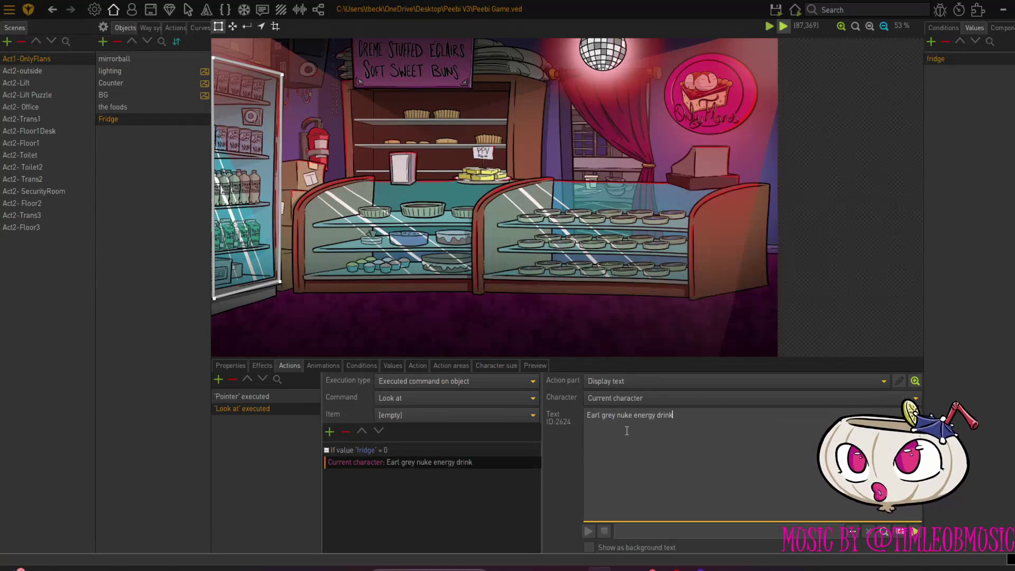
text(.)
click(329, 432)
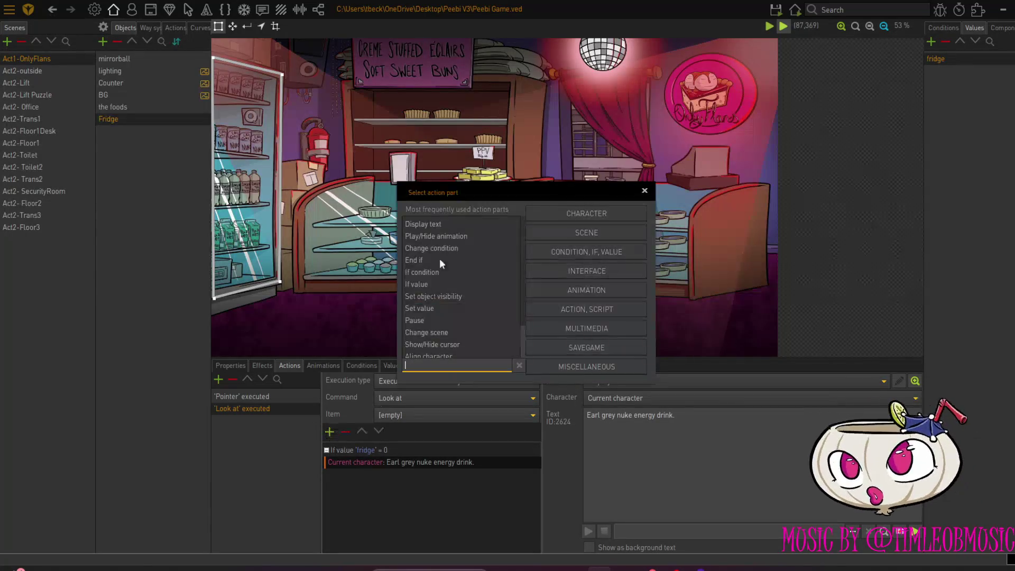
Add a current-character Display text line about slow-lane life with a tartan blanket
double_click(439, 223)
click(623, 399)
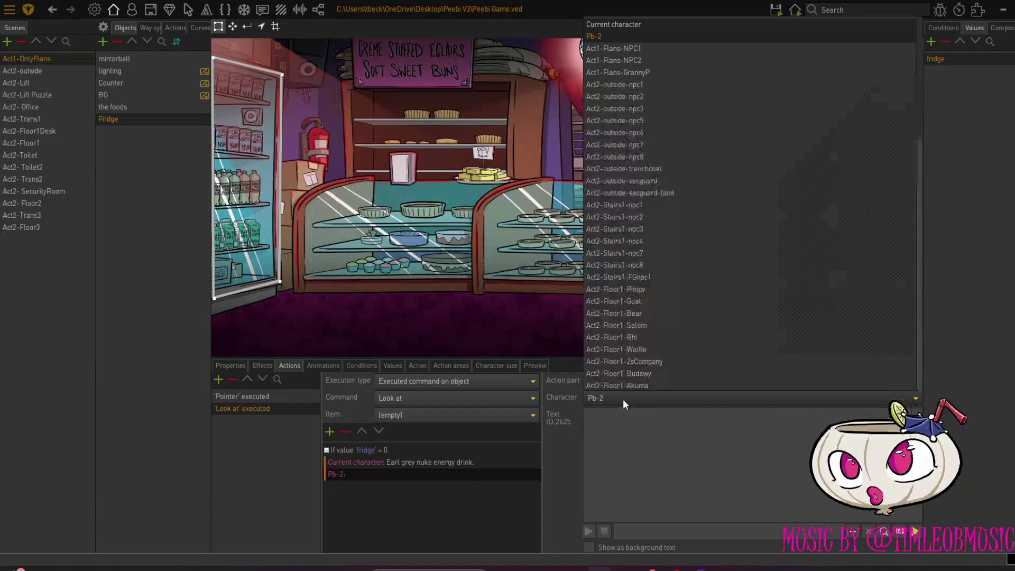
click(629, 25)
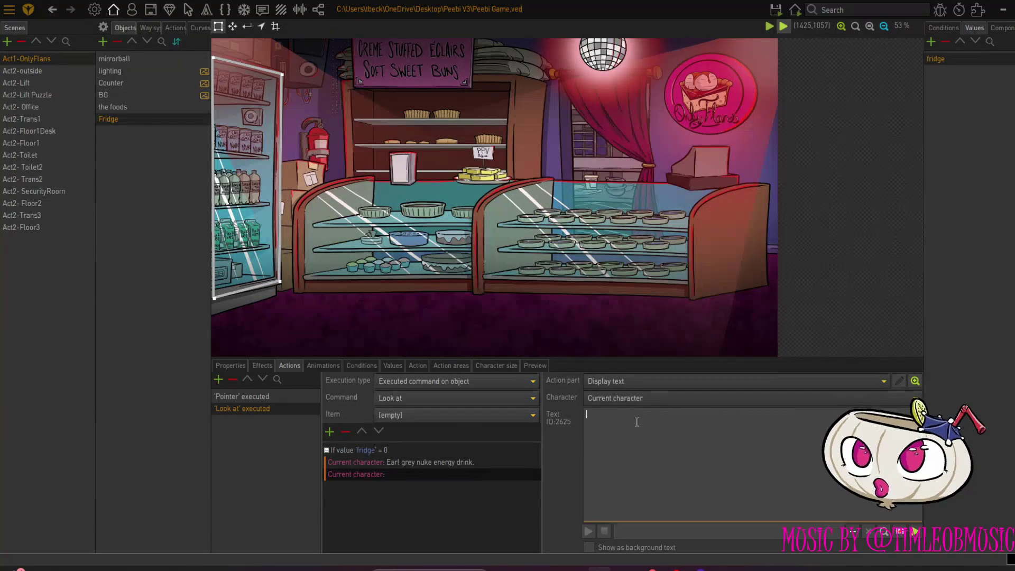
text(For those)
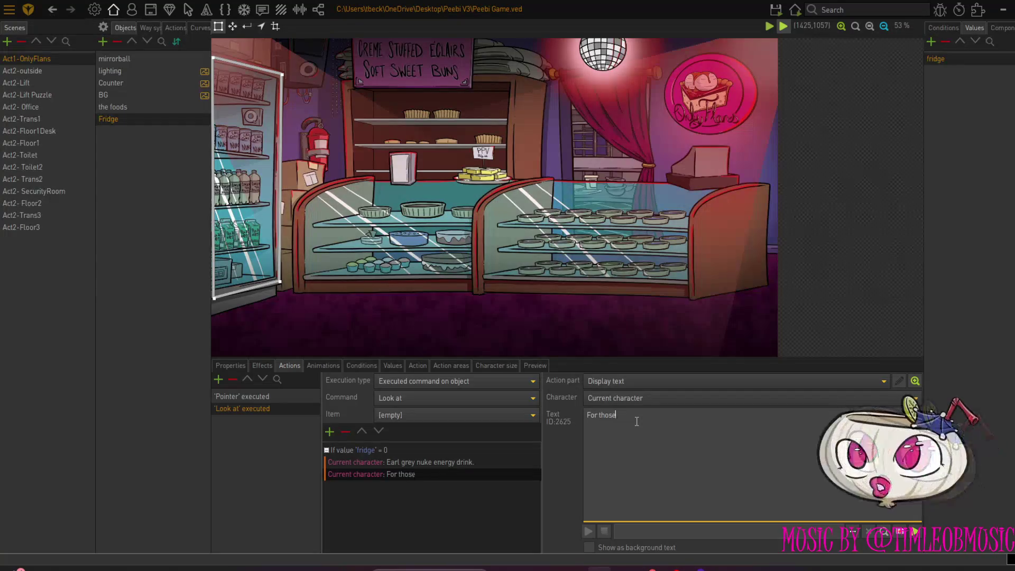
text( who like)
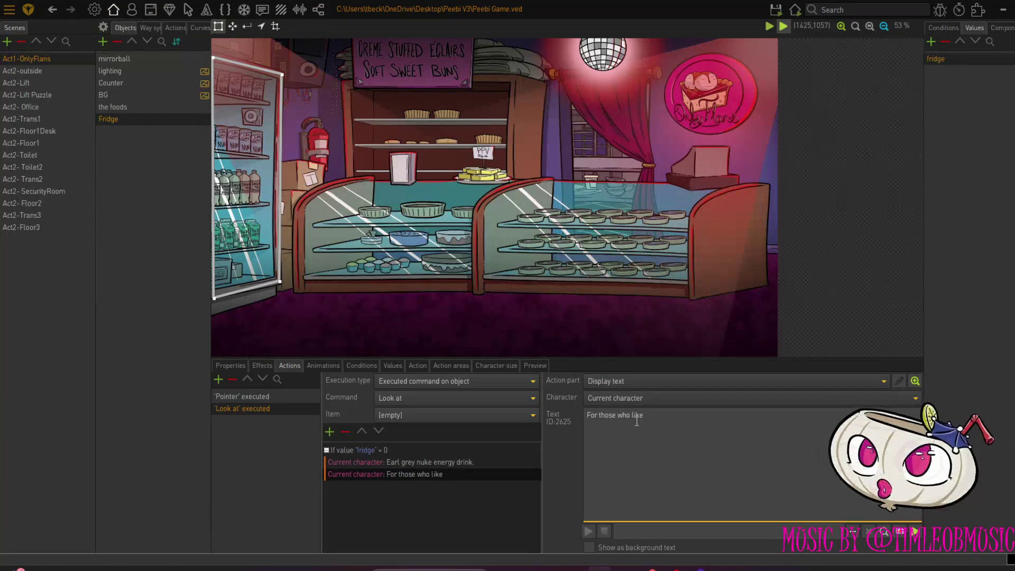
text( to live)
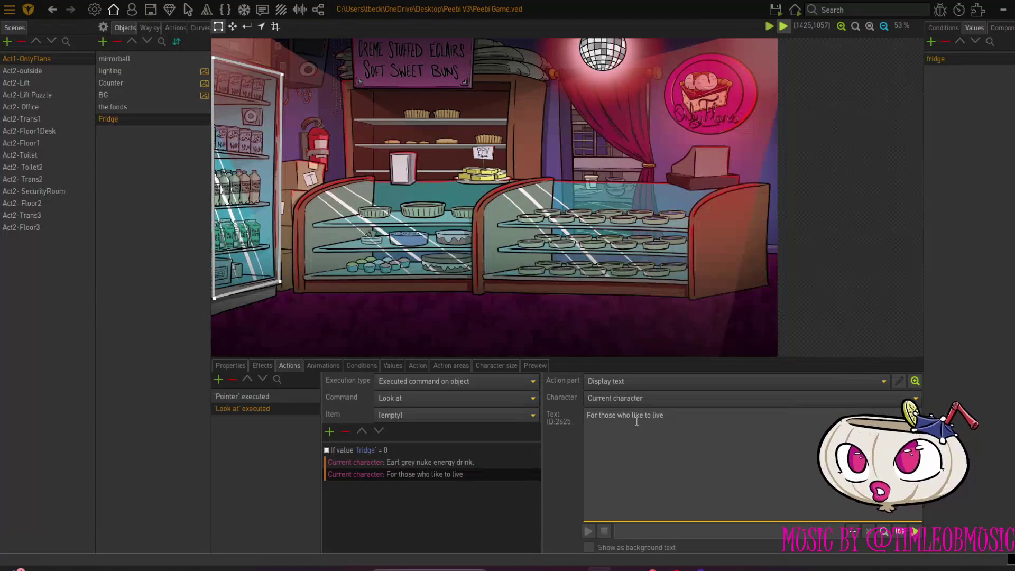
text( life)
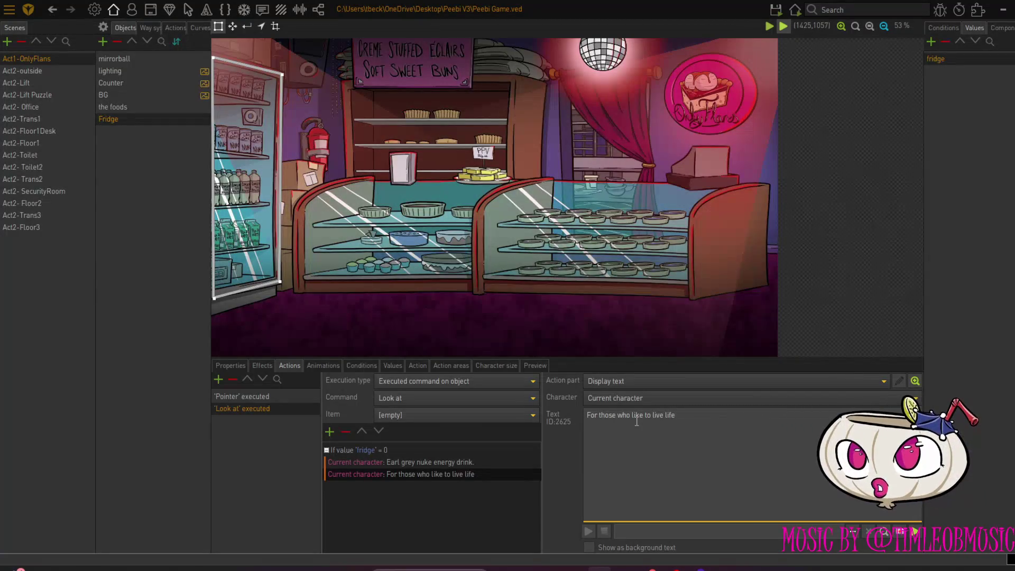
text( in the slow lane, with a ta)
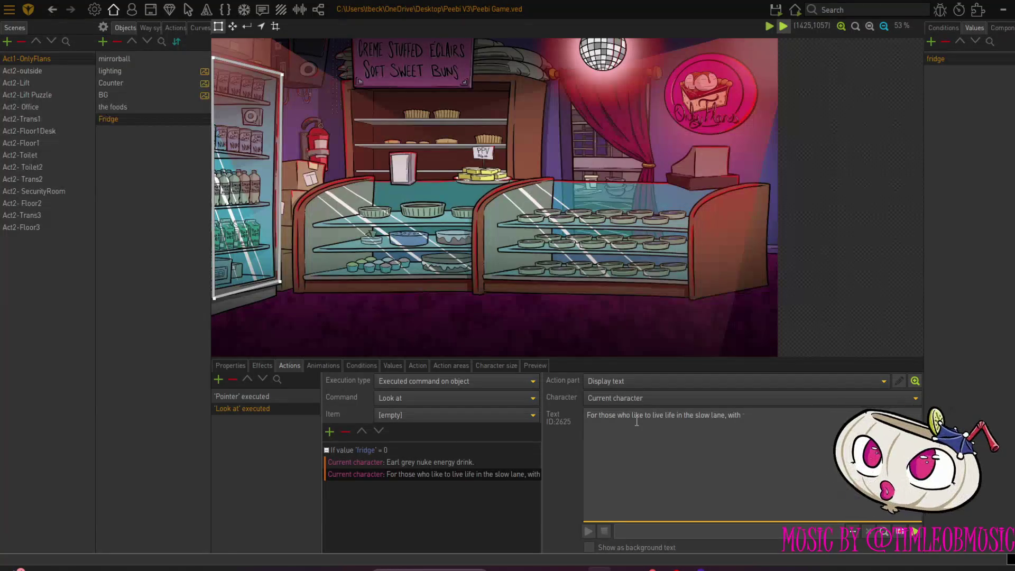
text(rtan blanket on their lap.)
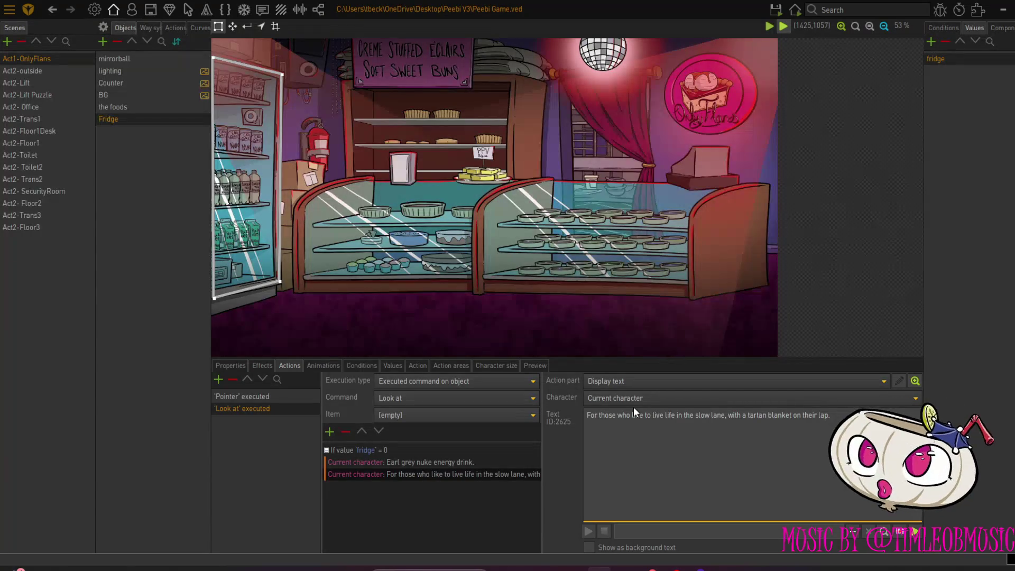
click(631, 415)
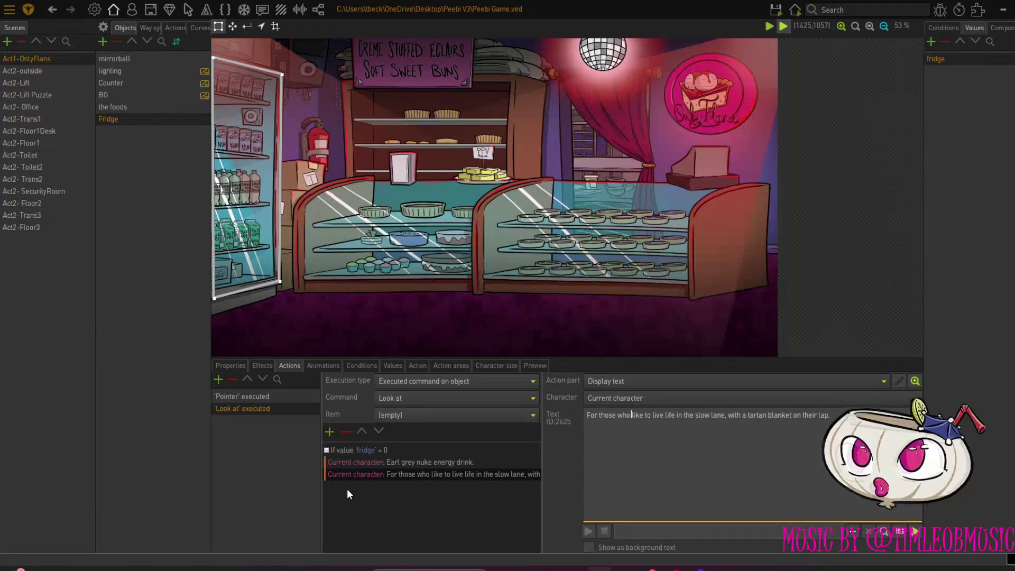
click(329, 432)
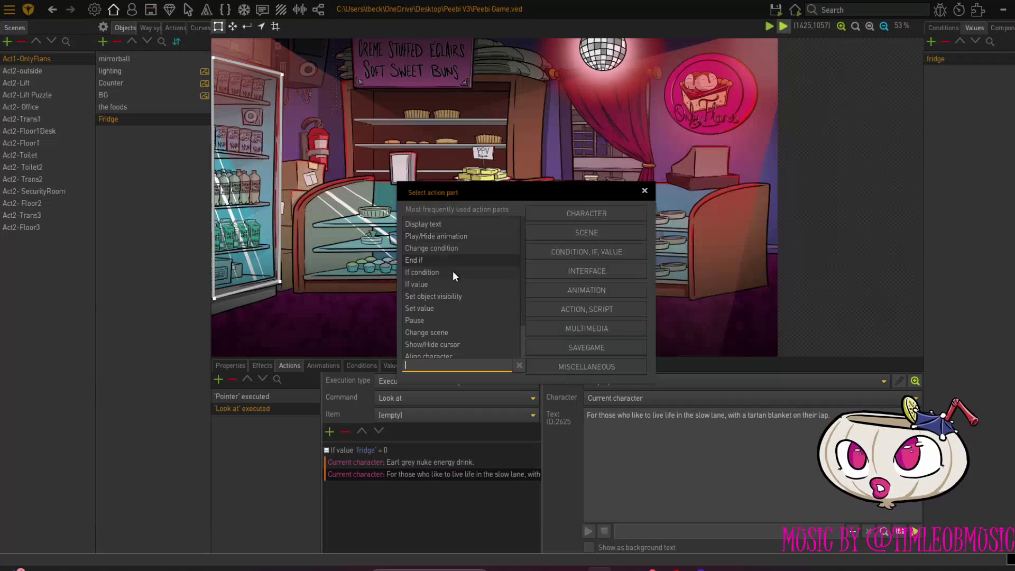
Add a Set value action that sets the scene value 'fridge' to 1 after both lines
click(452, 319)
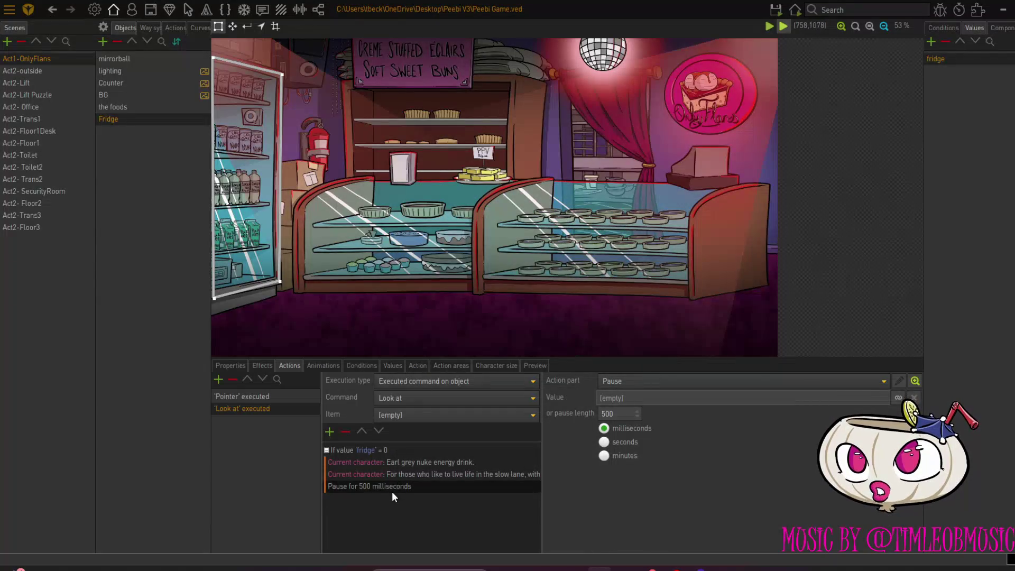
click(345, 432)
click(329, 433)
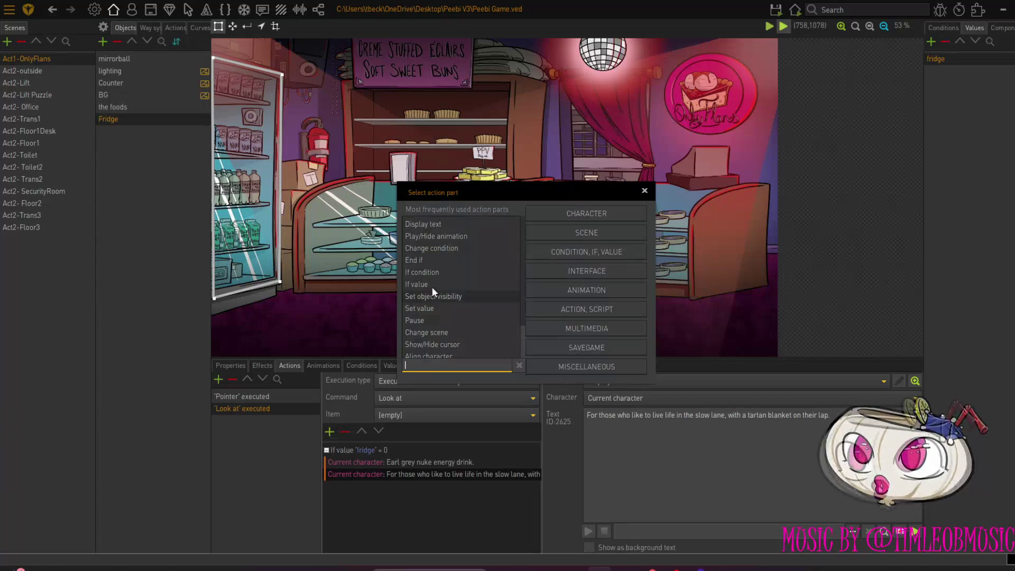
click(438, 309)
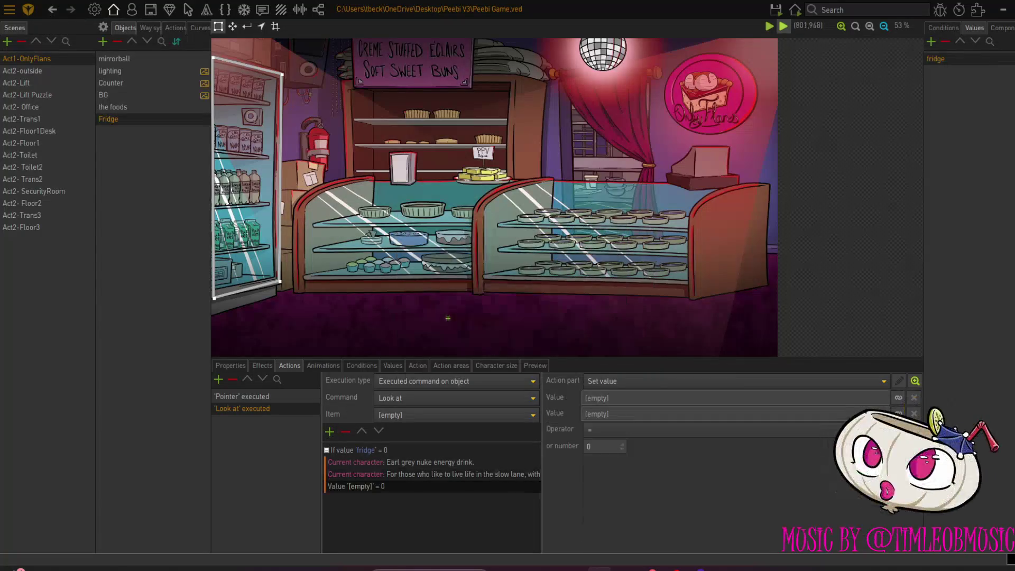
click(898, 398)
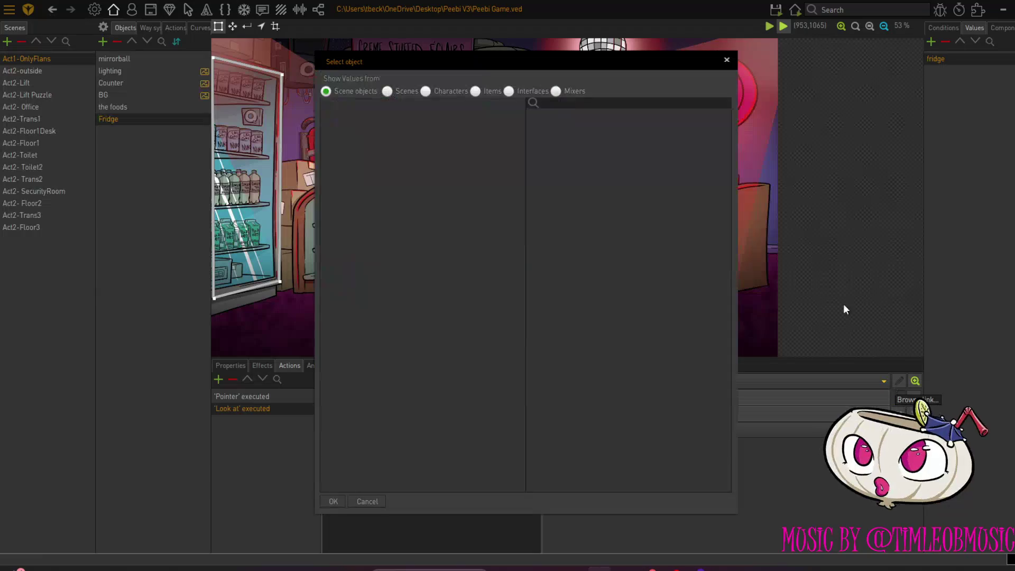
click(387, 91)
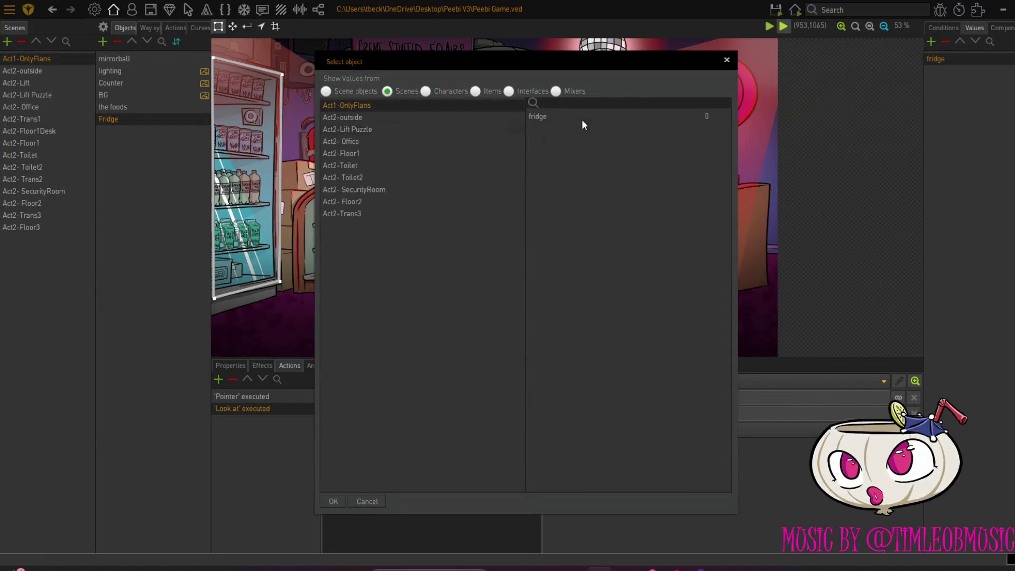
click(332, 504)
double_click(606, 446)
text(1)
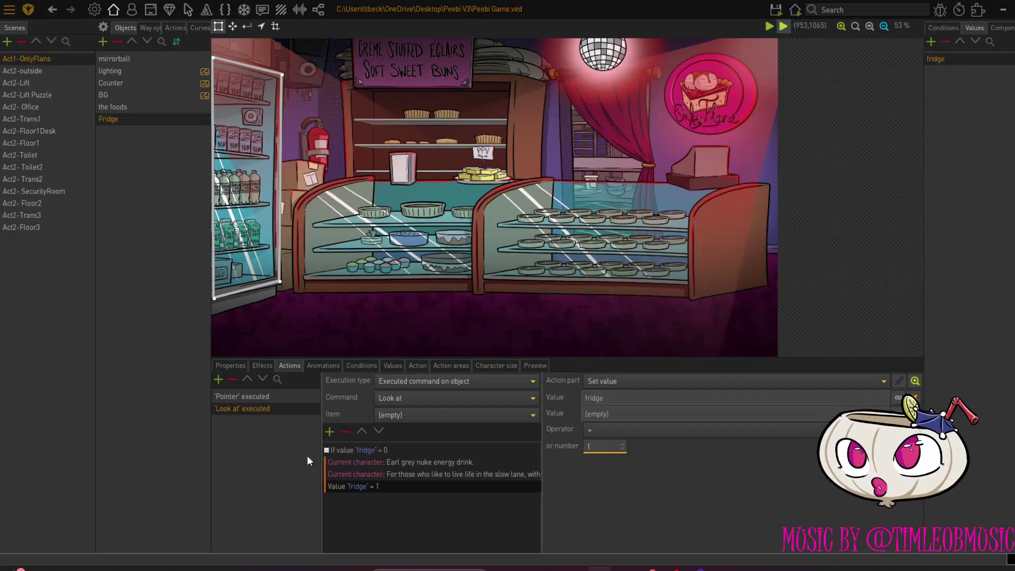
click(340, 452)
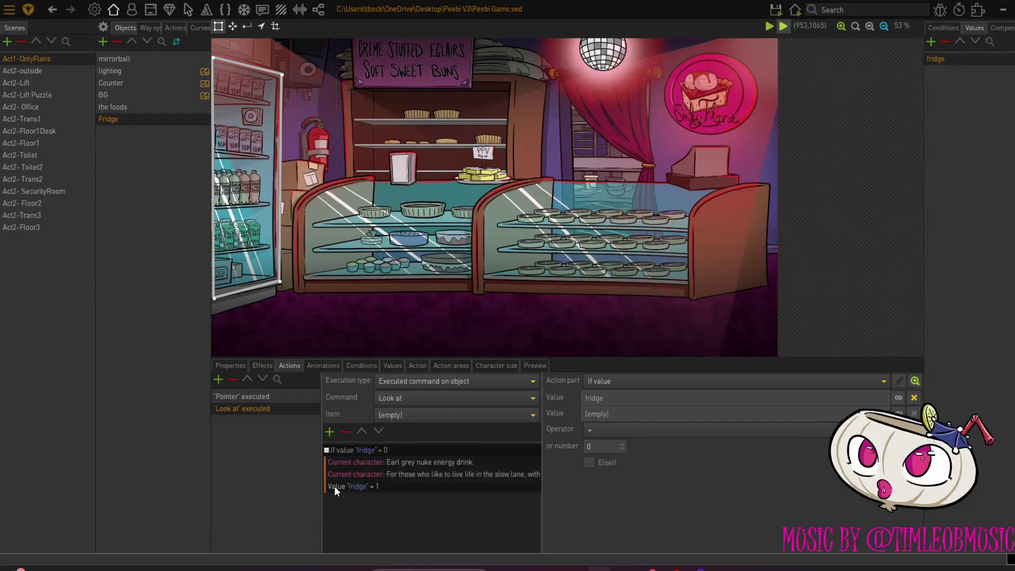
Duplicate the If block and make the copy an Else If branch checking fridge = 1
right_click(334, 487)
key(Escape)
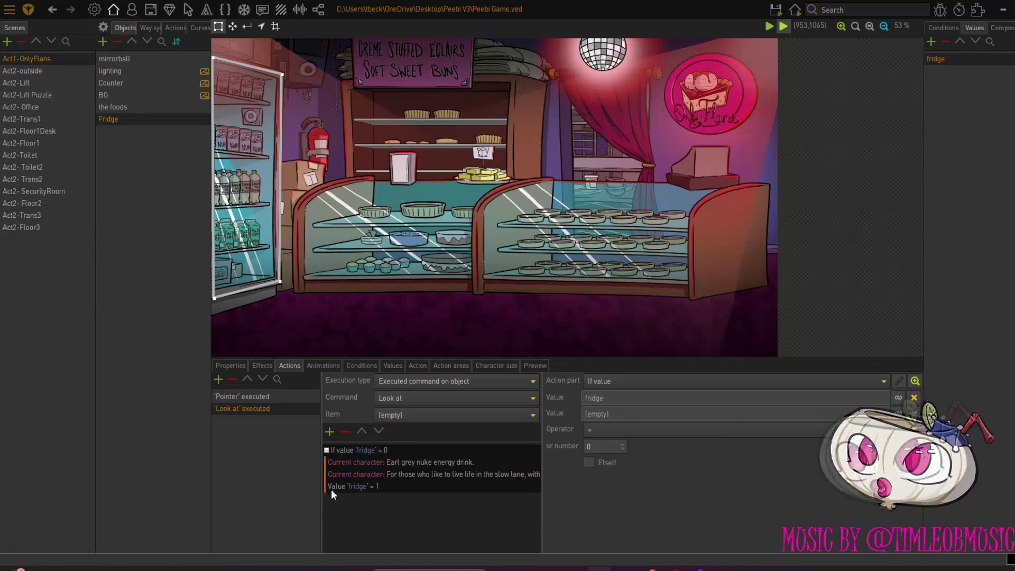
click(332, 486)
right_click(333, 487)
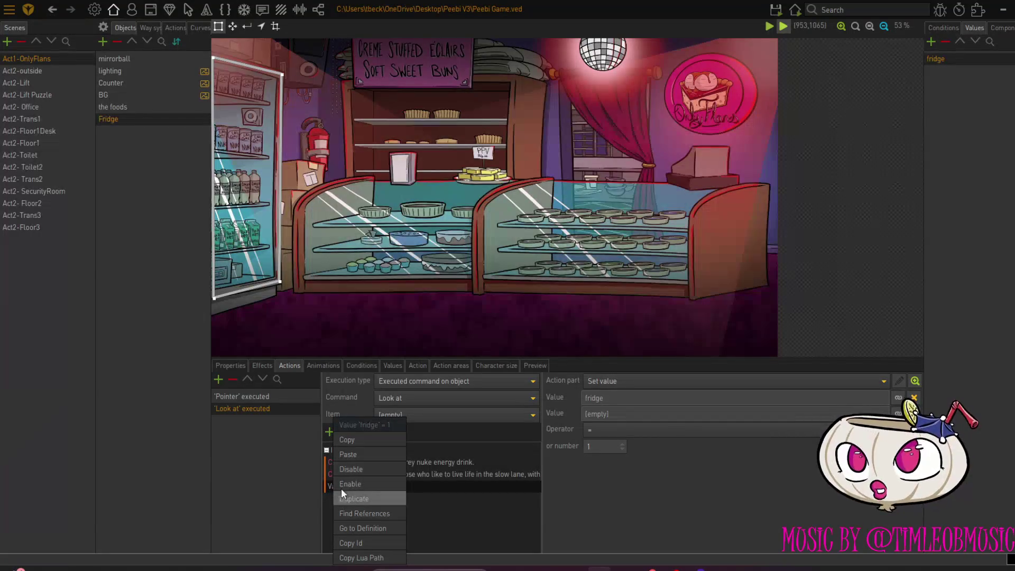
click(345, 455)
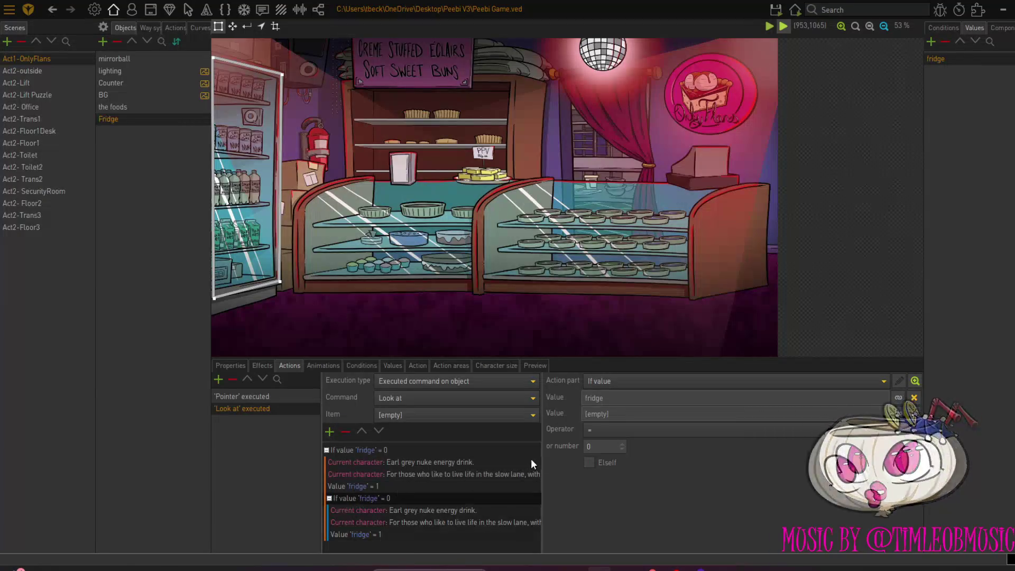
click(588, 463)
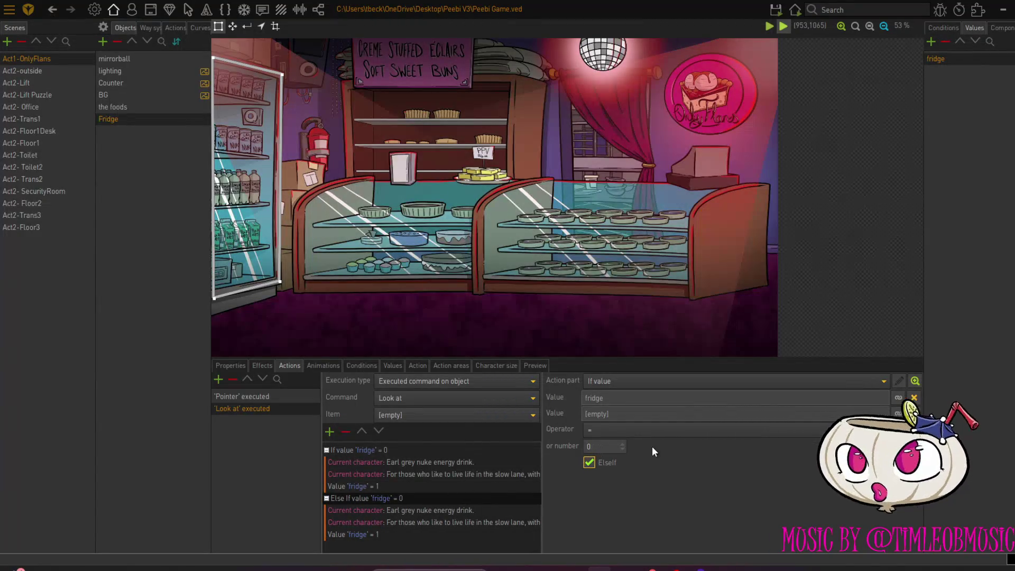
click(623, 444)
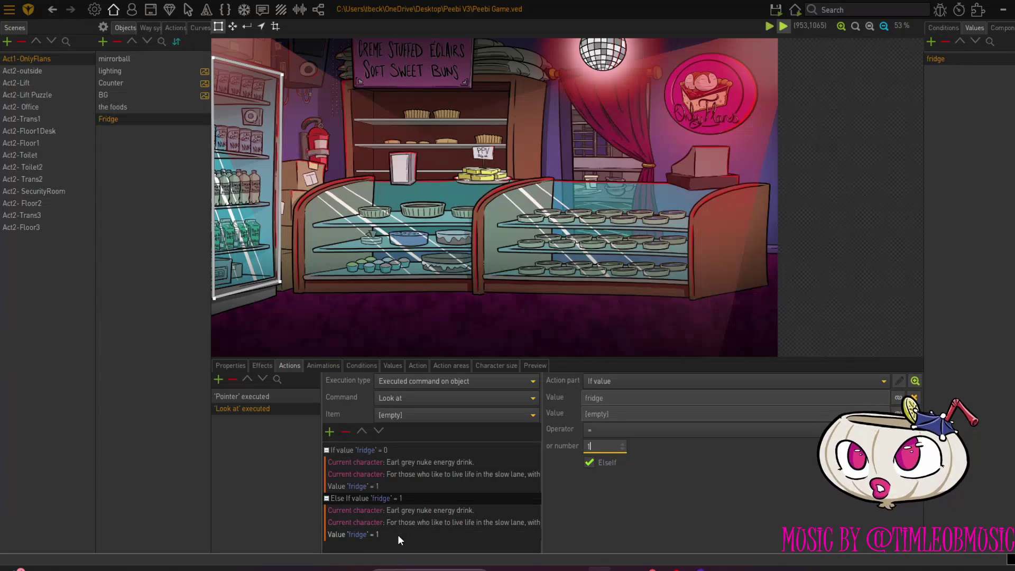
Set the copied branch's Set value number for fridge to 2
click(397, 534)
click(623, 445)
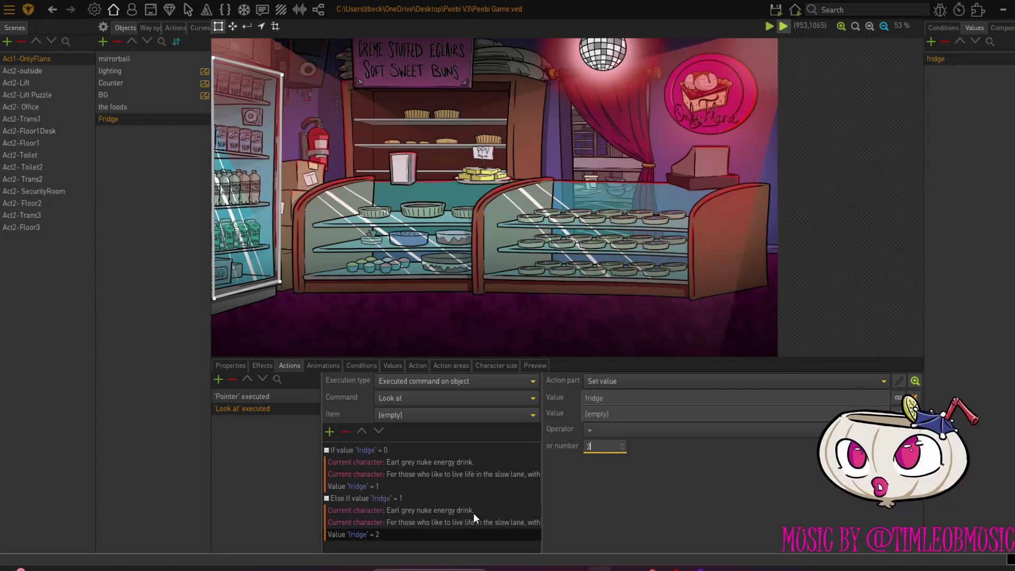
click(408, 510)
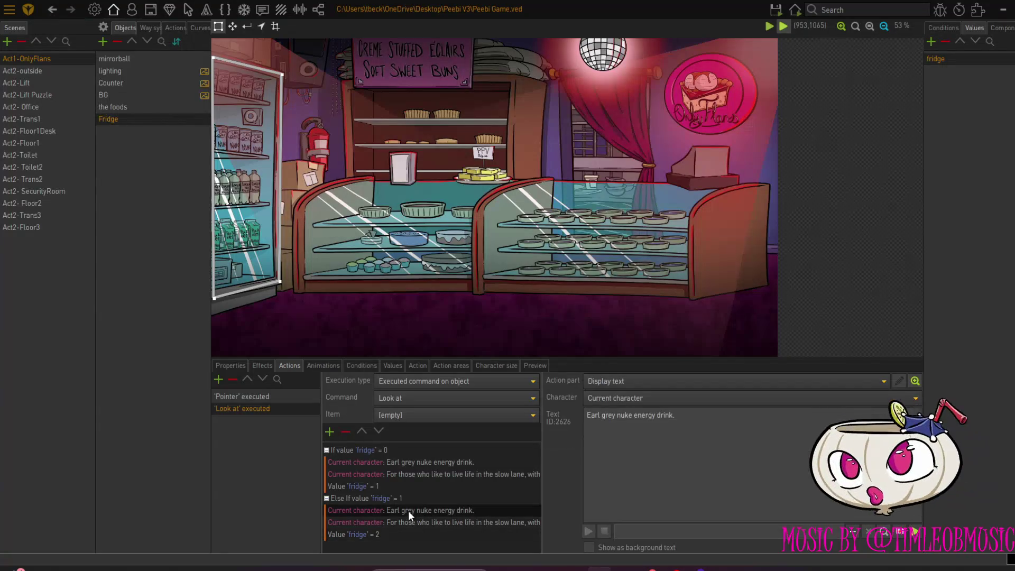
drag(684, 417, 568, 418)
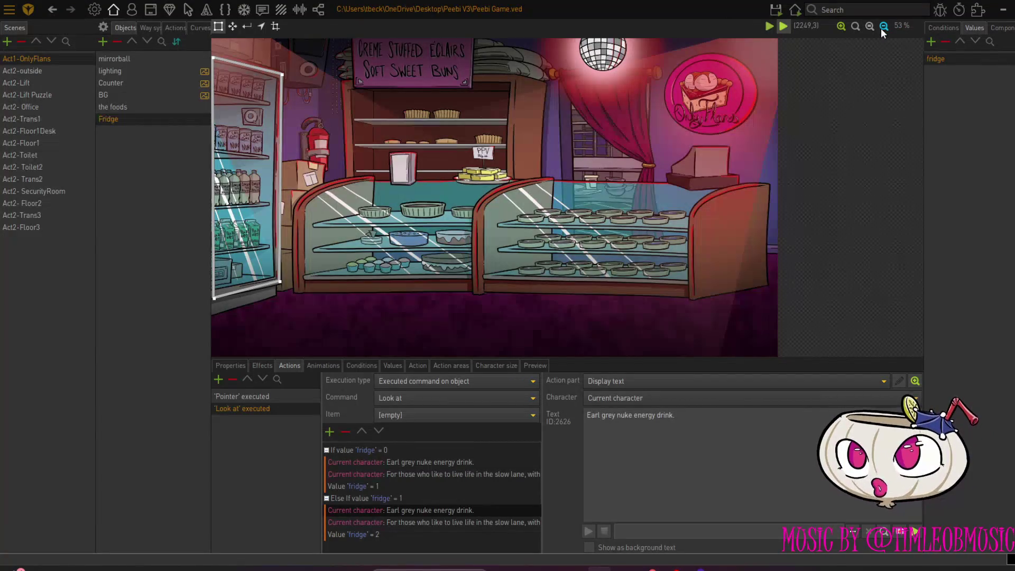
click(841, 27)
click(841, 26)
click(840, 27)
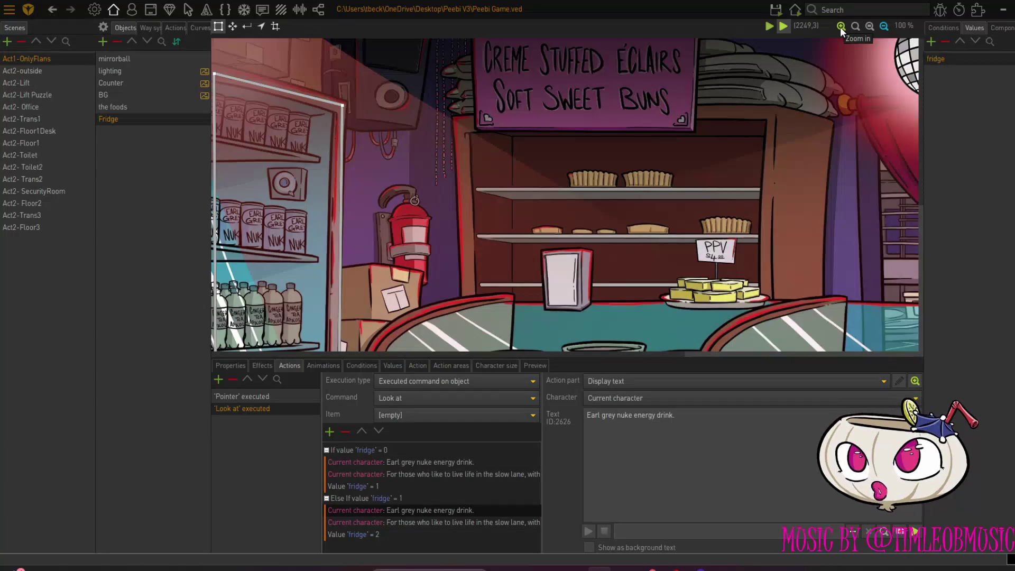
click(840, 26)
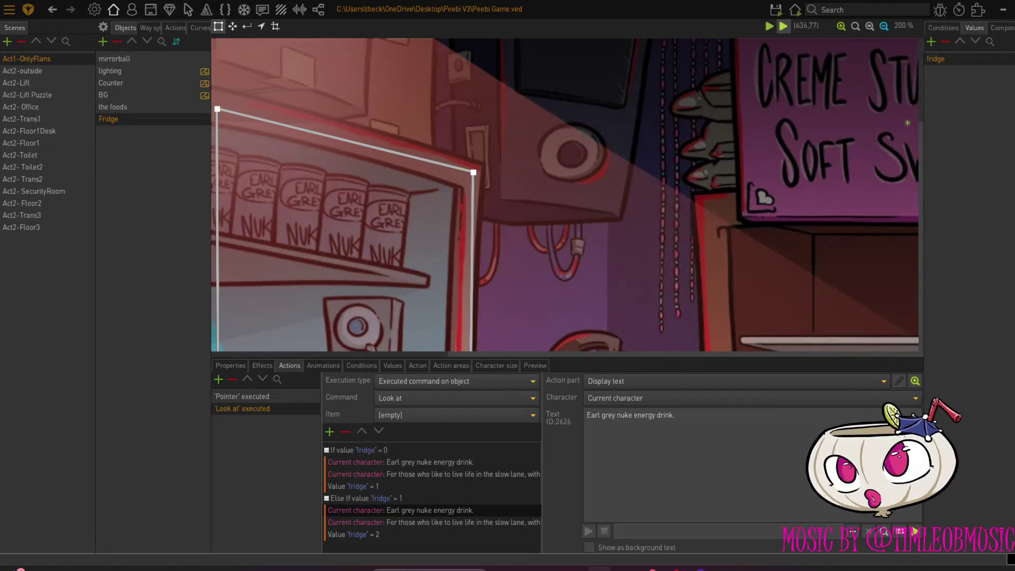
drag(921, 115, 911, 226)
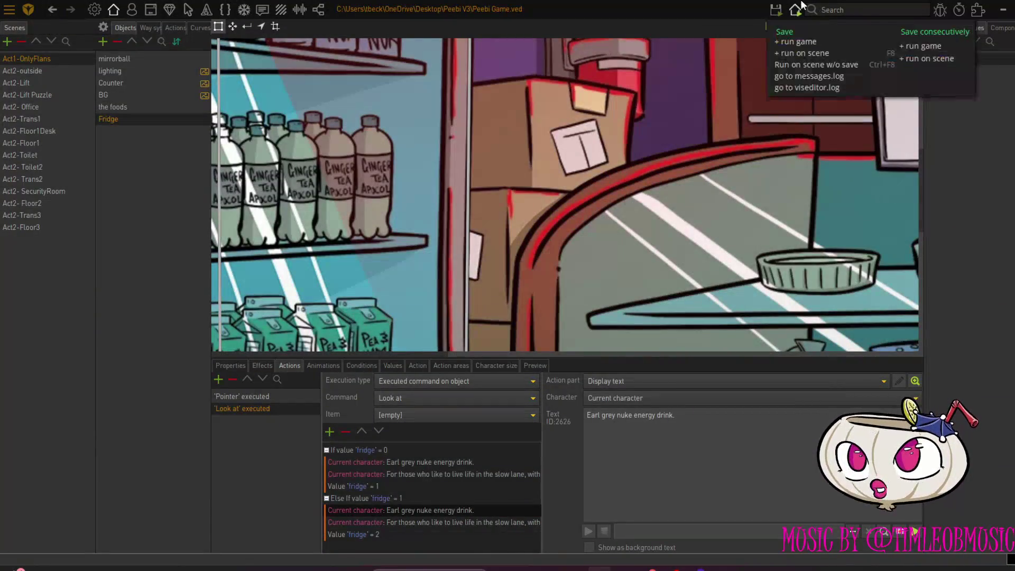
click(883, 27)
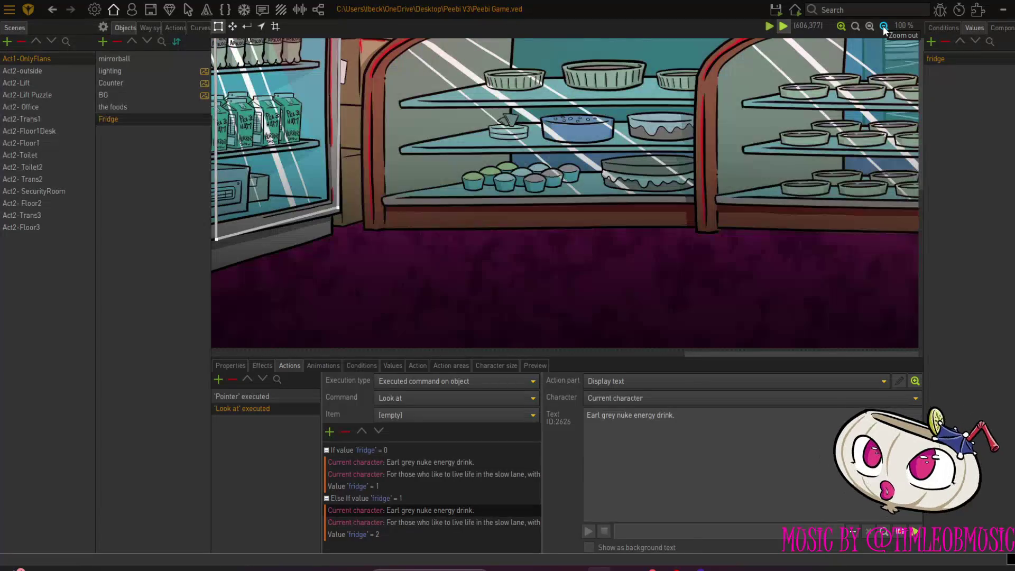
click(883, 26)
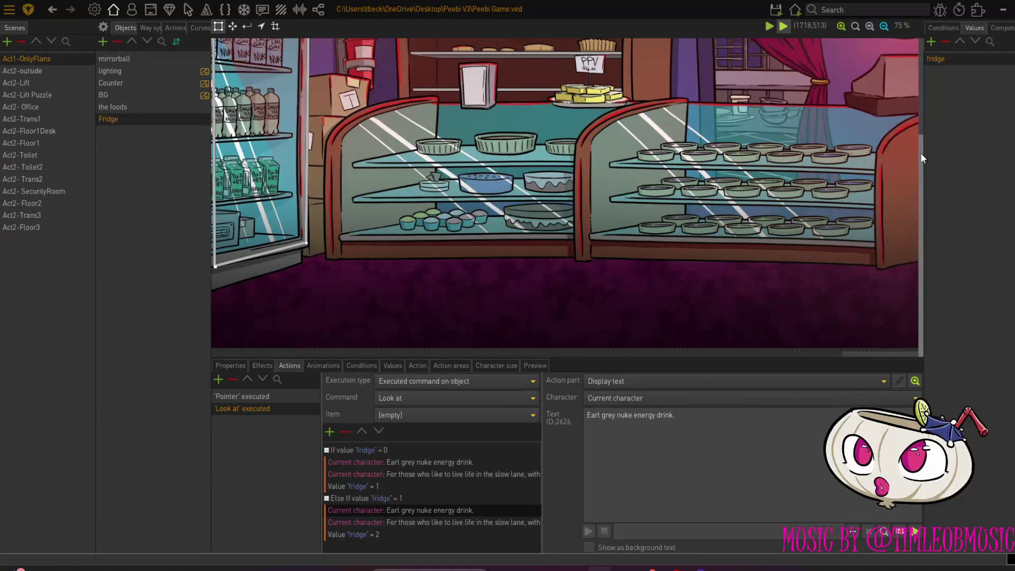
drag(921, 153, 922, 108)
drag(676, 415, 570, 413)
Retype the Else If branch's first line as 'Ginger tea apolotypse.'
text(G)
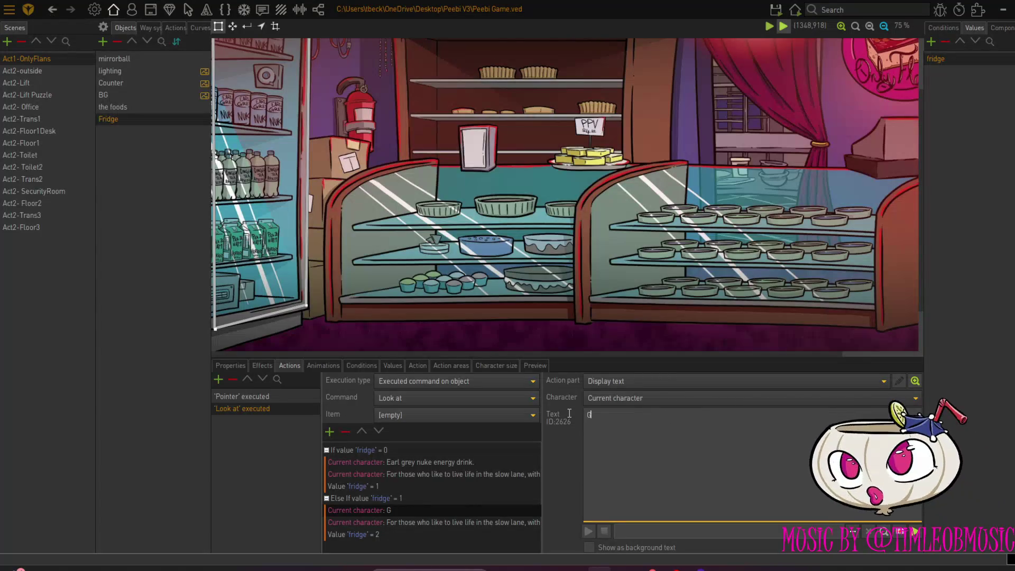
text(ingera)
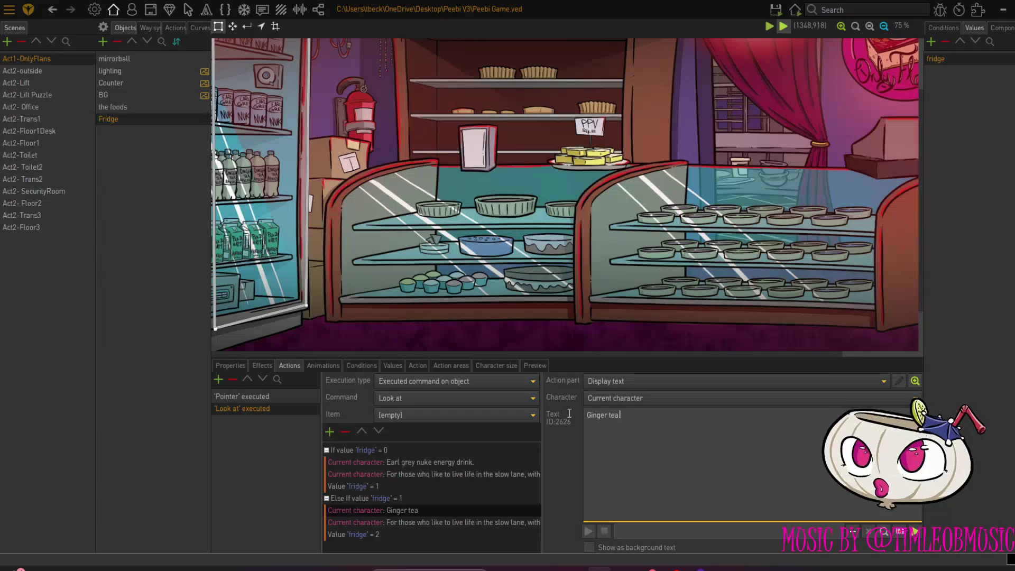
text(polo)
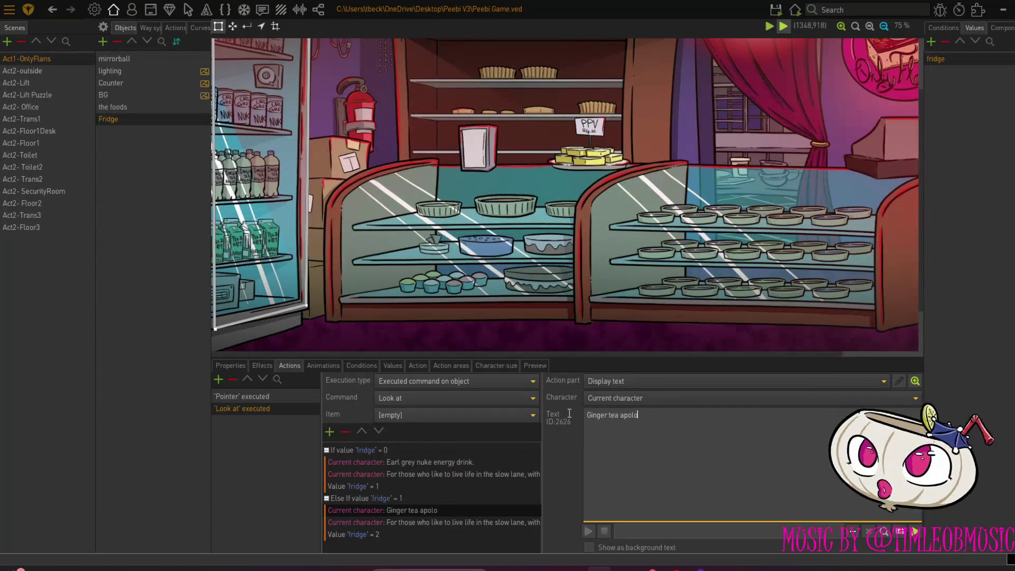
text(pse)
key(BackSpace)
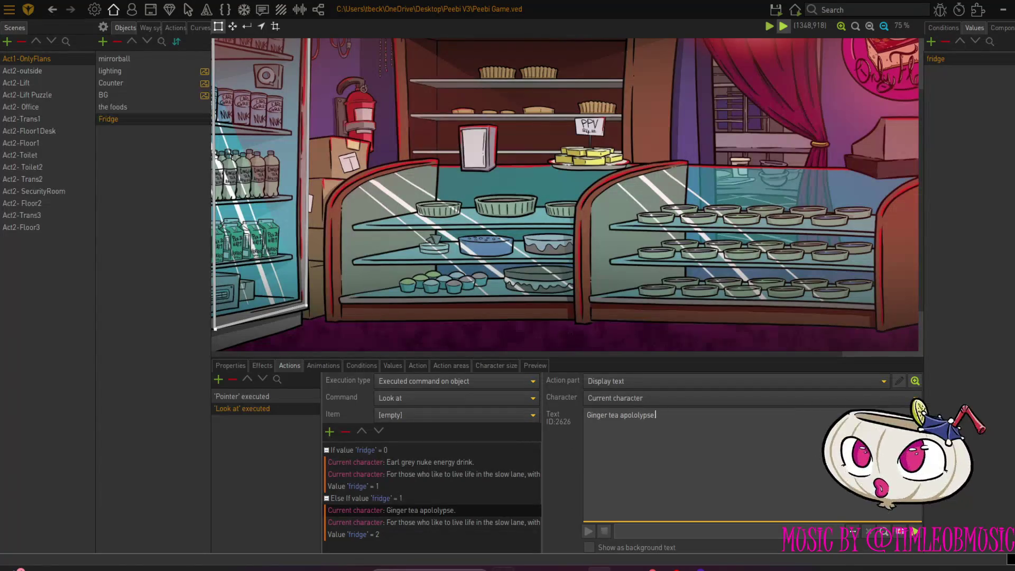
click(458, 521)
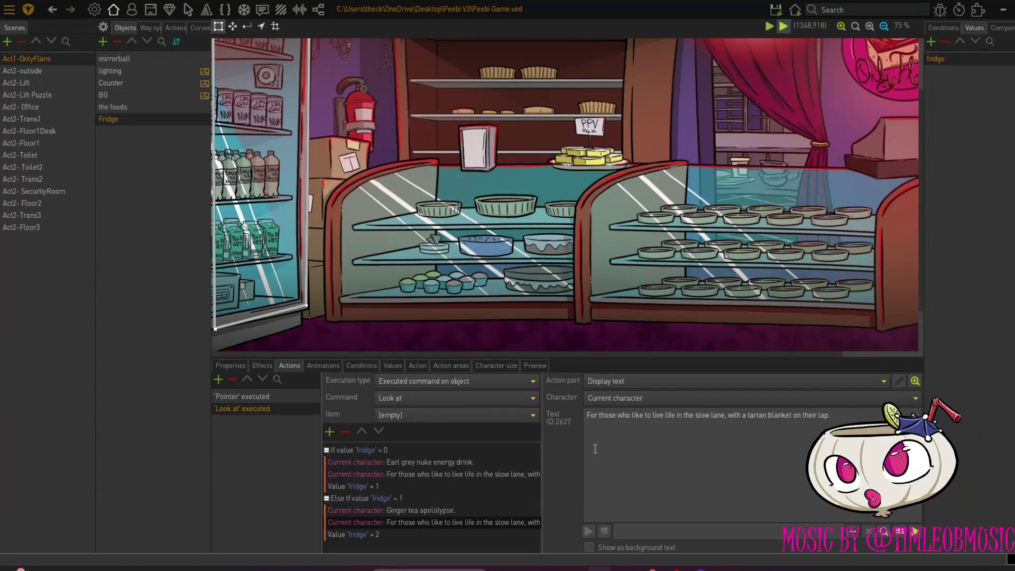
text(.)
Replace the slow lane line with the viral challenge sentence ending 'a day-time info-mercial.'
mouse_move(830, 416)
mouse_down()
mouse_move(616, 417)
mouse_move(576, 432)
mouse_up()
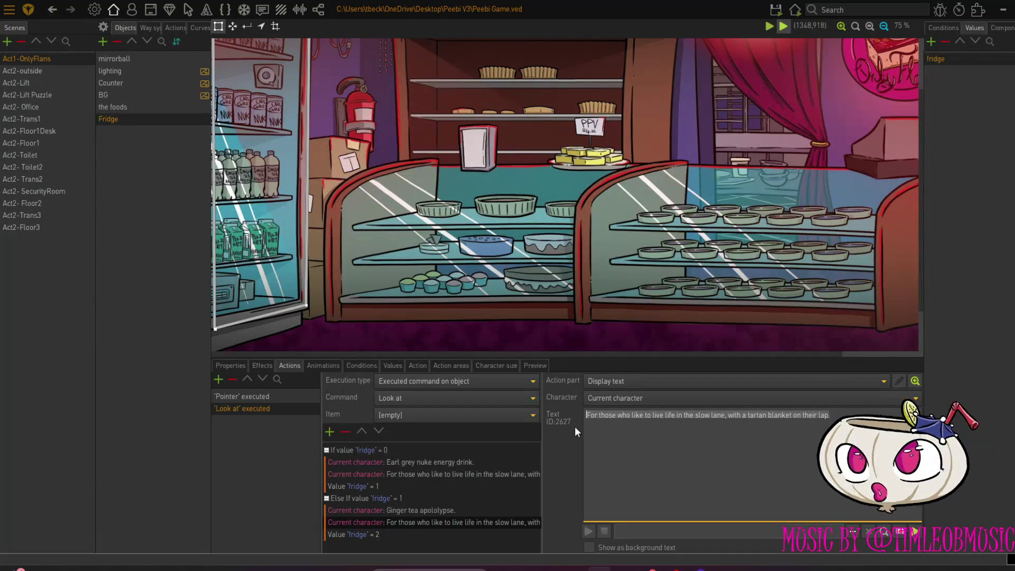
text(The cur)
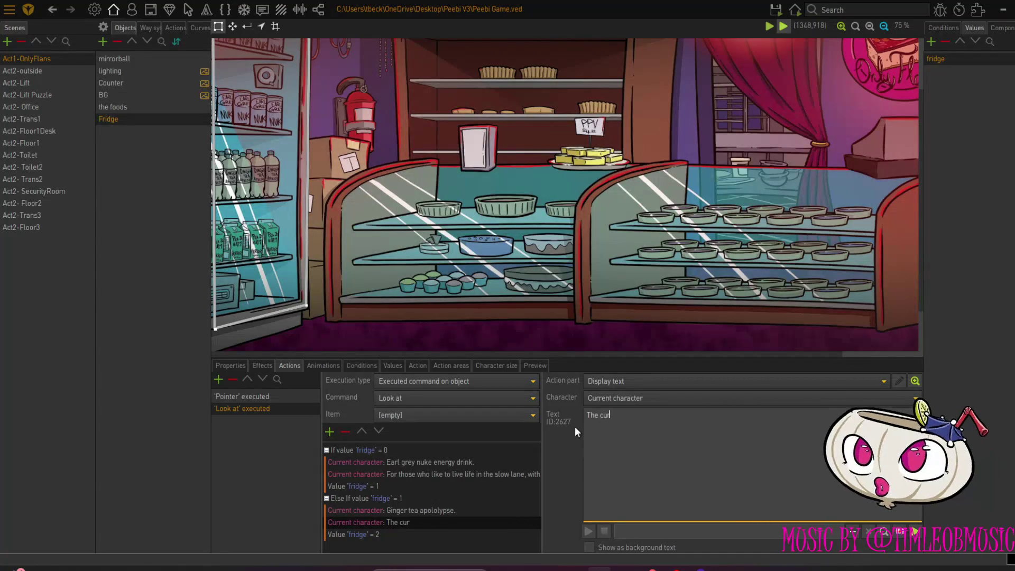
text(rent vir)
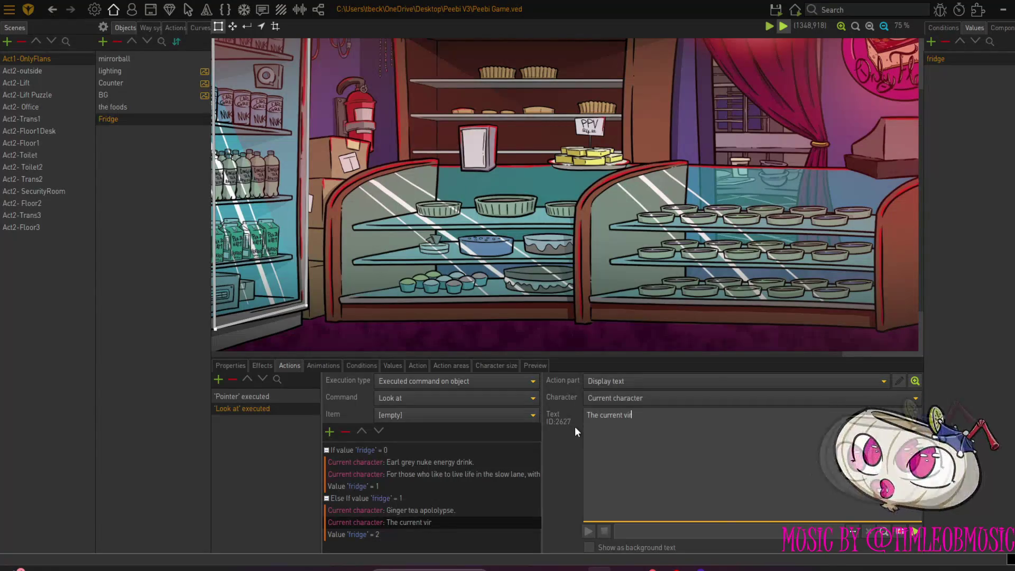
text(al challenge)
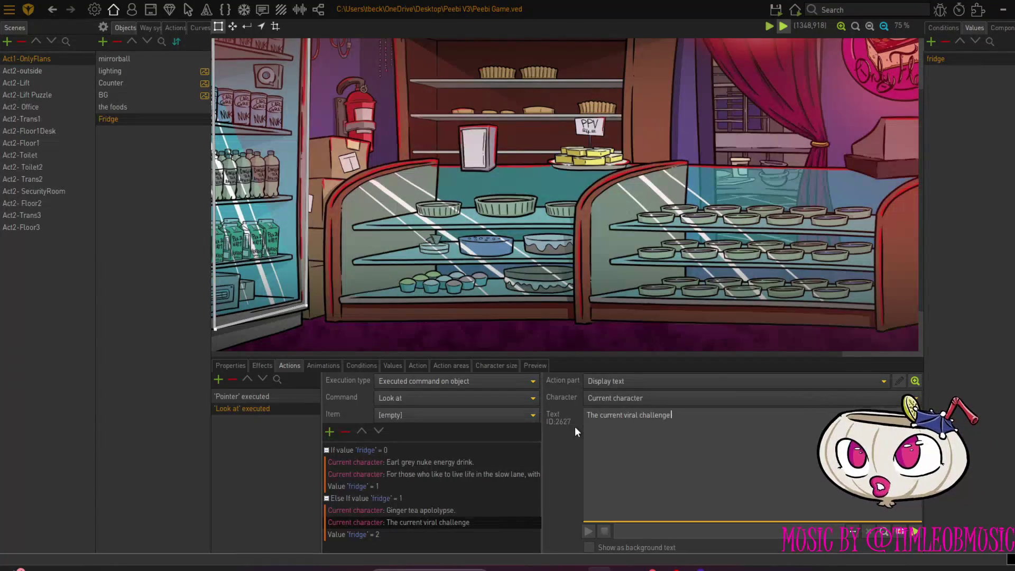
text( is to ch)
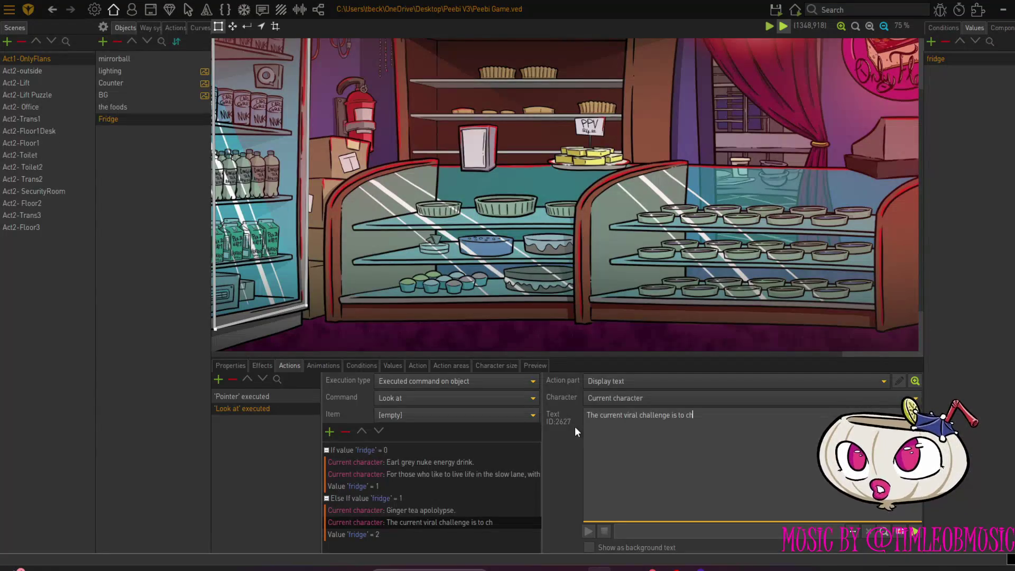
text(ug this,)
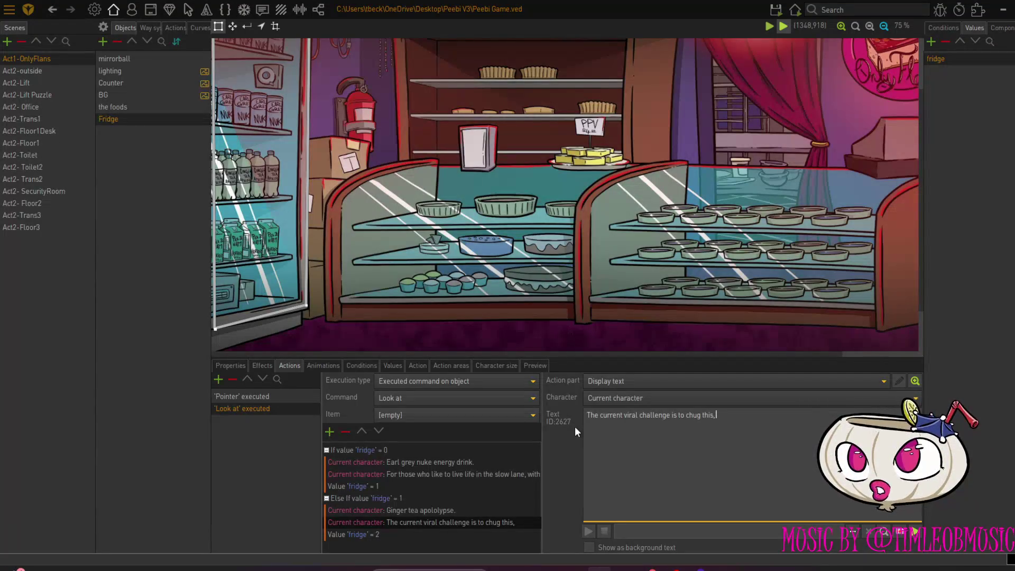
text( drop a barley sugar,)
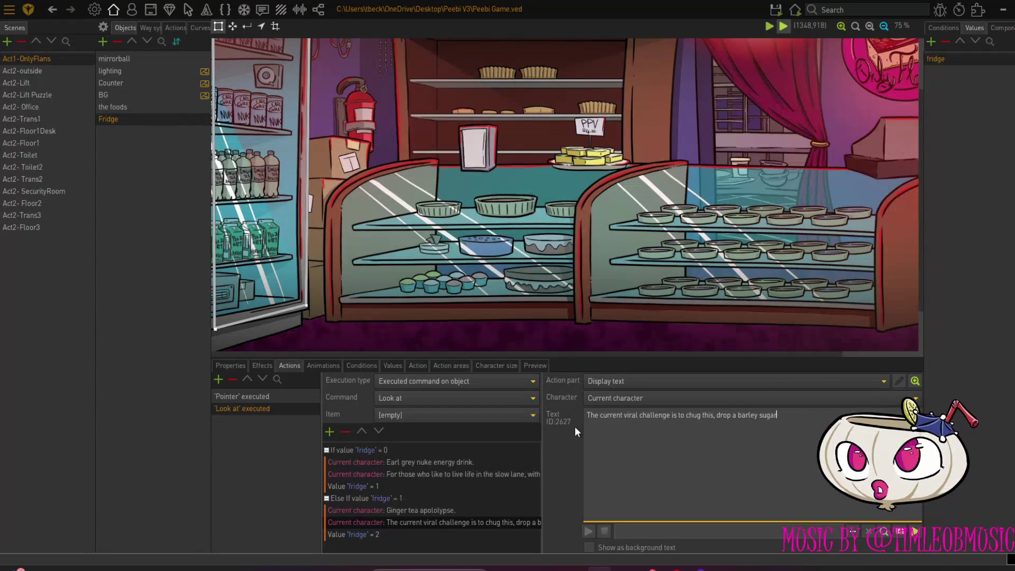
text( and try to make it through)
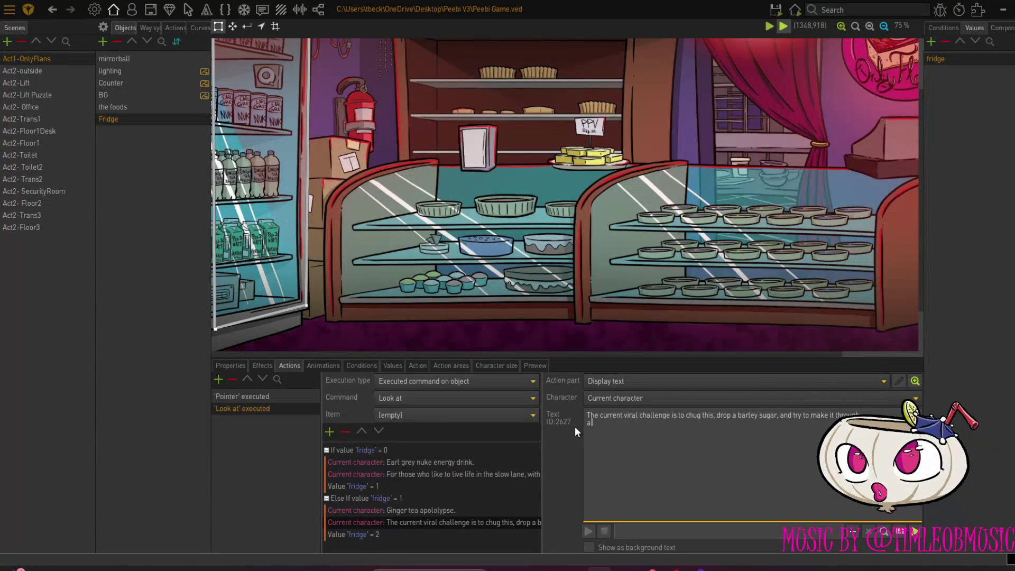
text(-time)
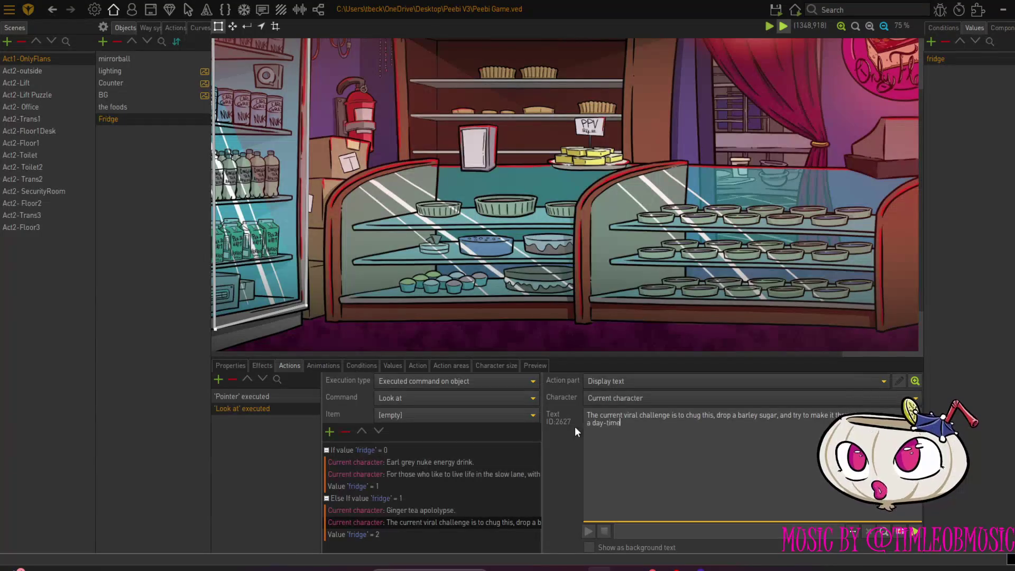
text( infomerc)
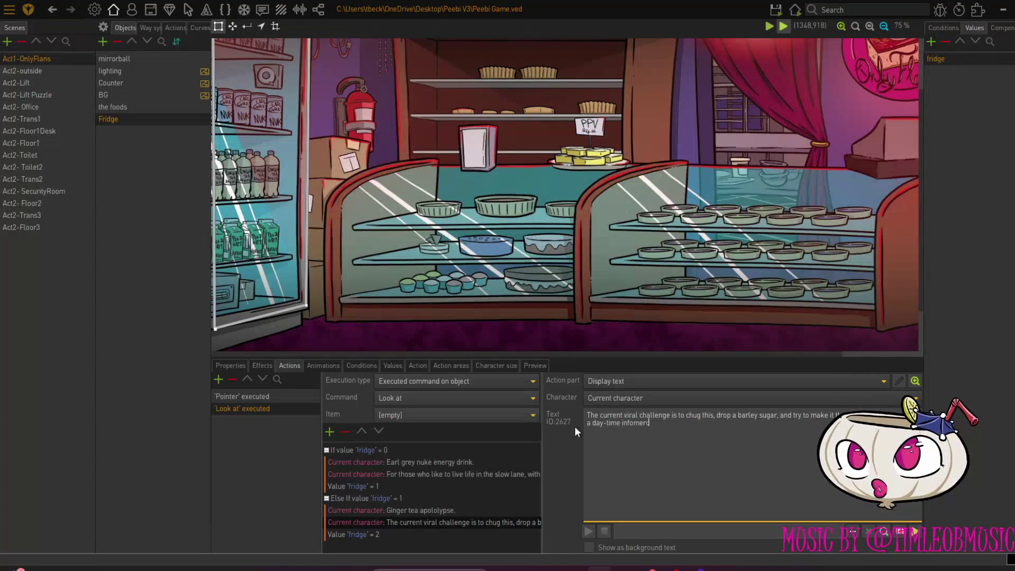
text(ial.)
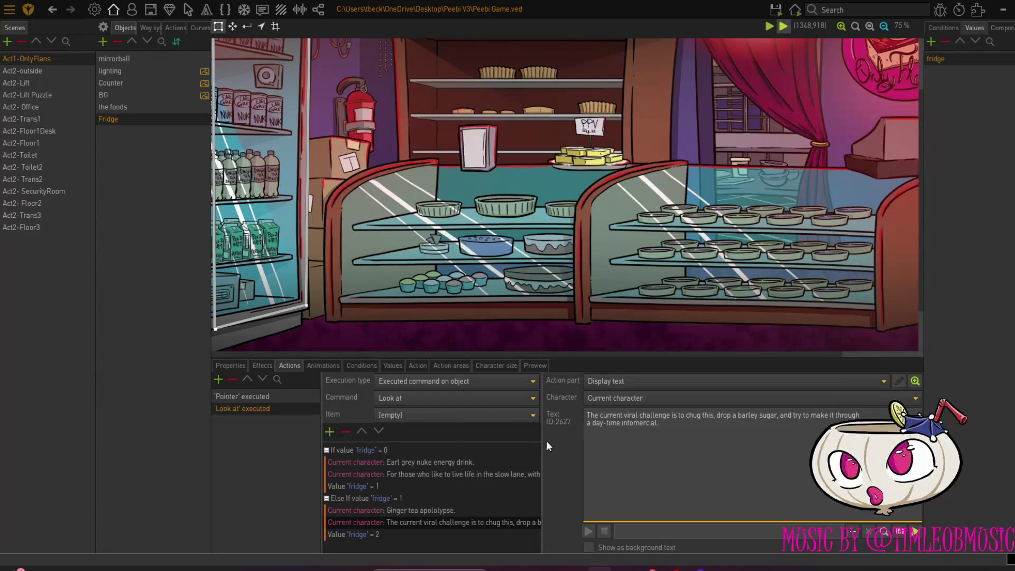
click(639, 440)
Hyphenate info-mercial and add a third current-character line, 'You crazy kids'
text(-)
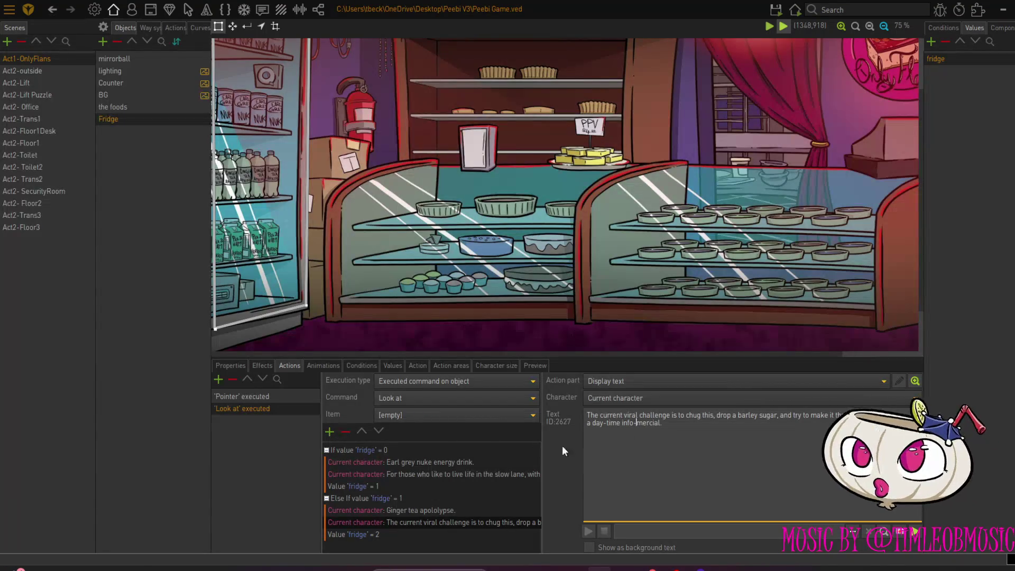
click(328, 431)
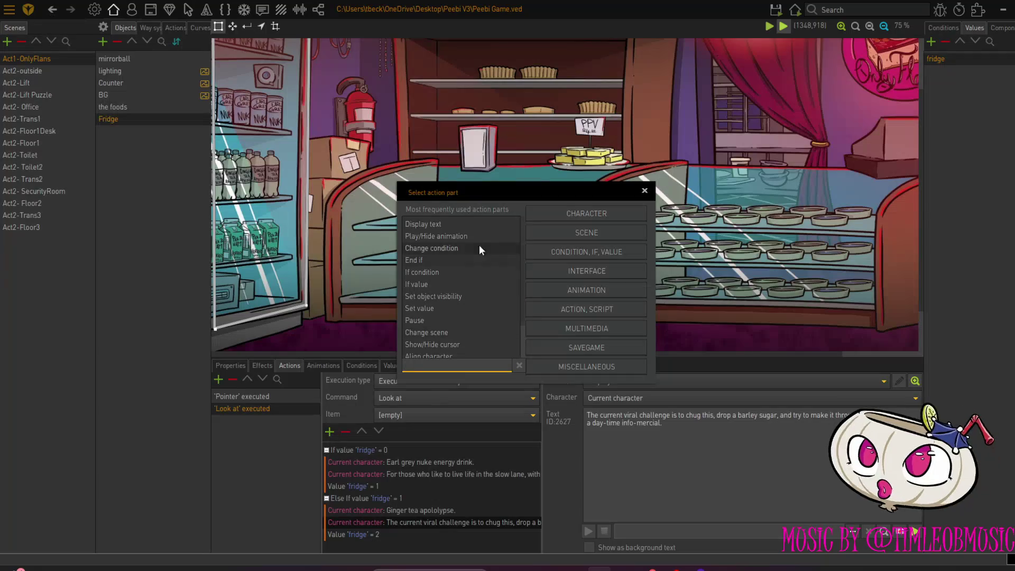
click(470, 223)
click(613, 399)
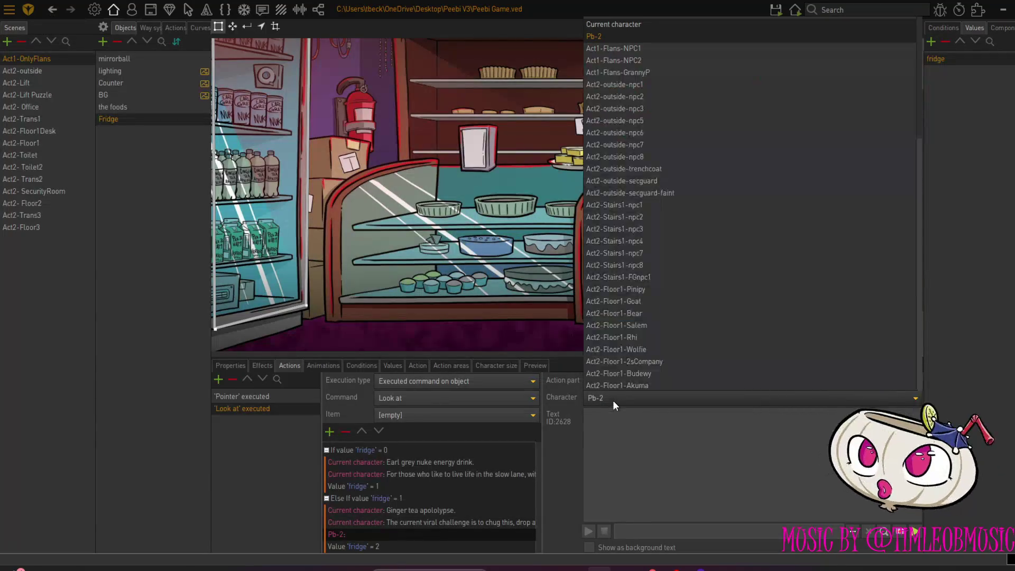
click(636, 26)
click(636, 448)
text(You)
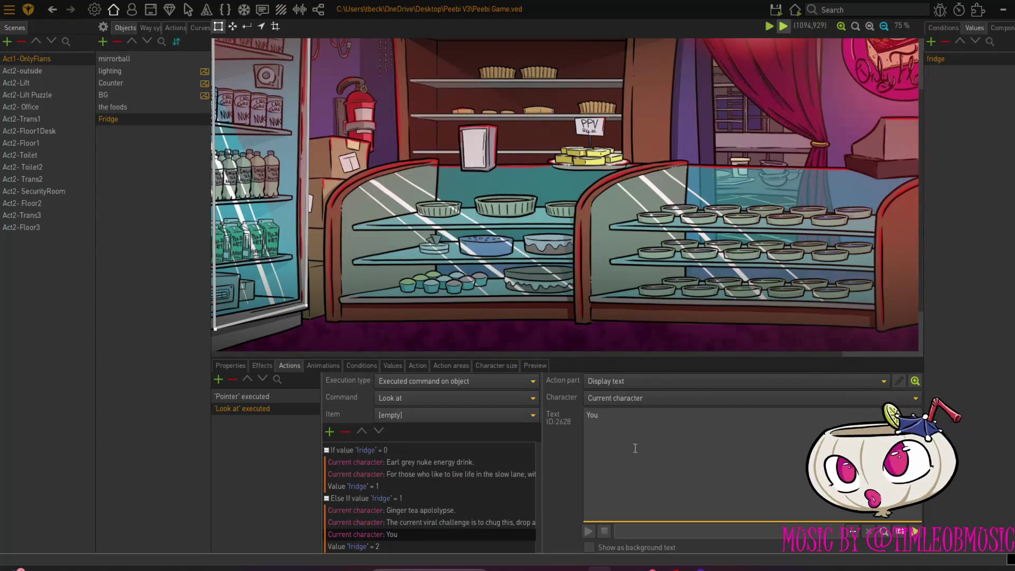
text( craz)
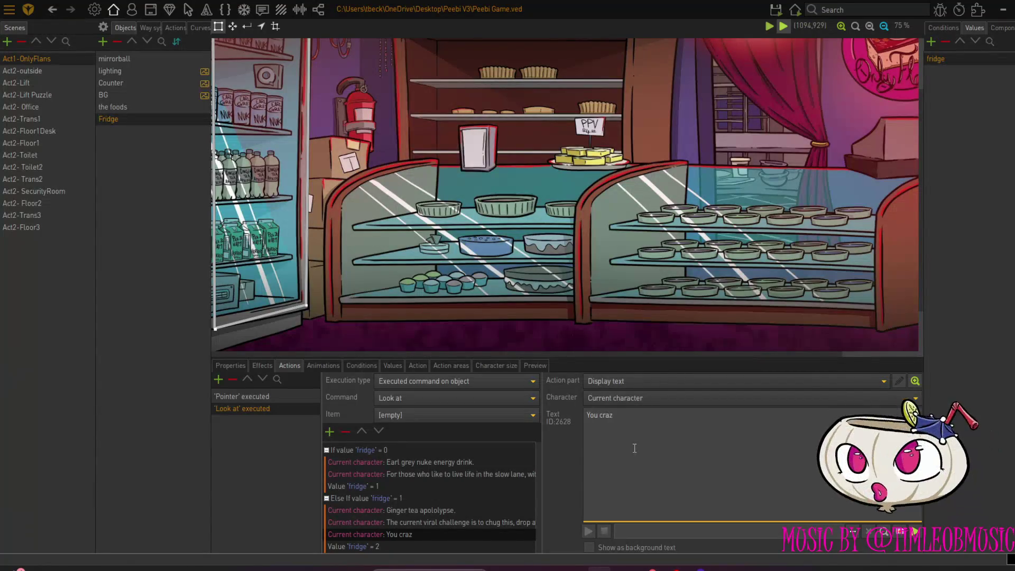
text(y kids.)
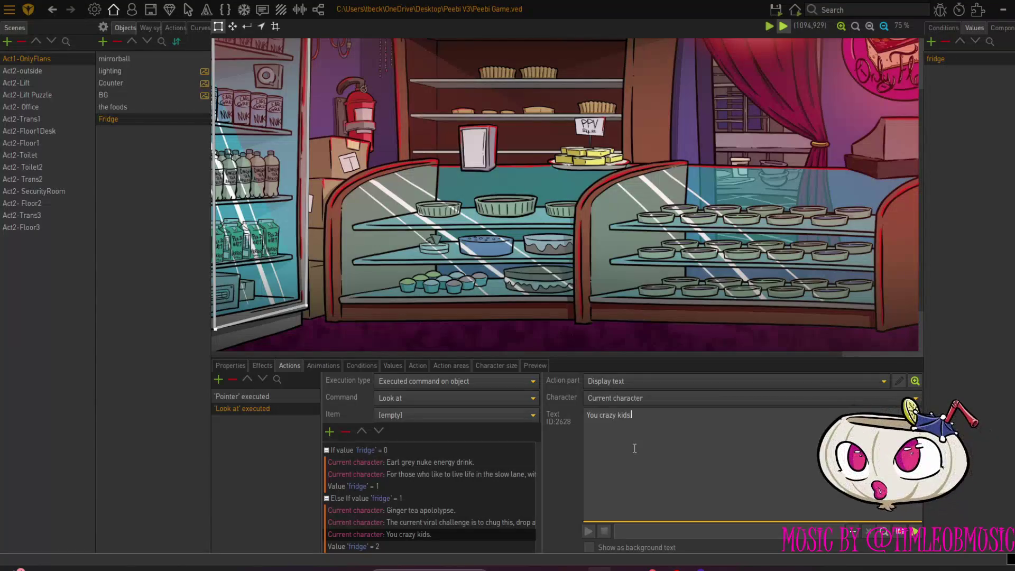
Paste the condition block as a new Else If branch checking fridge = 2
click(333, 547)
right_click(333, 545)
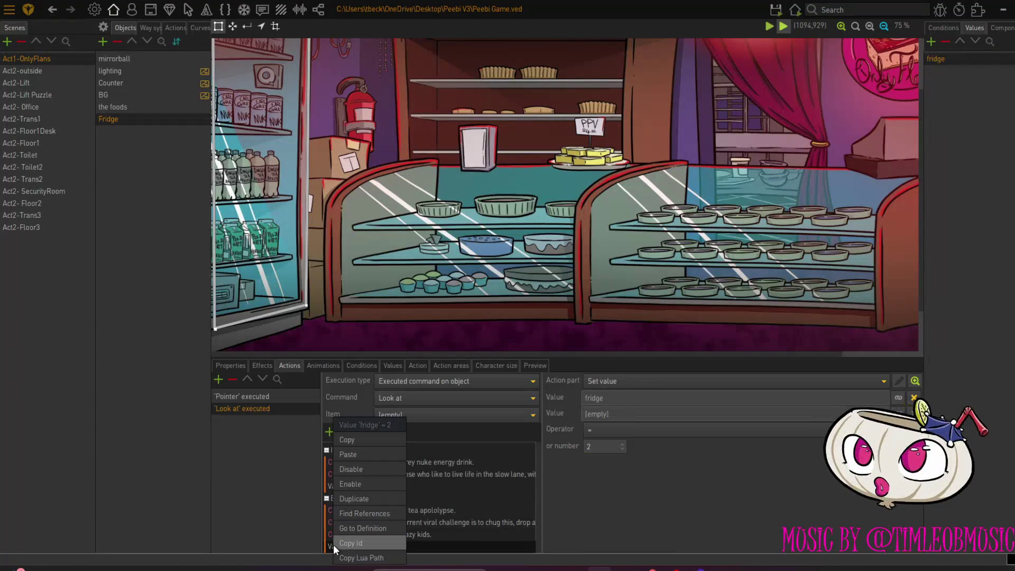
click(347, 454)
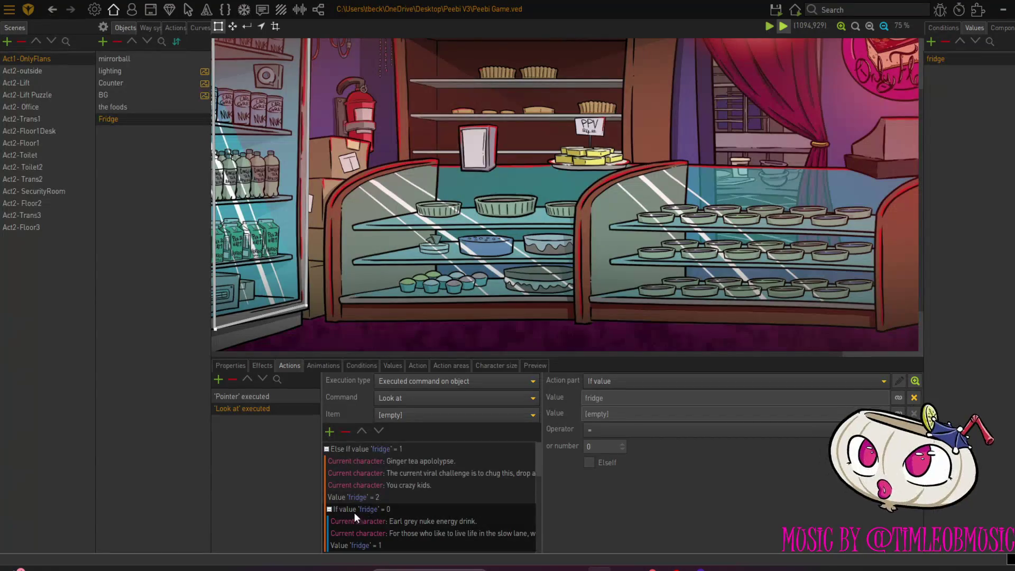
click(589, 462)
click(622, 444)
click(622, 444)
text(2)
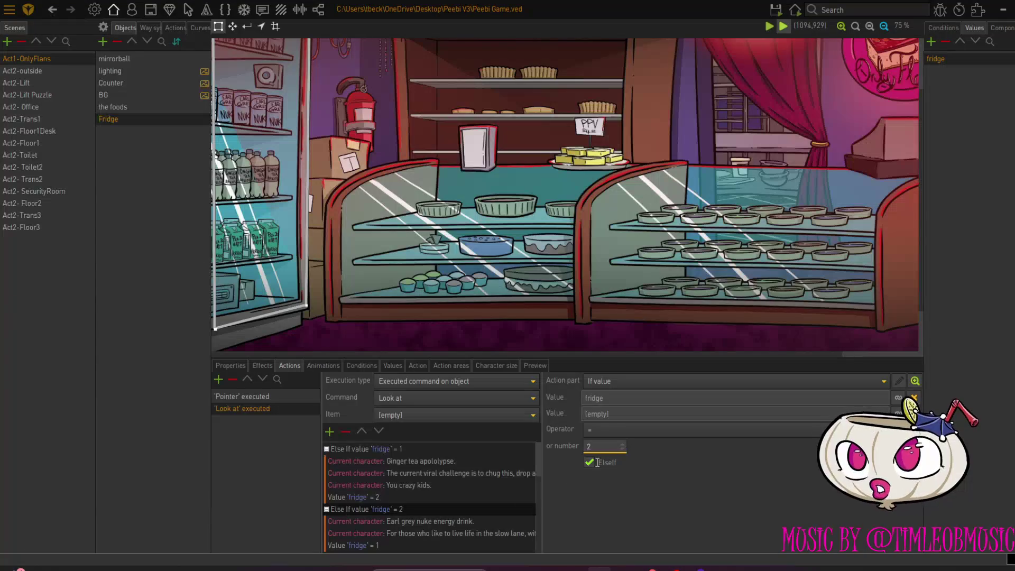
Replace that branch's Earl grey line with 'Pea and ham horror show Milk drink'
click(401, 522)
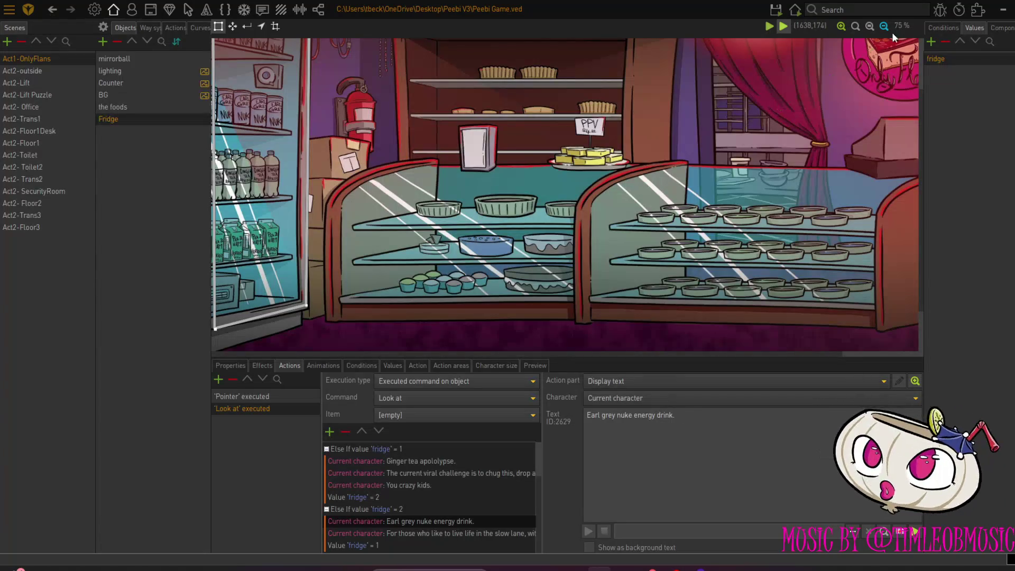
click(840, 26)
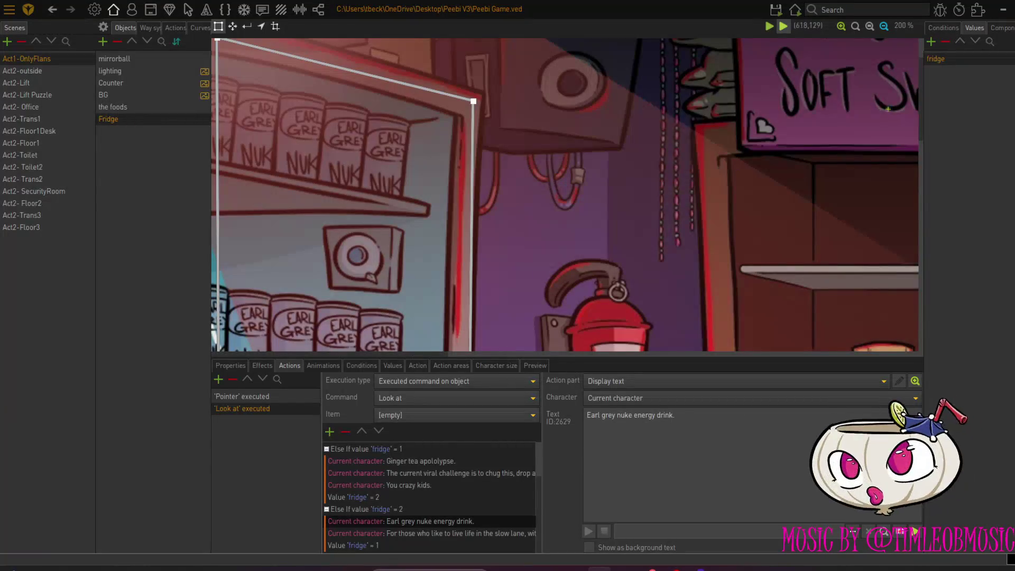
mouse_move(922, 132)
mouse_down()
mouse_move(914, 267)
mouse_move(908, 99)
mouse_up()
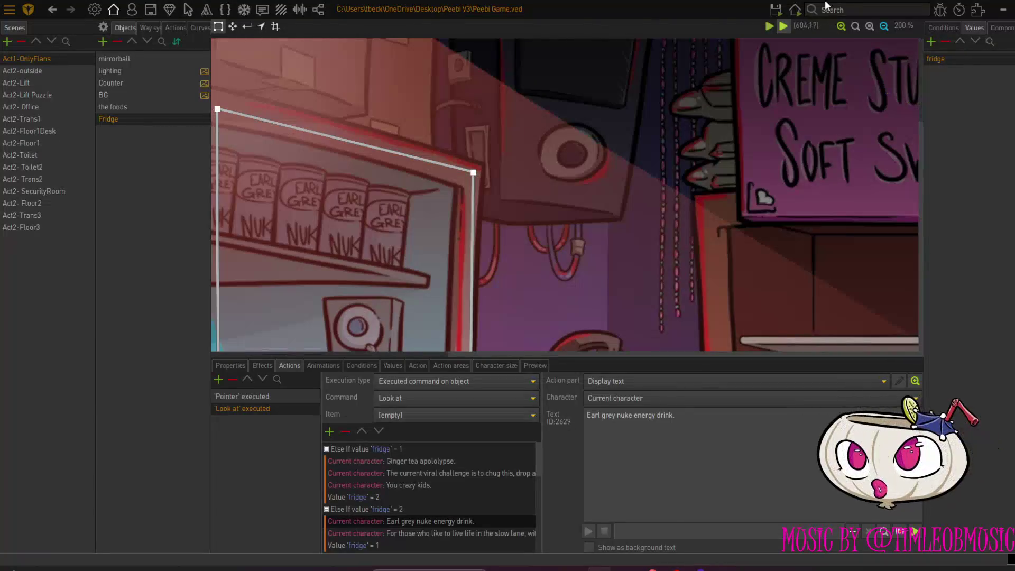
click(883, 26)
click(882, 26)
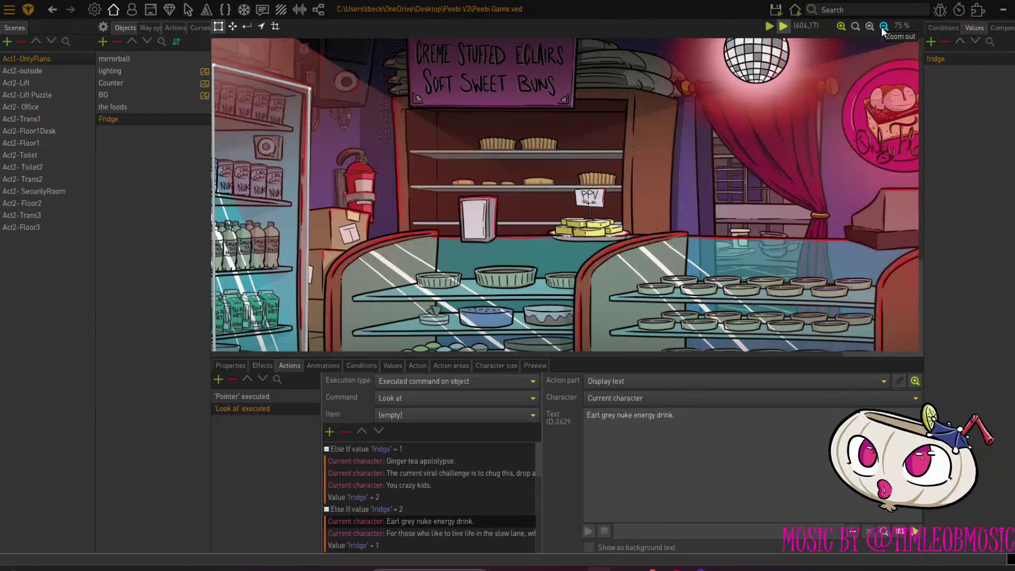
drag(687, 414, 575, 418)
text(P)
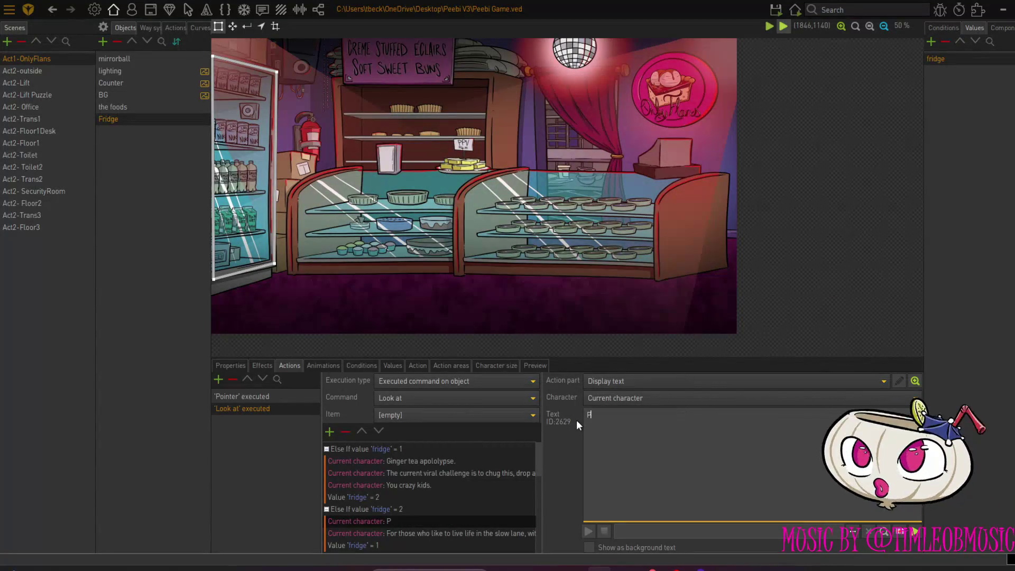
text(ea and ham)
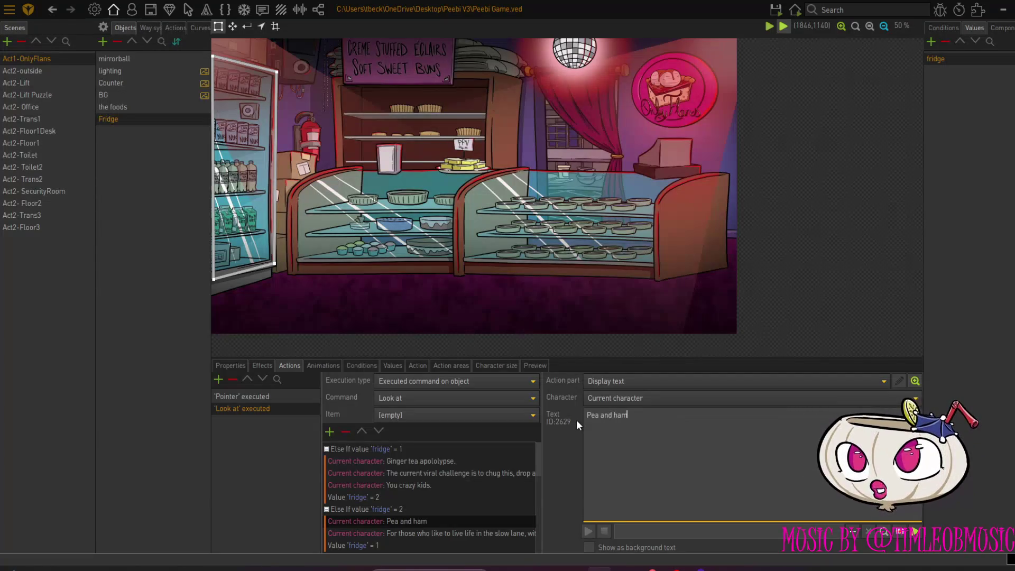
text( horror)
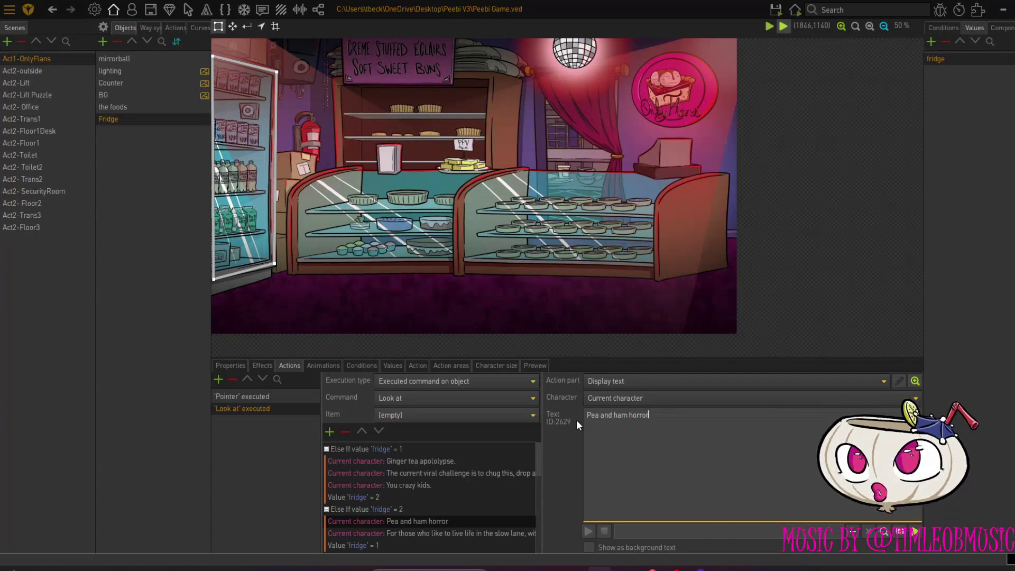
text( show Milk drink.)
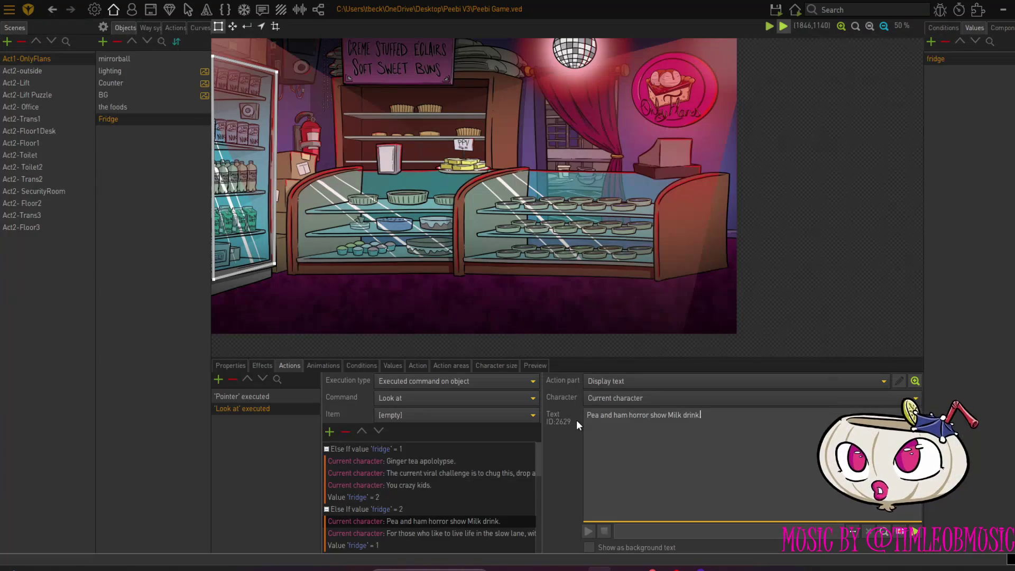
Change the second line to 'I got nothing sassy here: just no, don't drink this.' and reset fridge to 0
click(466, 533)
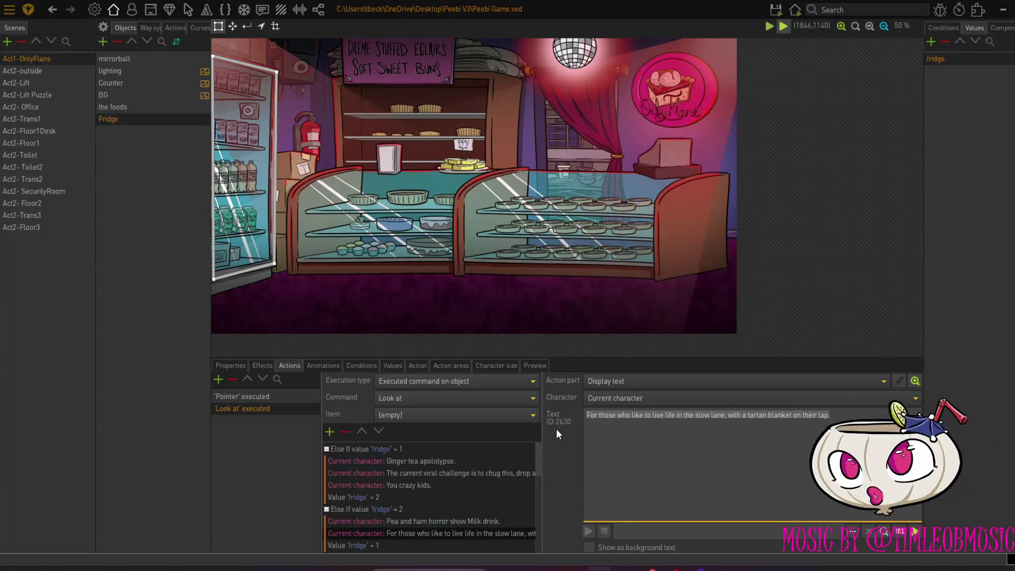
text(I got nothing sassy here:)
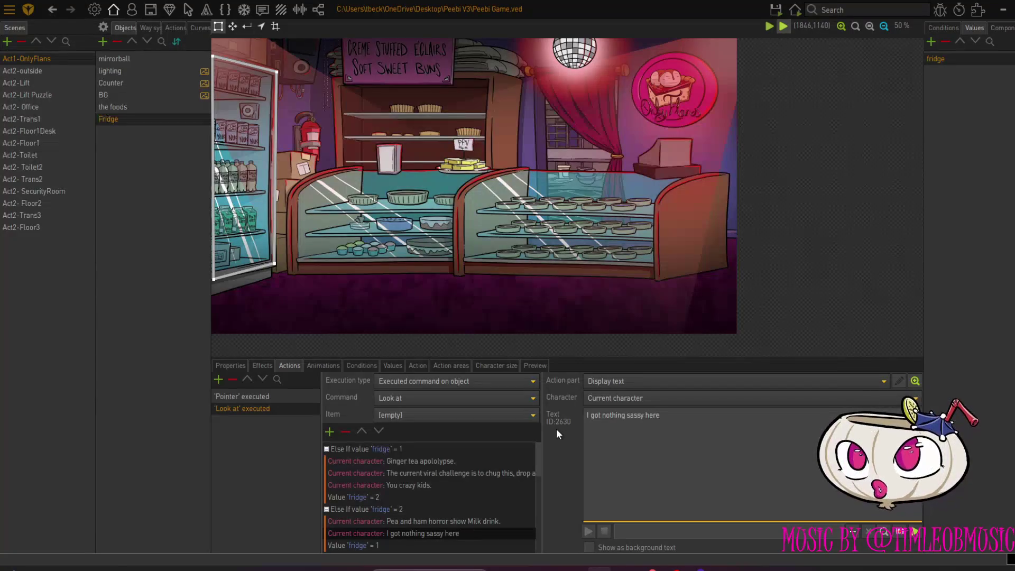
text( jus)
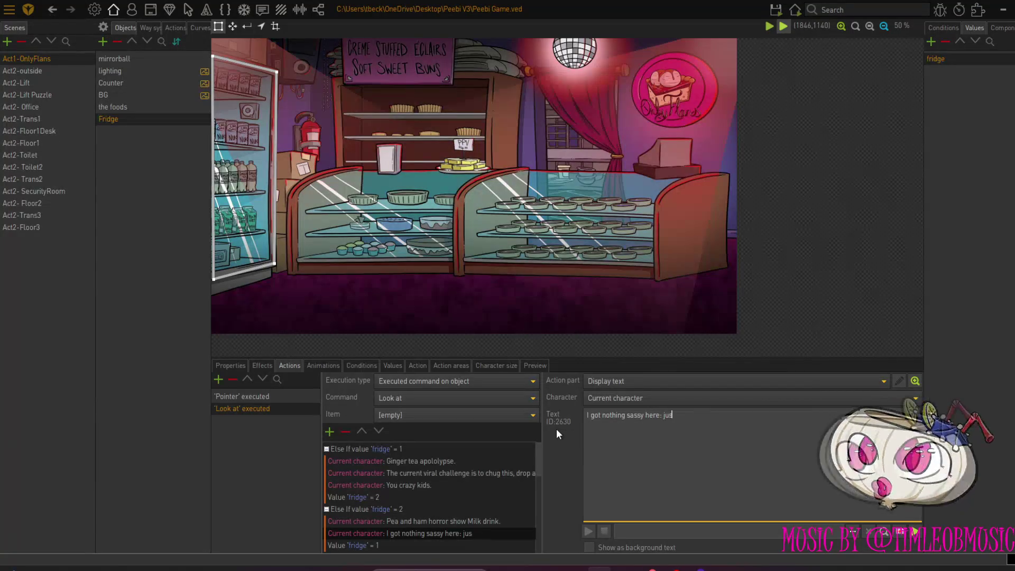
text(t no, do)
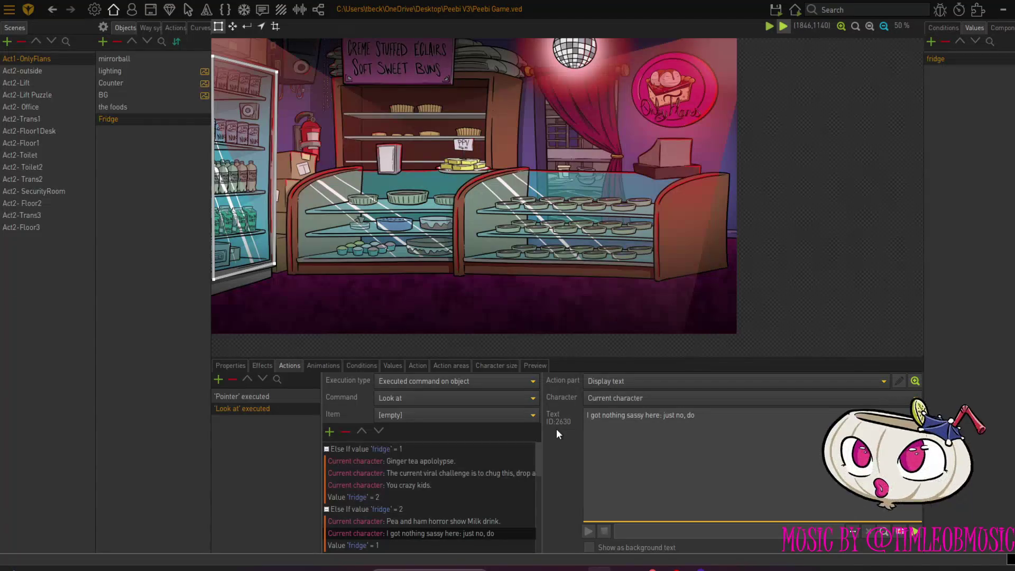
text(n't drink this.)
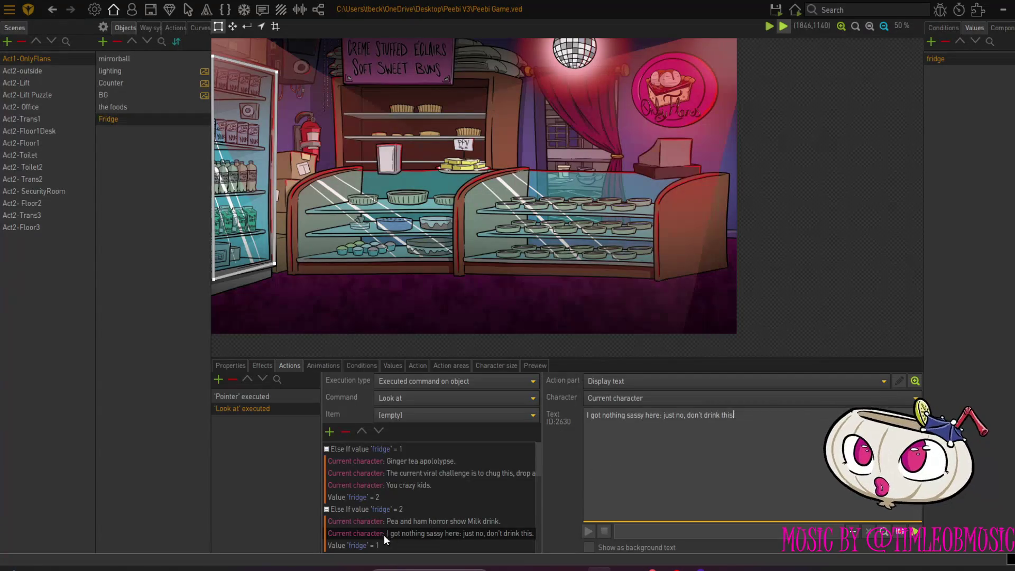
click(369, 543)
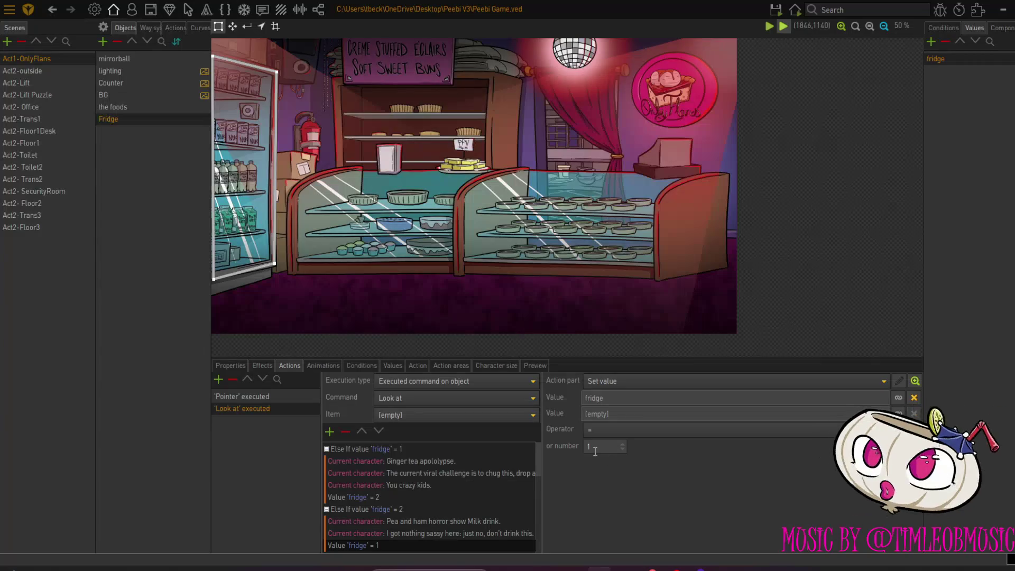
scroll(624, 456, up, 1)
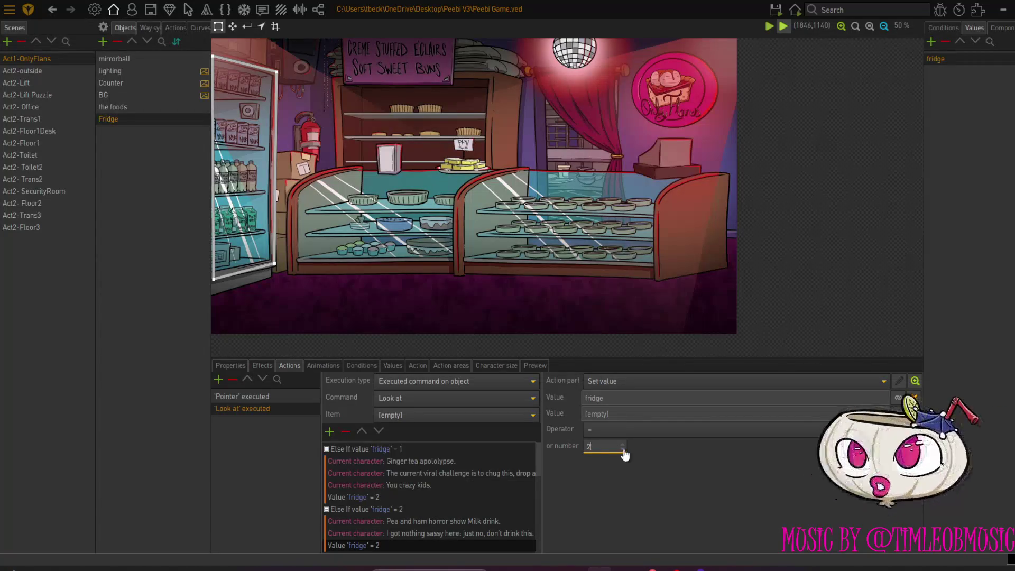
scroll(624, 455, down, 1)
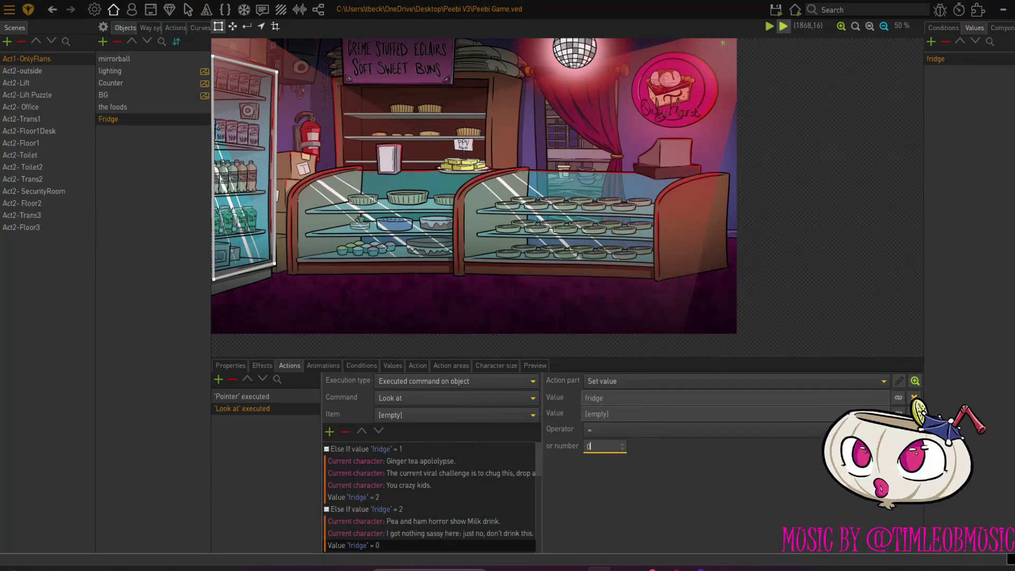
click(783, 26)
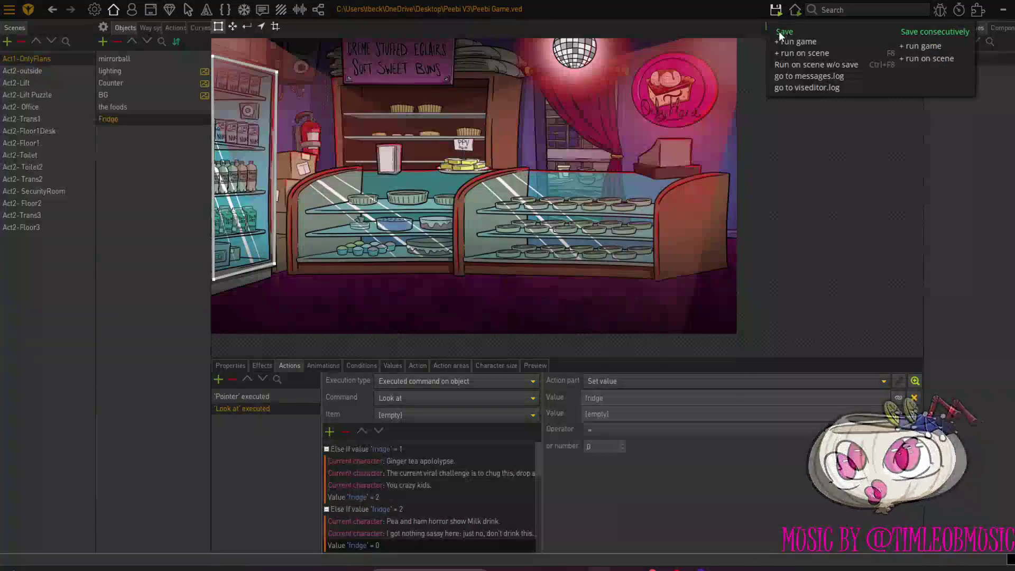
Test-run the game at the fridge, then view the Fridge object's properties (position 142, 982)
click(783, 51)
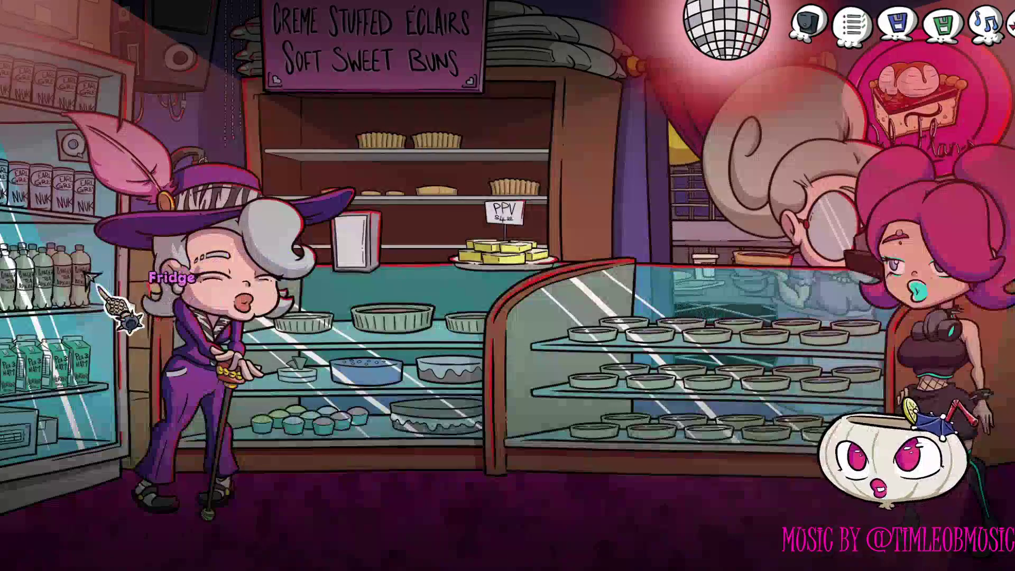
click(95, 288)
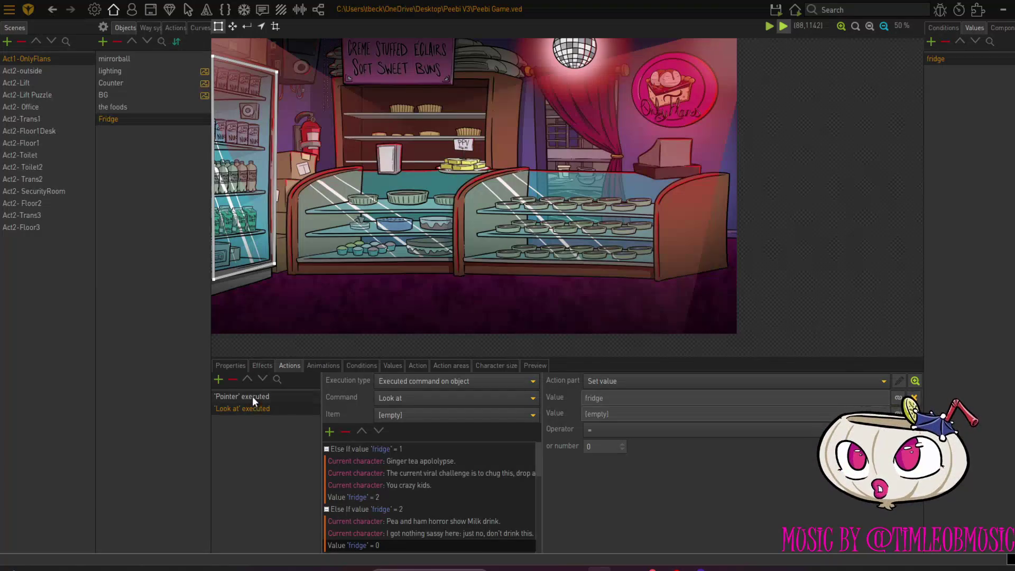
click(237, 366)
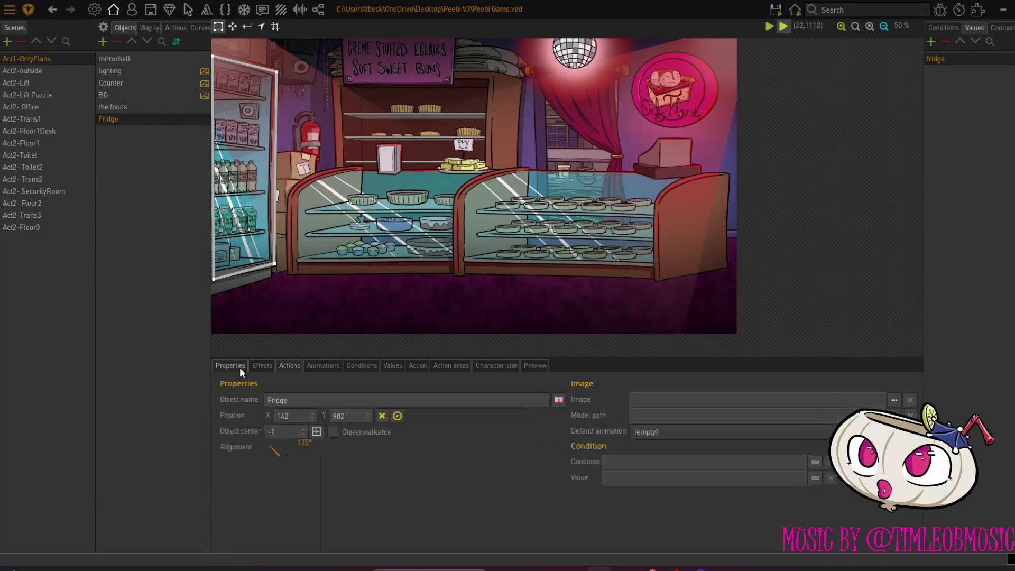
Set the Fridge object's position to 253, 1035, in front of the fridge
click(397, 416)
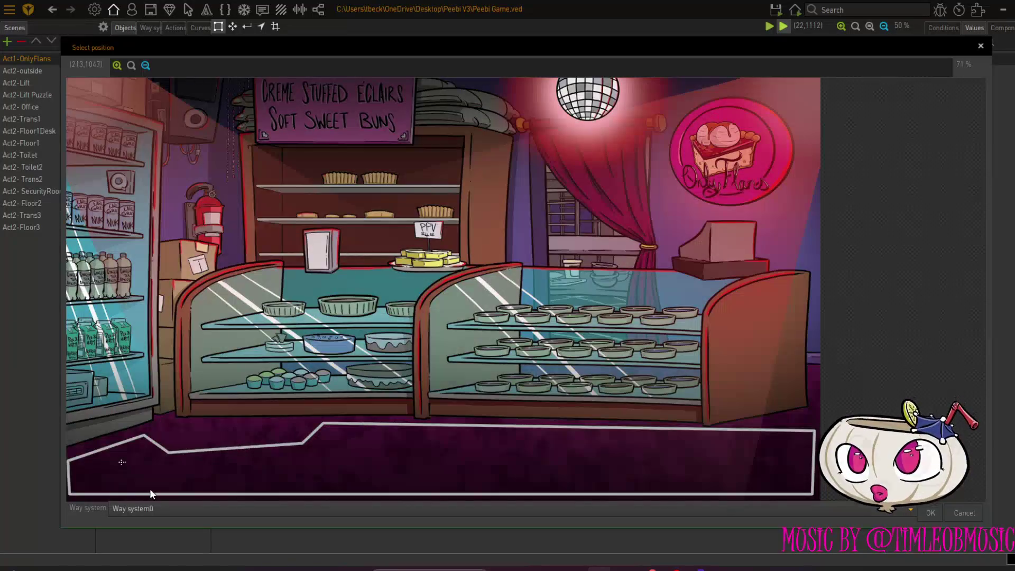
click(165, 482)
click(929, 512)
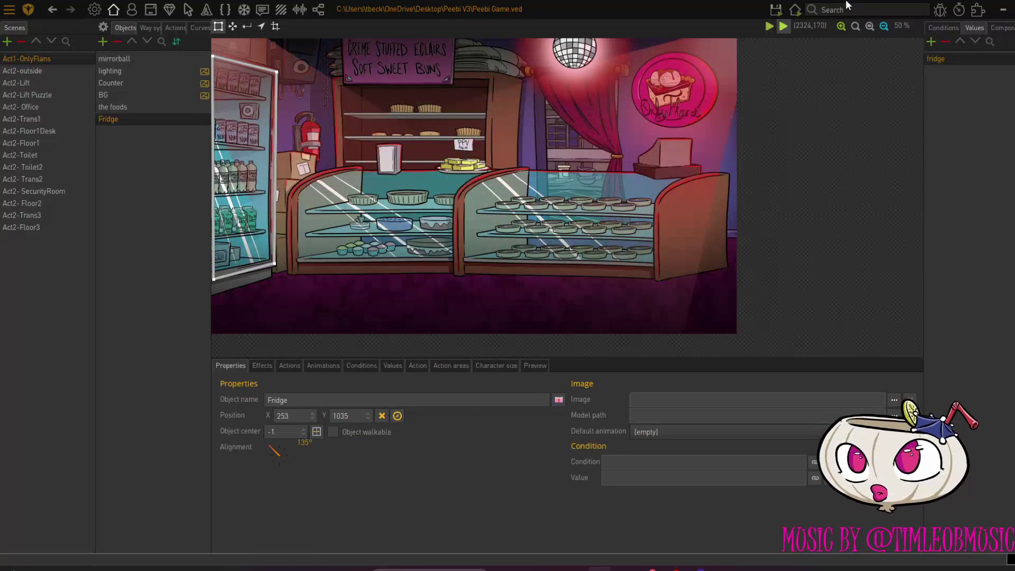
Run the game and Look at the fridge three times to hear its lines
mouse_move(770, 18)
click(790, 52)
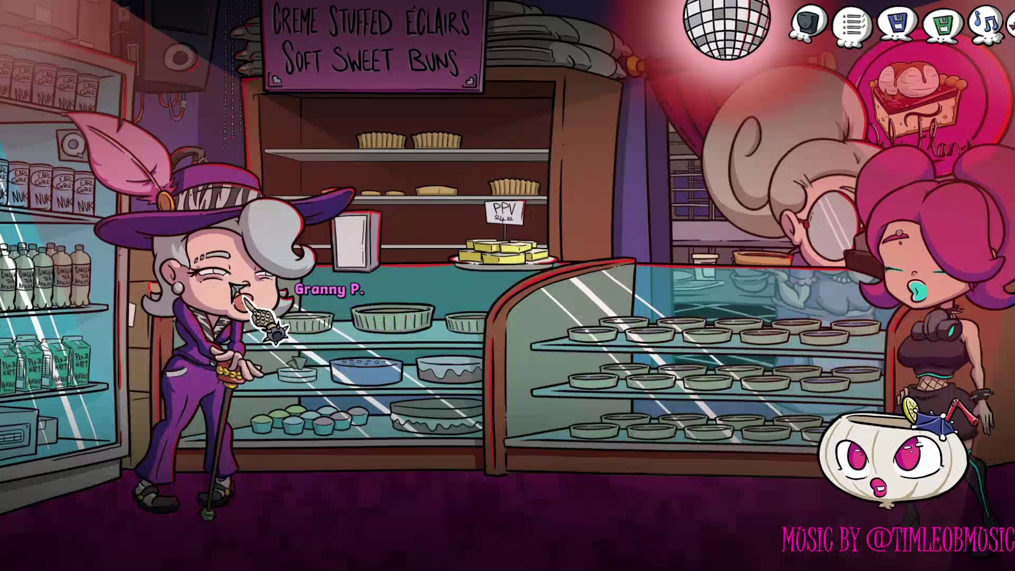
click(85, 307)
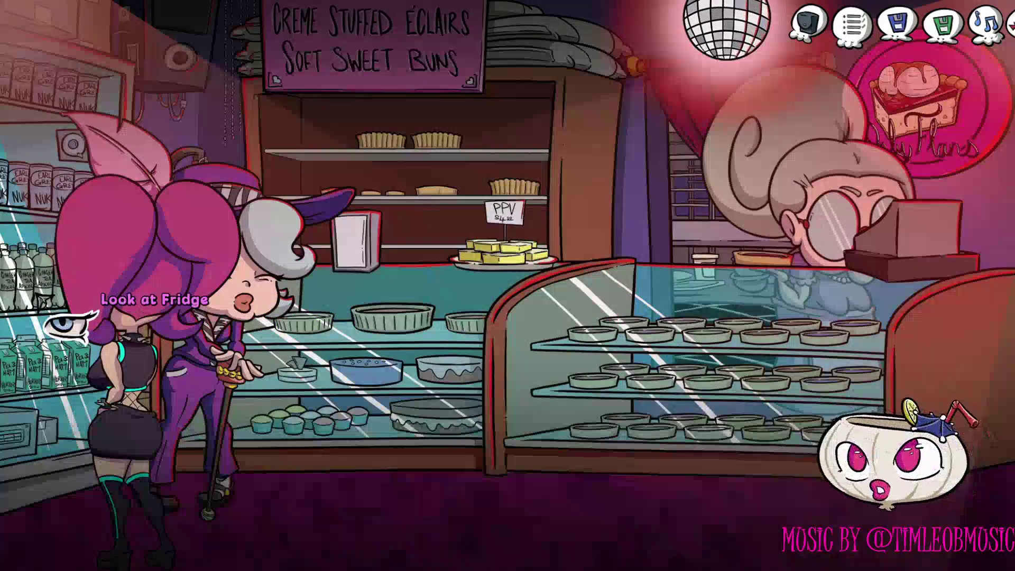
click(69, 331)
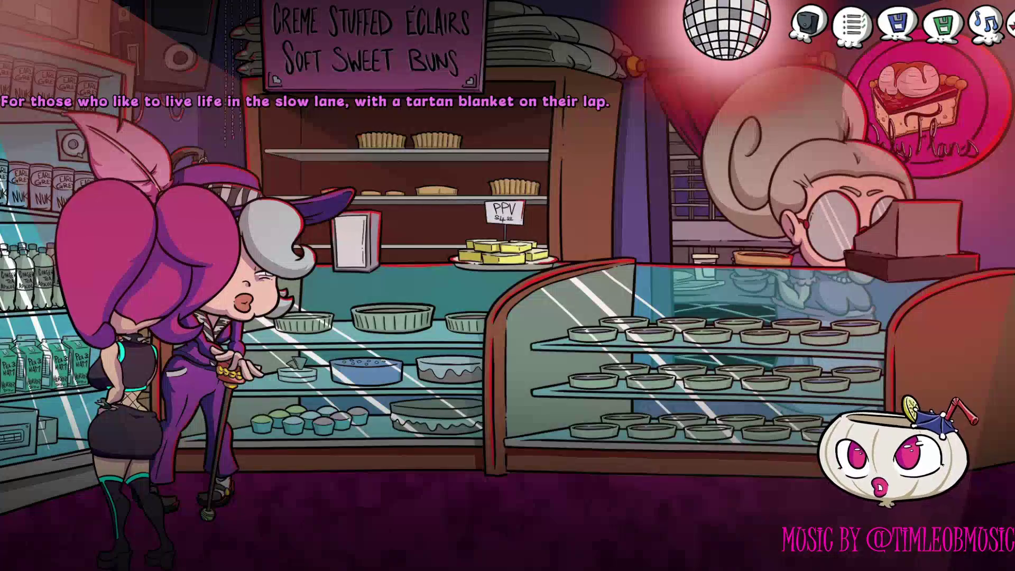
click(50, 309)
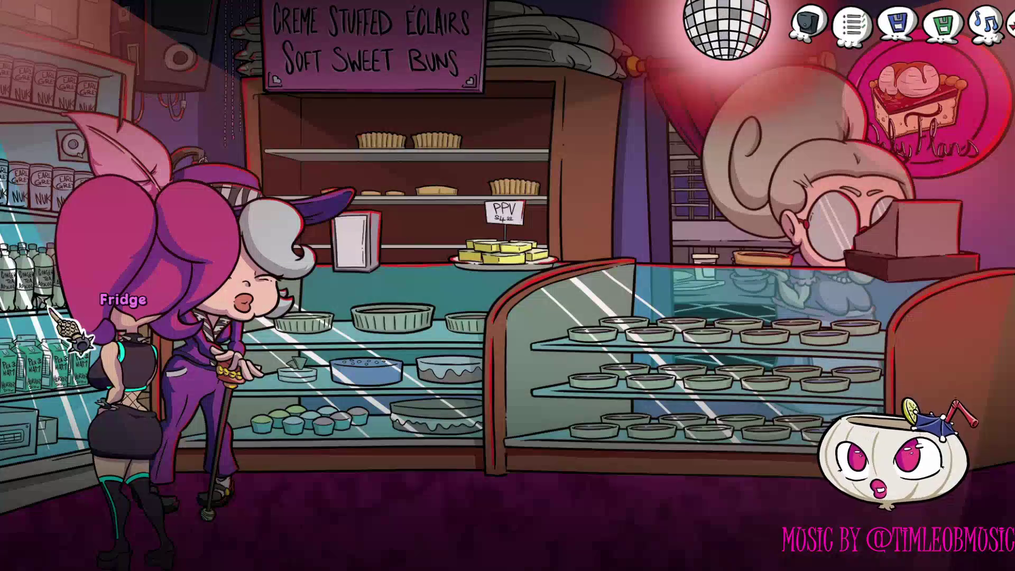
click(69, 338)
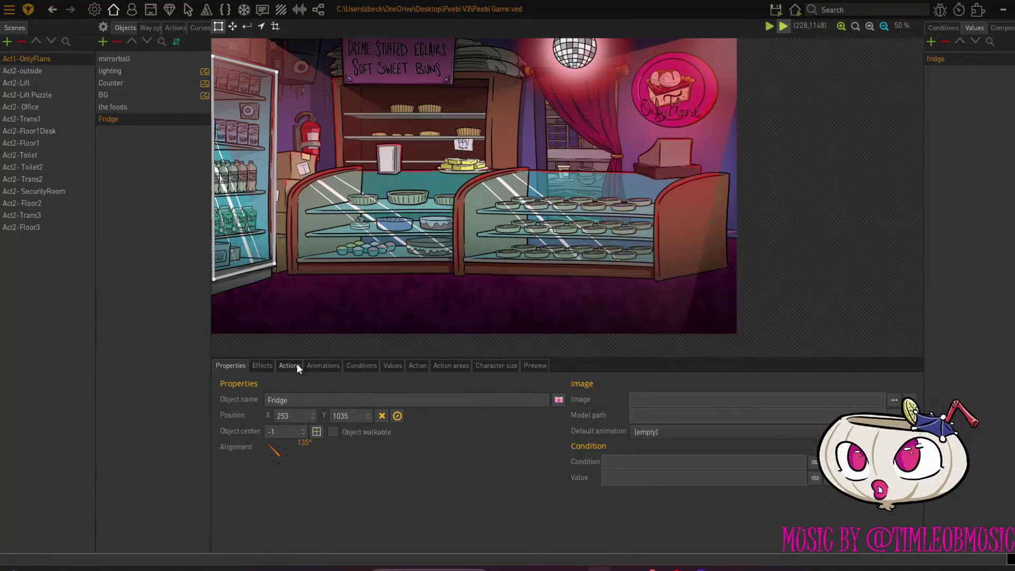
Fix the spelling in the Fridge's Look at line 'Ginger tea apocolypse.'
click(296, 364)
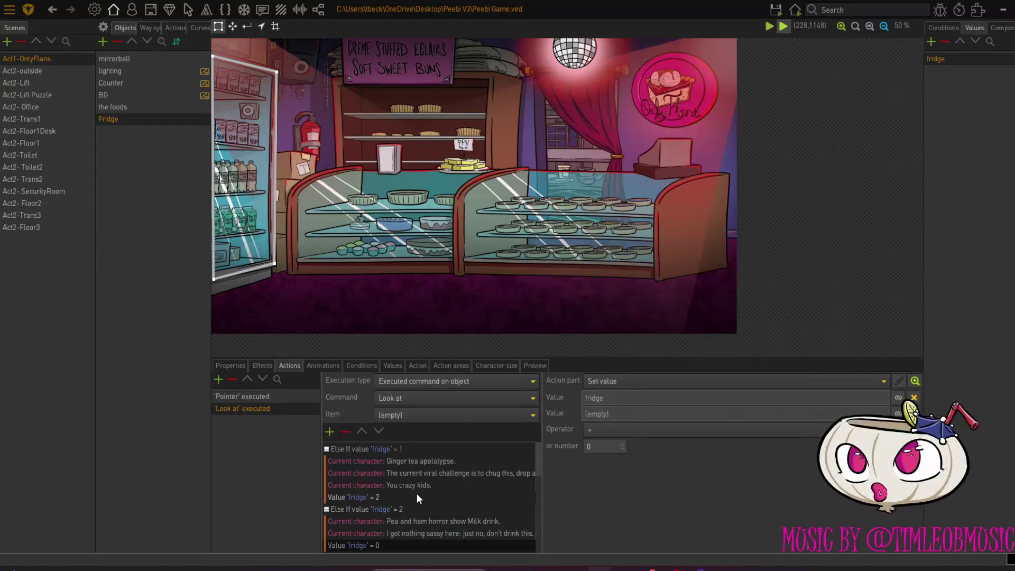
click(430, 460)
click(662, 423)
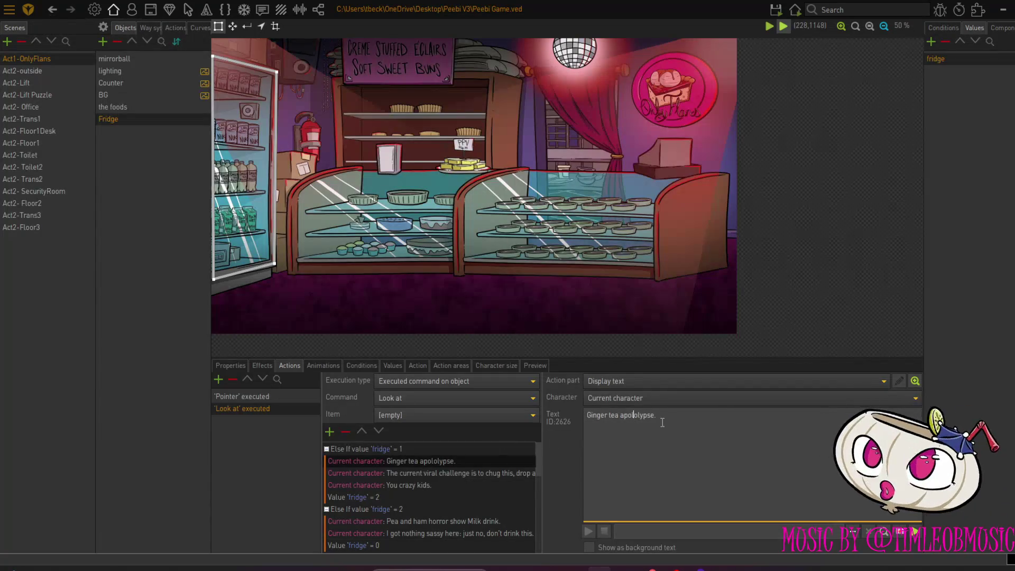
text(c)
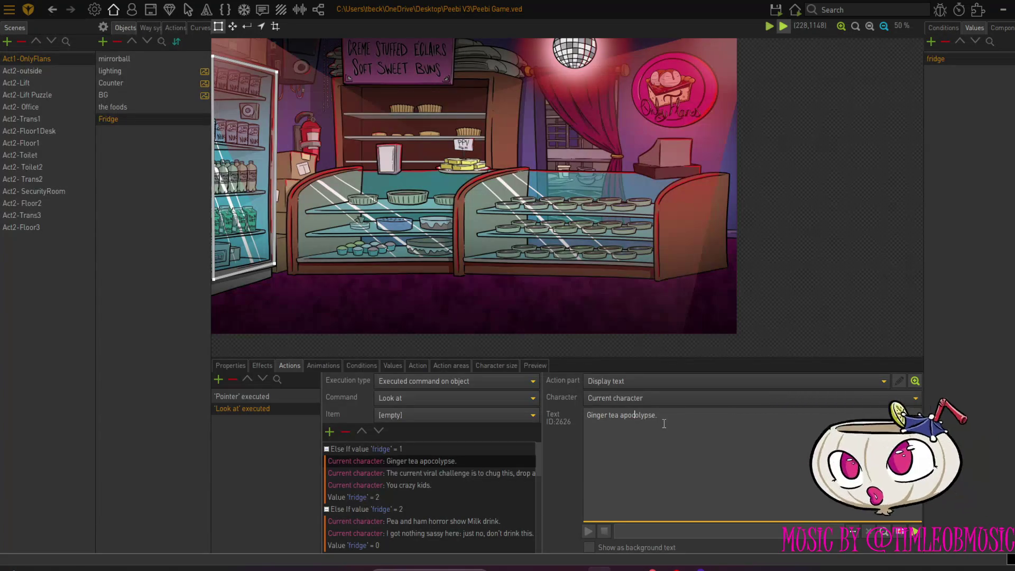
key(Tab)
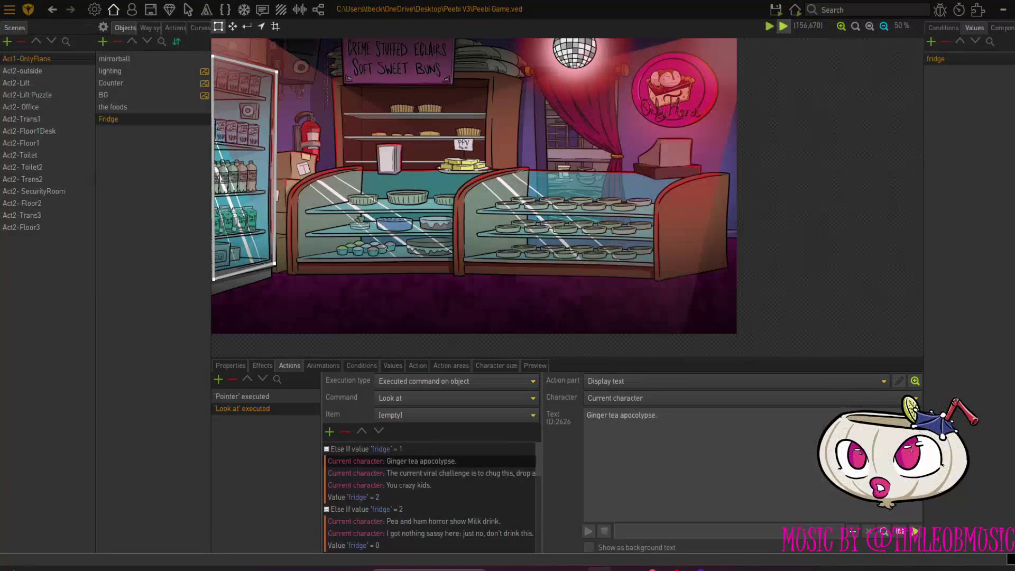
Add a new Fridge action with the command Talk to
click(218, 380)
click(416, 398)
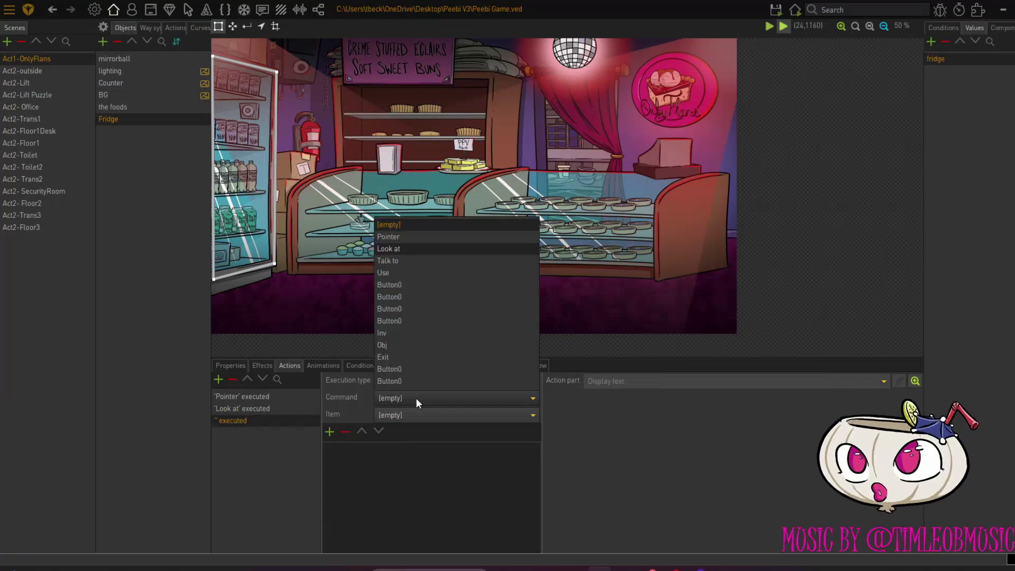
click(412, 263)
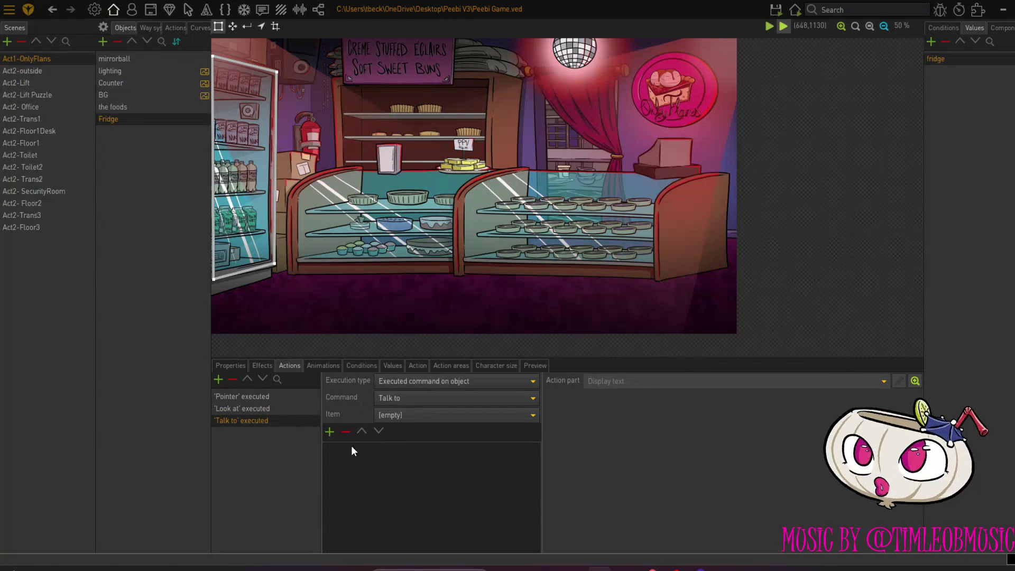
Add a Display text where the current character says 'I'm not thirsty for ANYTHING they are selling here.'
click(330, 431)
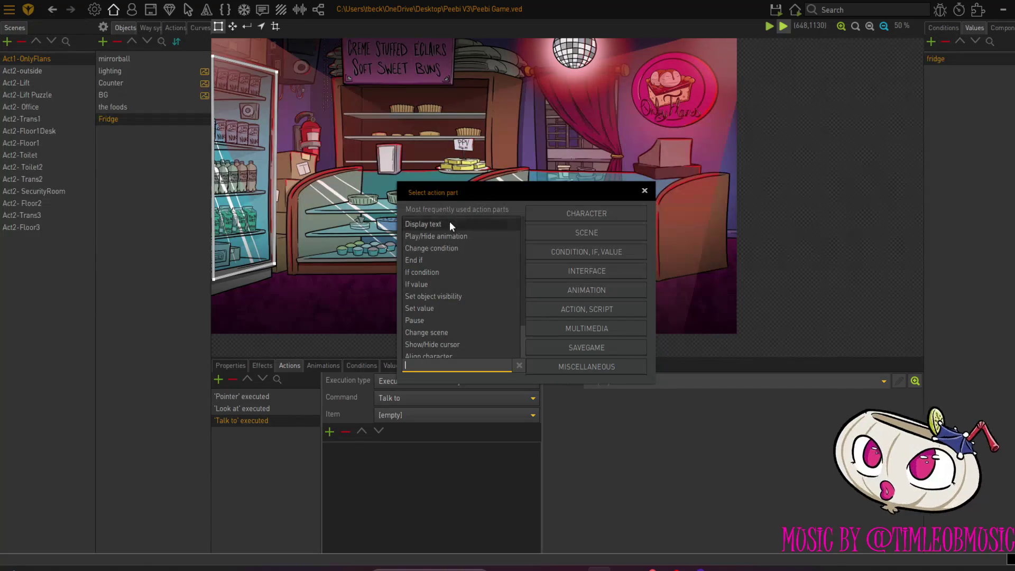
double_click(449, 222)
click(655, 401)
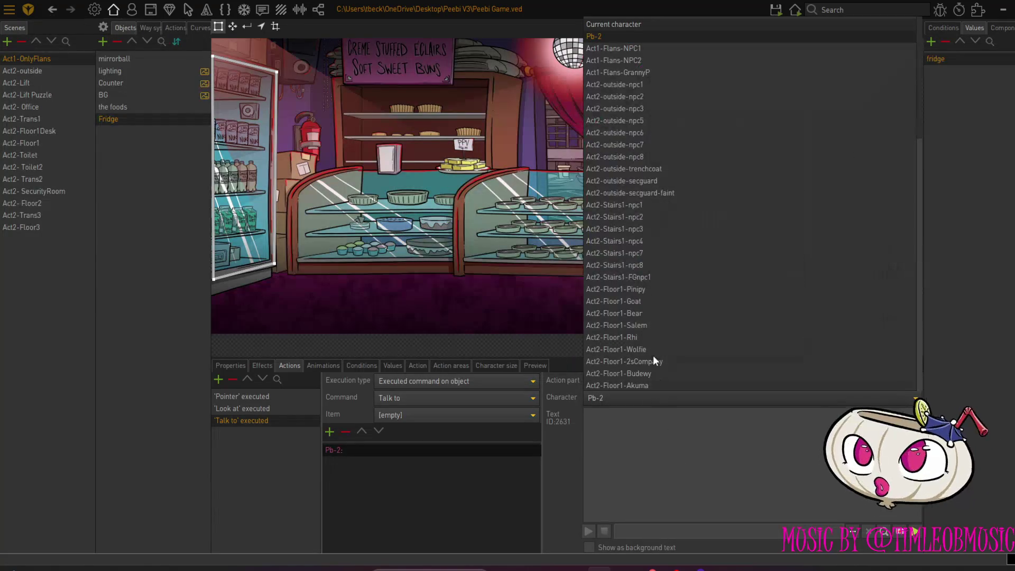
click(643, 23)
click(620, 440)
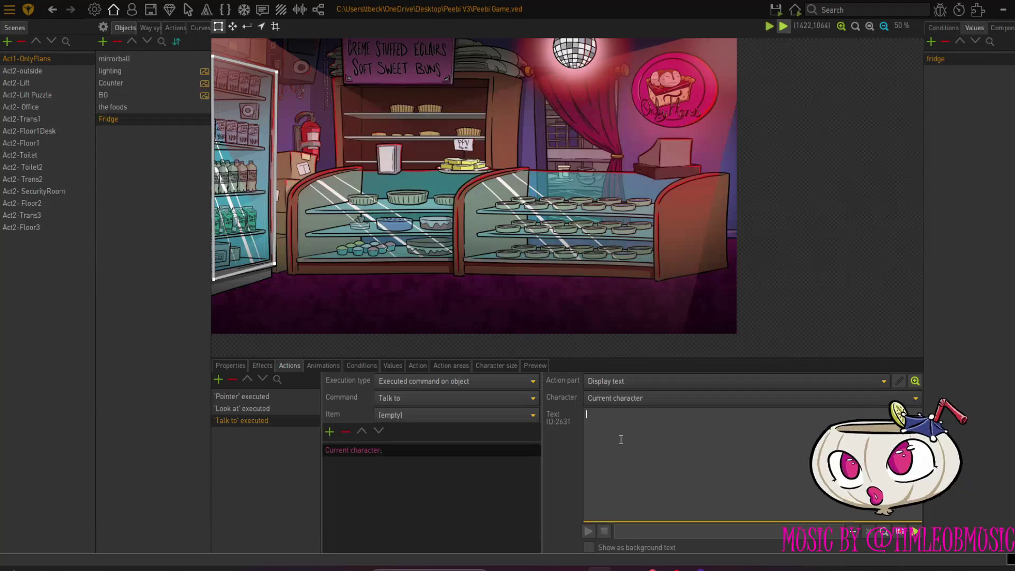
text(I'm not thirs)
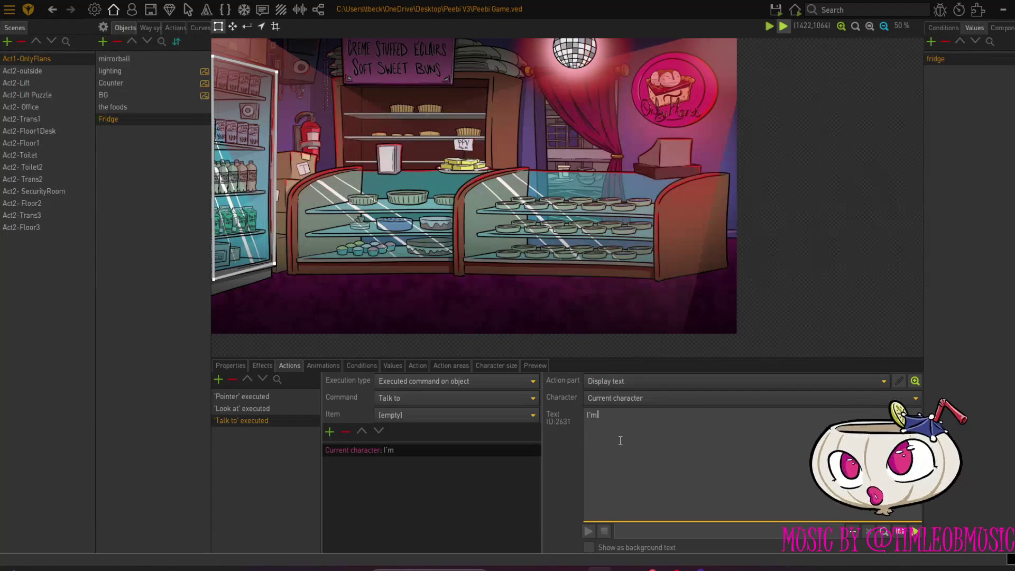
text(ty for a)
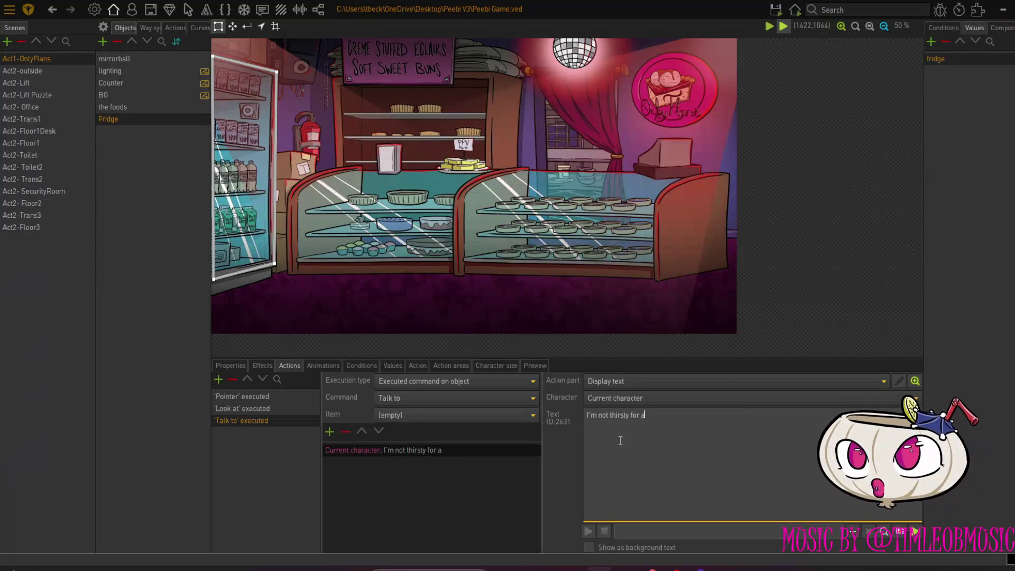
key(BackSpace)
text(ANYTHING)
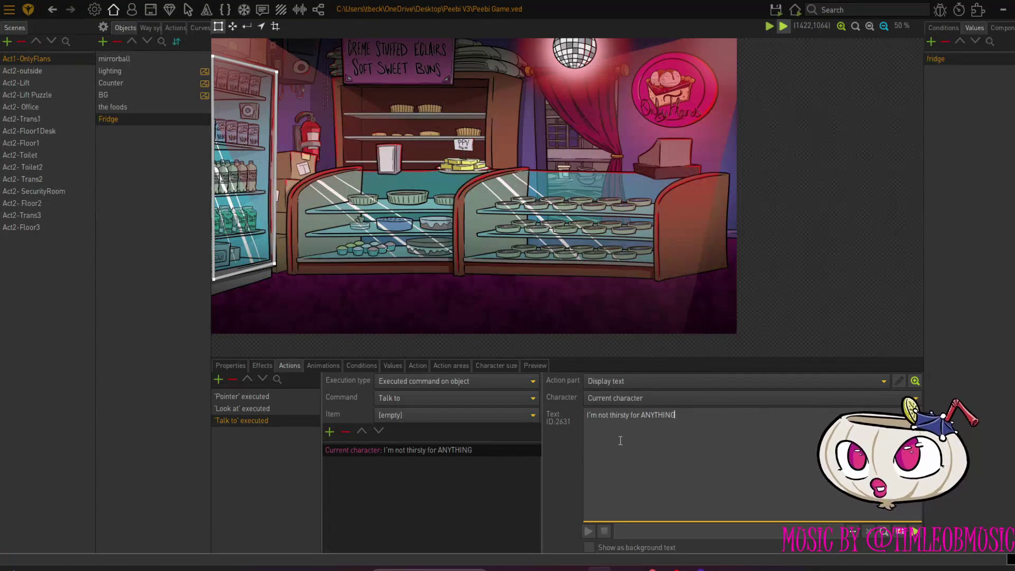
text( they are)
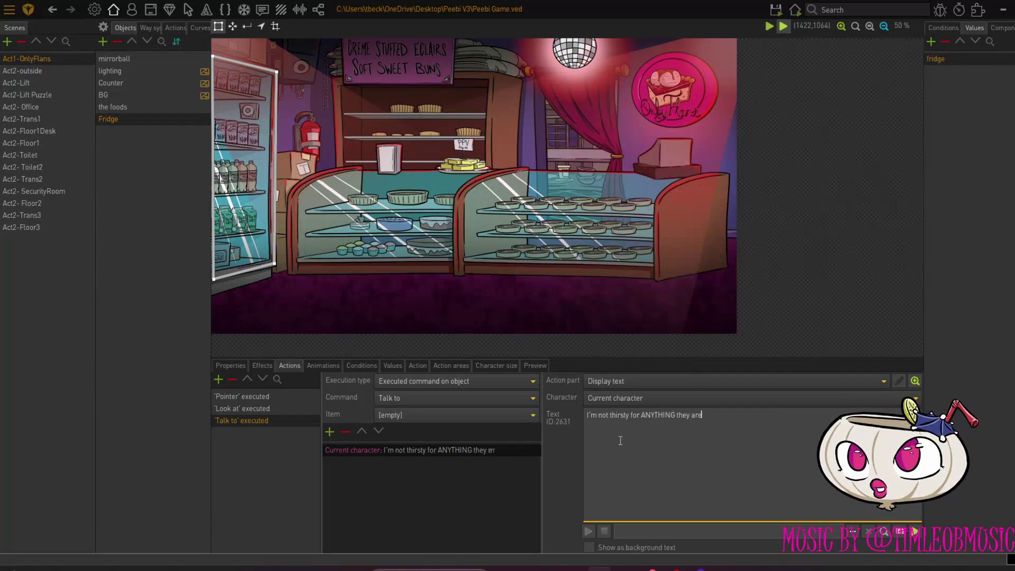
text( selling here.)
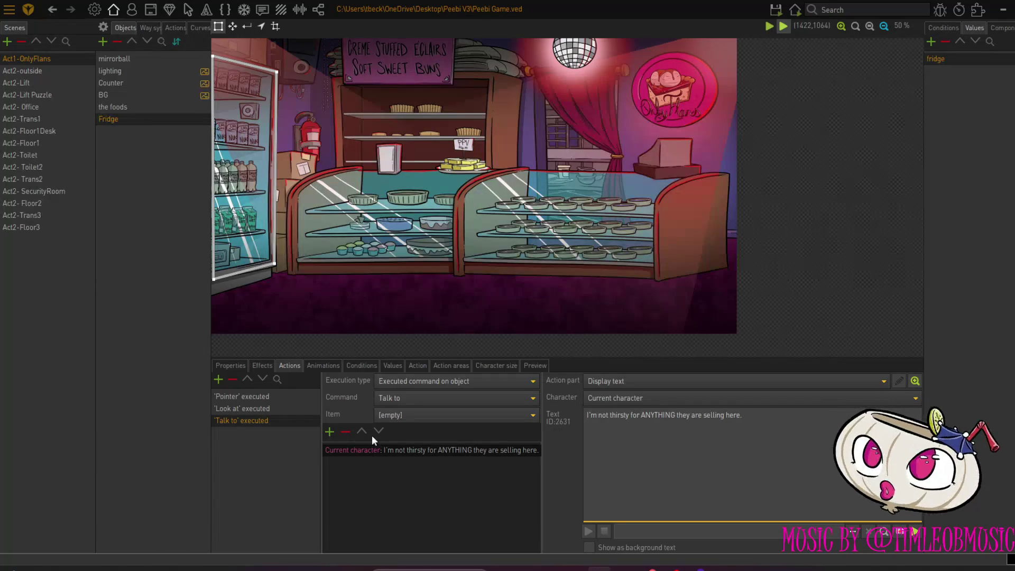
click(329, 433)
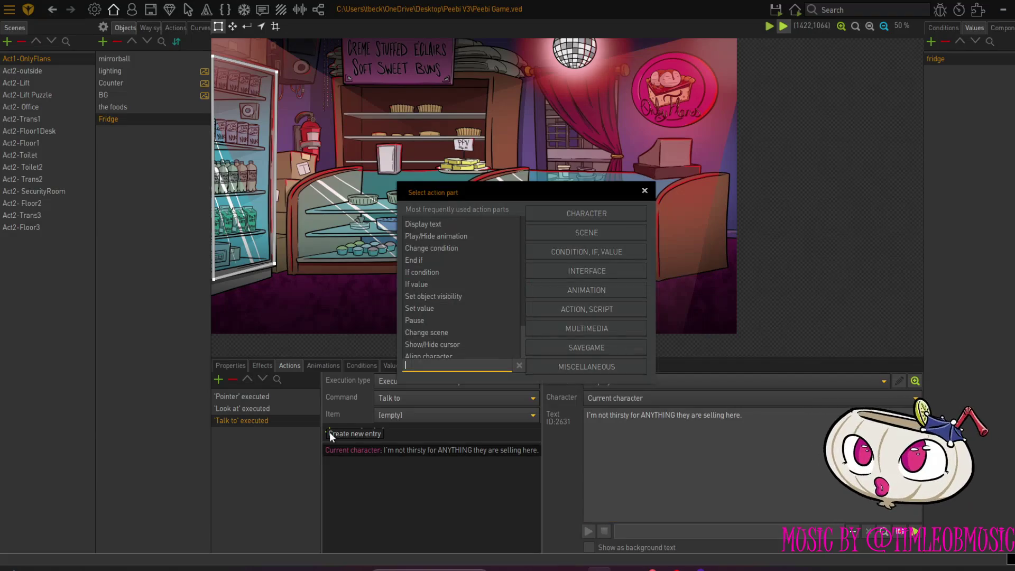
Add a Display text where Act1-Flans-GrannyP says 'Really, most people who come in here are pretty 'thirsty''
double_click(450, 223)
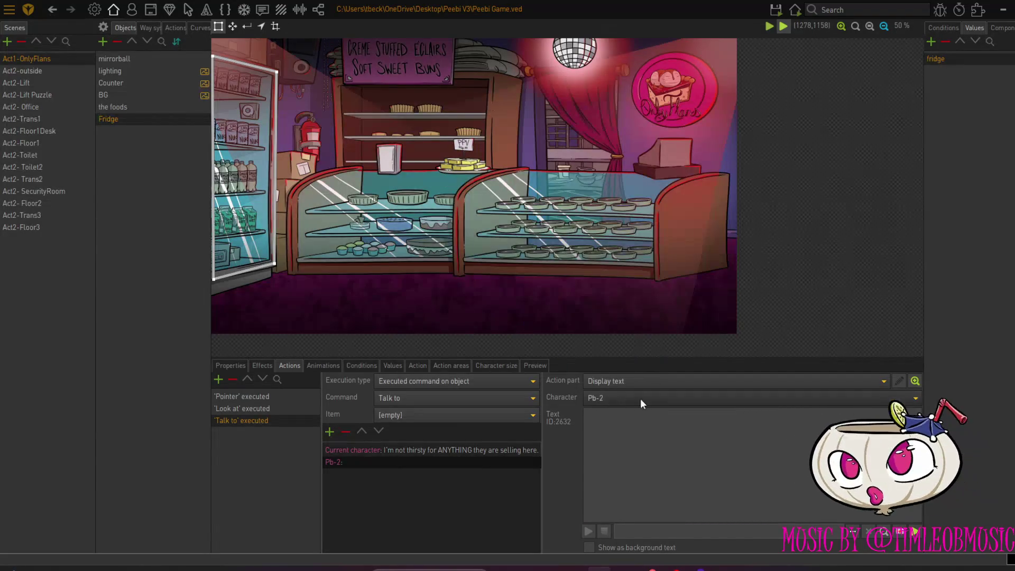
click(648, 398)
click(671, 73)
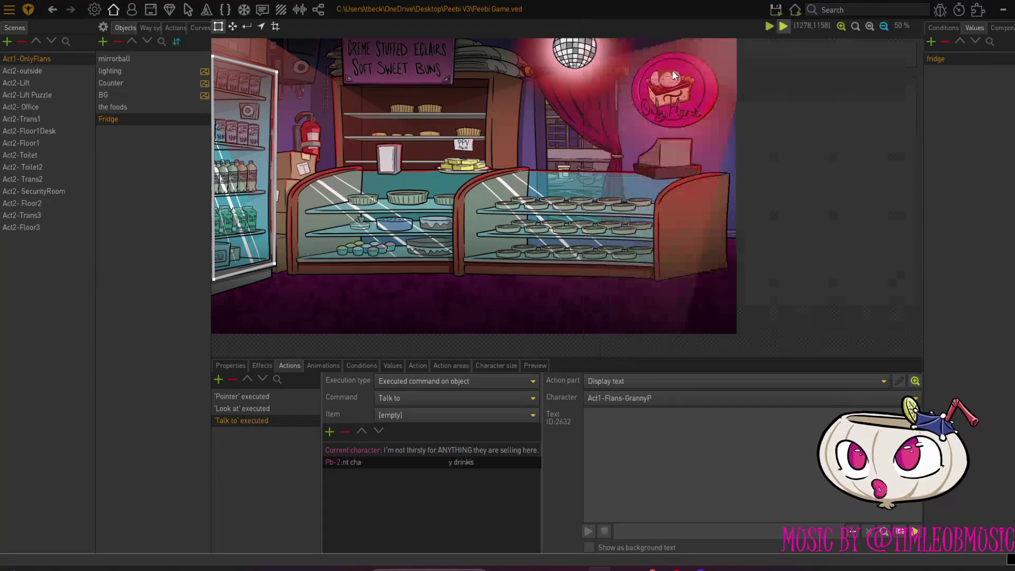
click(646, 437)
text(Really,)
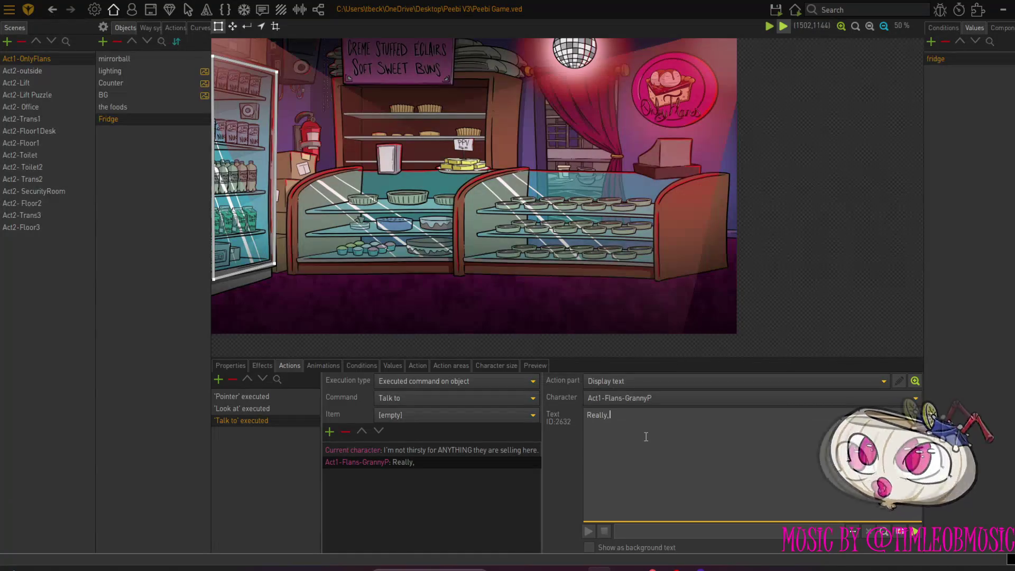
text( most)
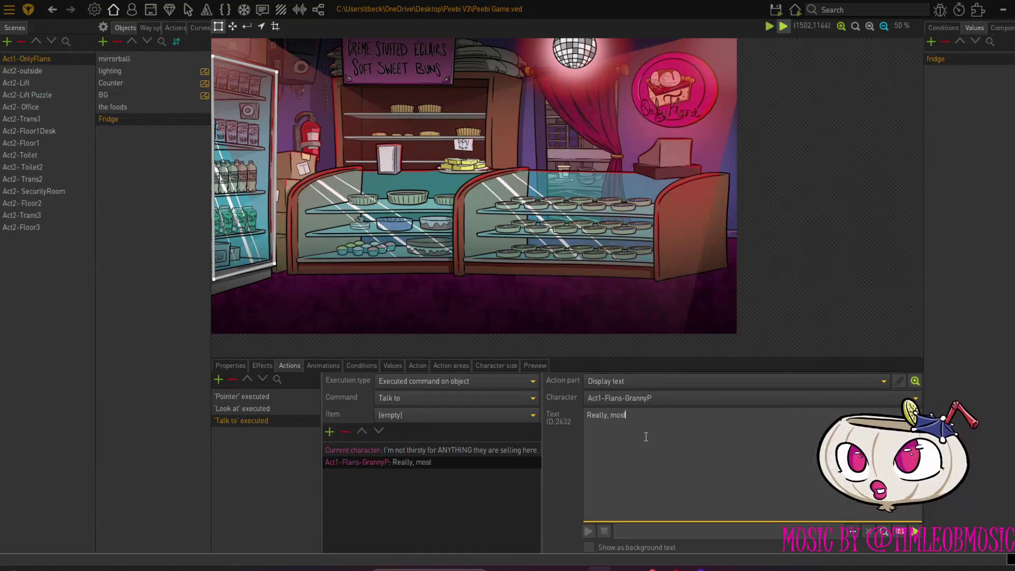
text( people who)
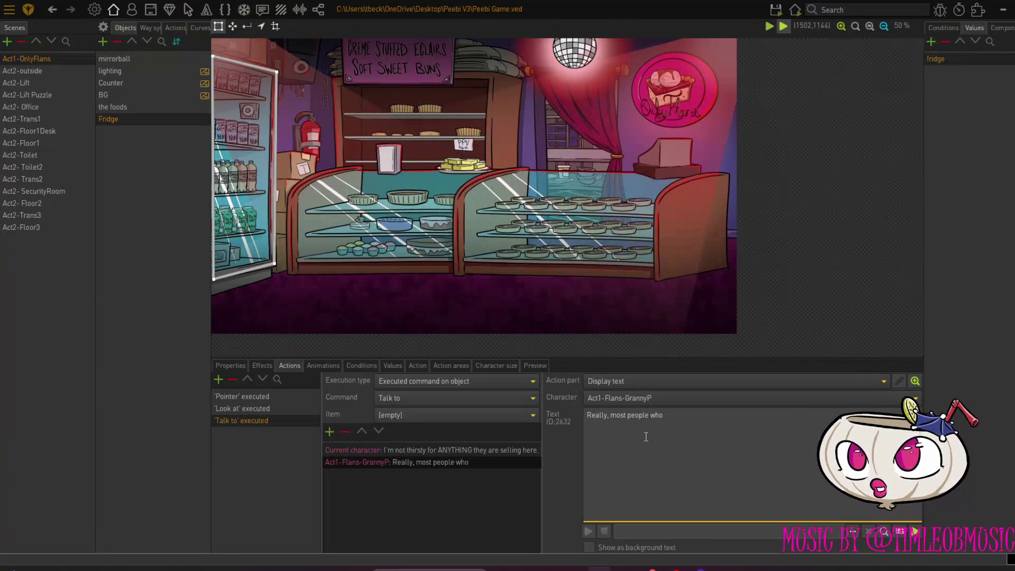
text( come in ehre)
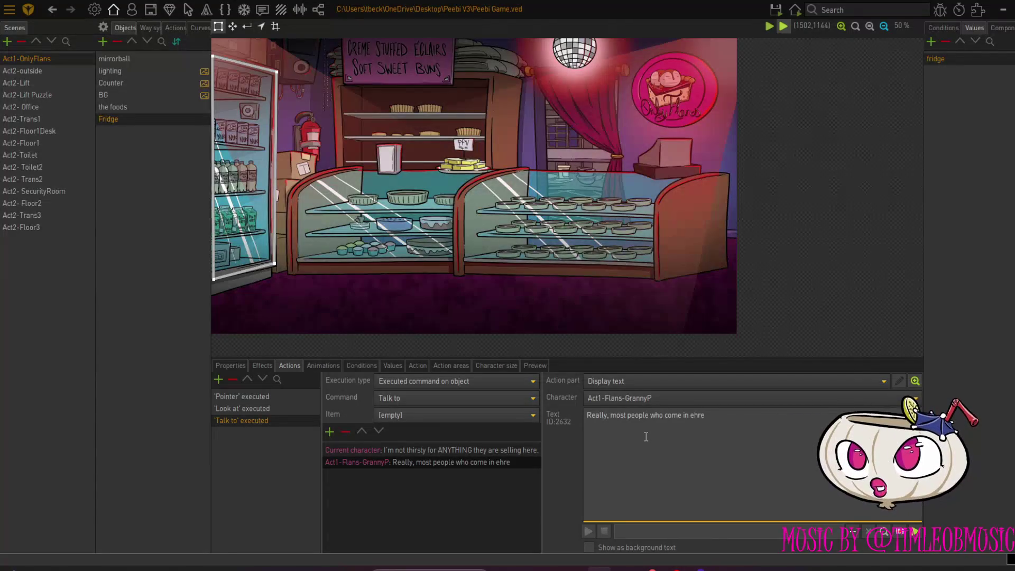
key(BackSpace)
key(BackSpace)
key(BackSpace)
key(BackSpace)
text(he)
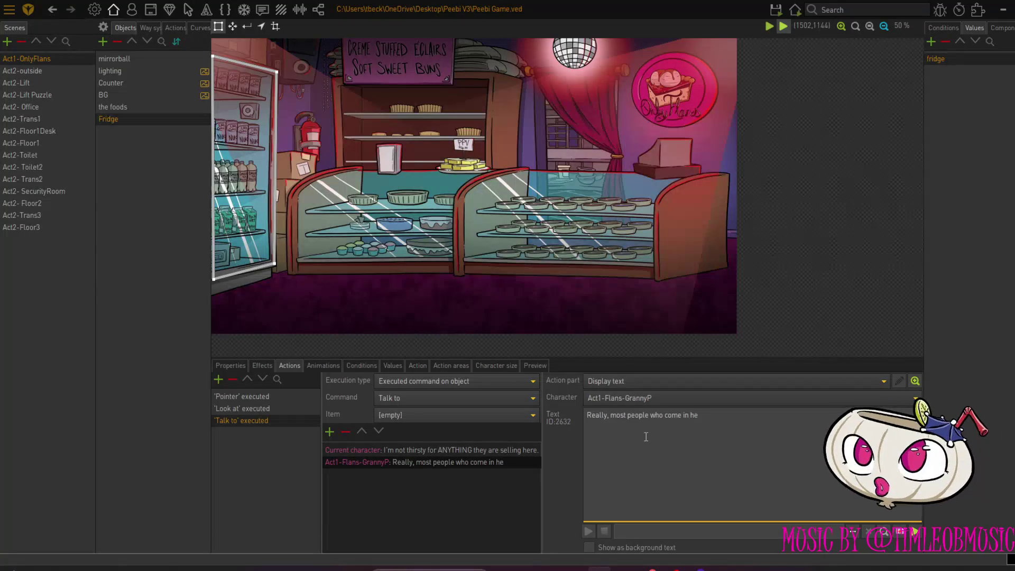
text(re are pr)
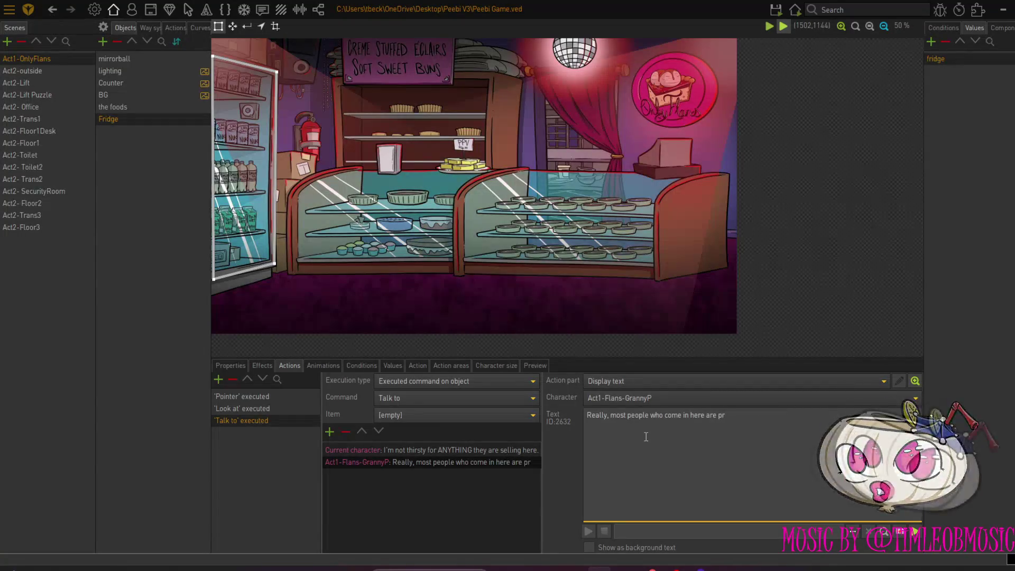
text(etty 'thi)
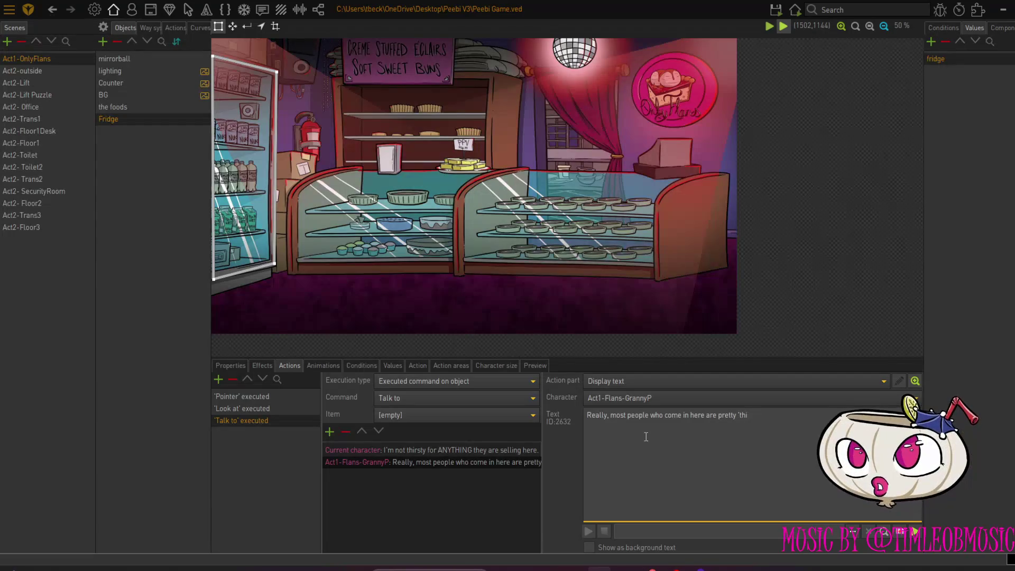
text(rsty'.)
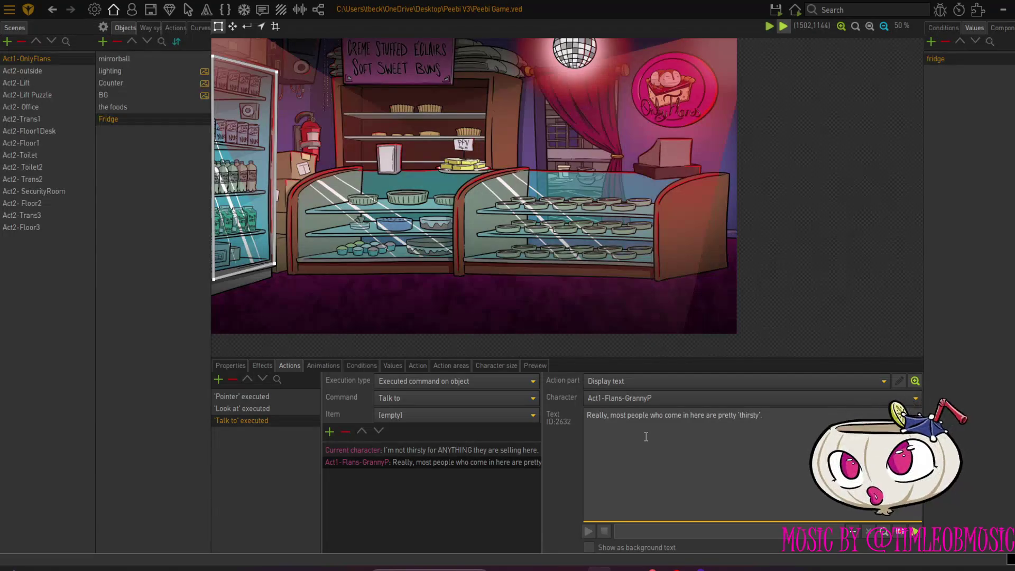
Add the current character's reply 'Eww.', then save and run the scene
click(330, 432)
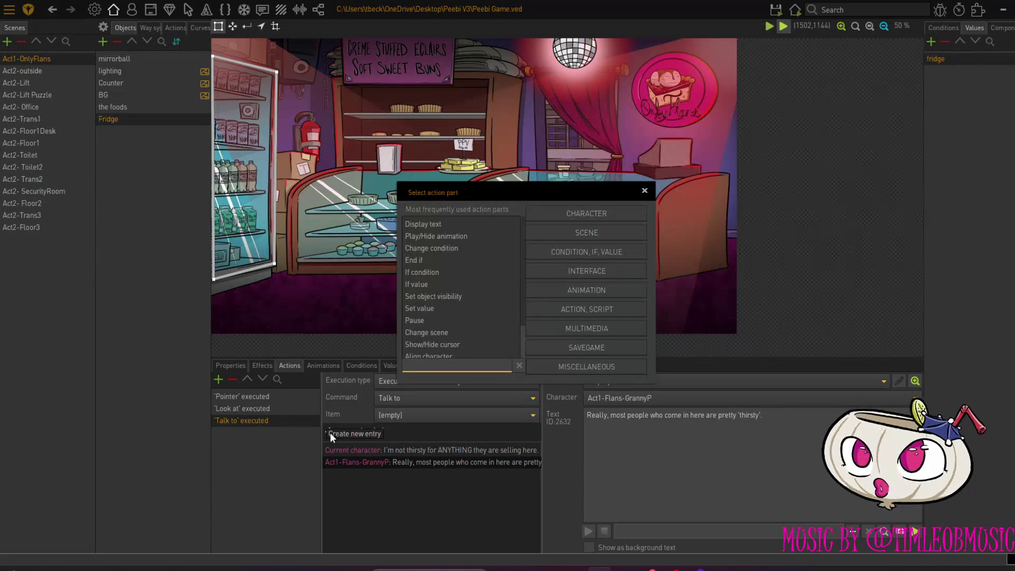
double_click(436, 224)
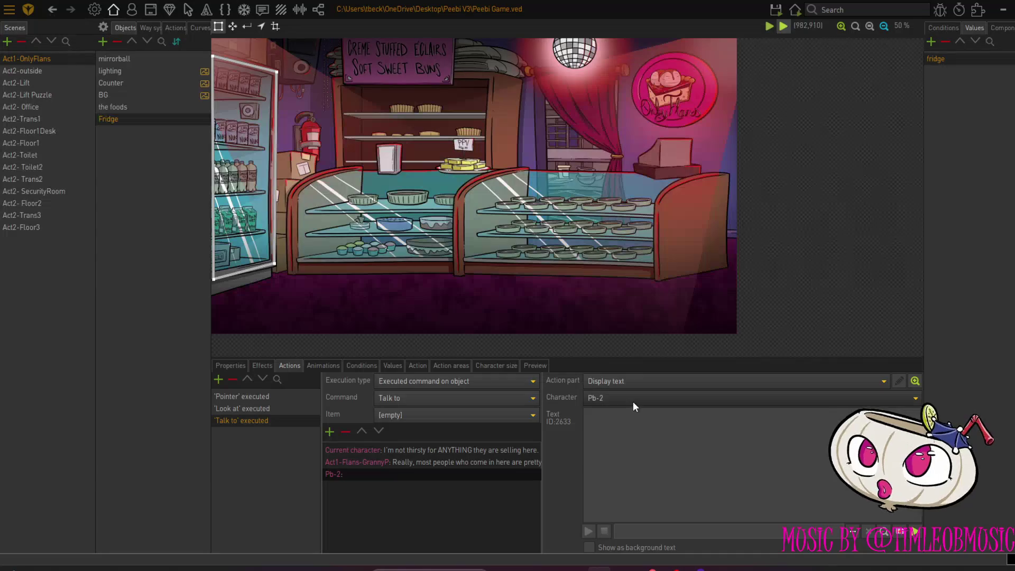
click(632, 402)
click(665, 28)
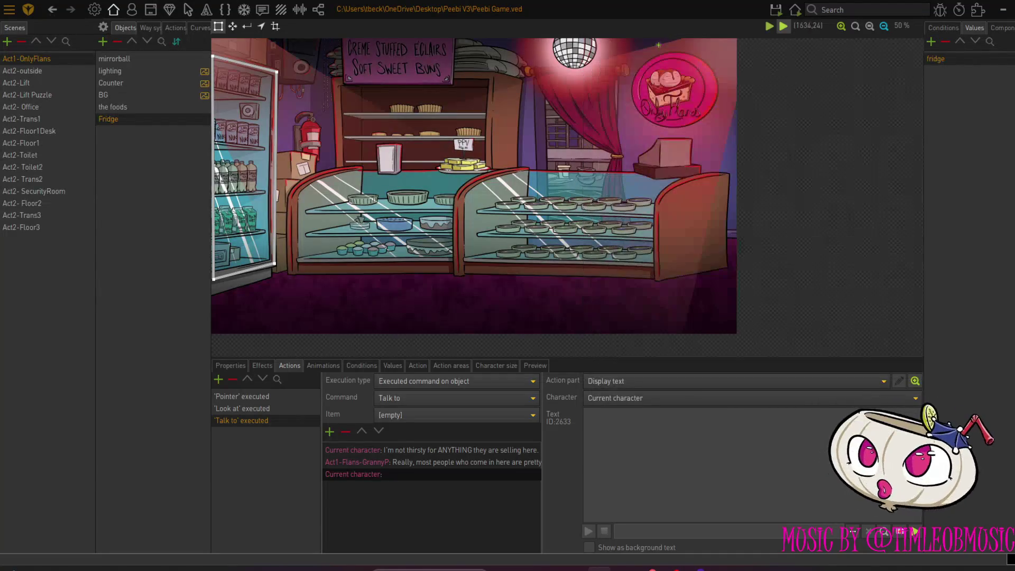
click(619, 415)
text(Eww.)
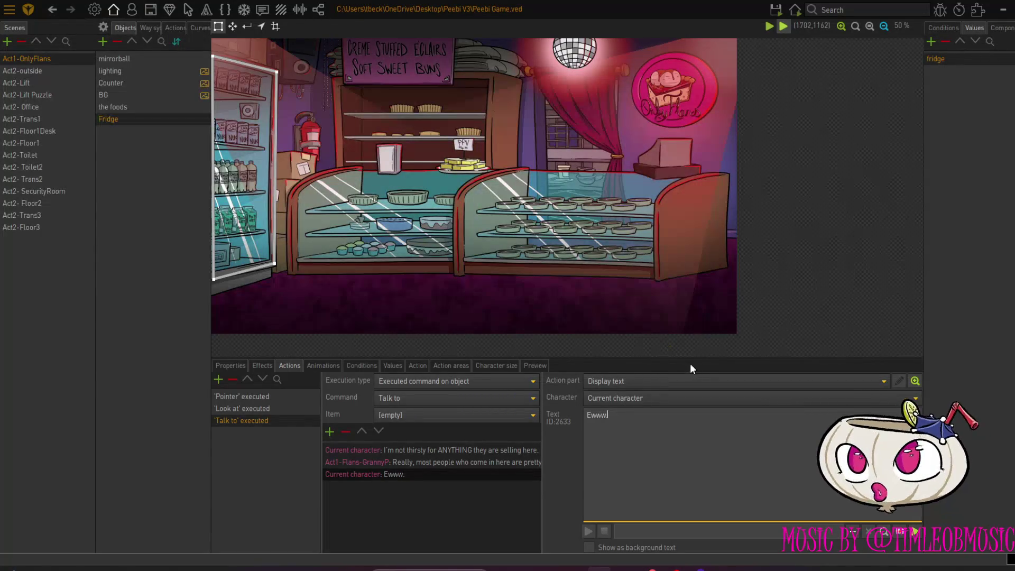
click(776, 9)
click(792, 54)
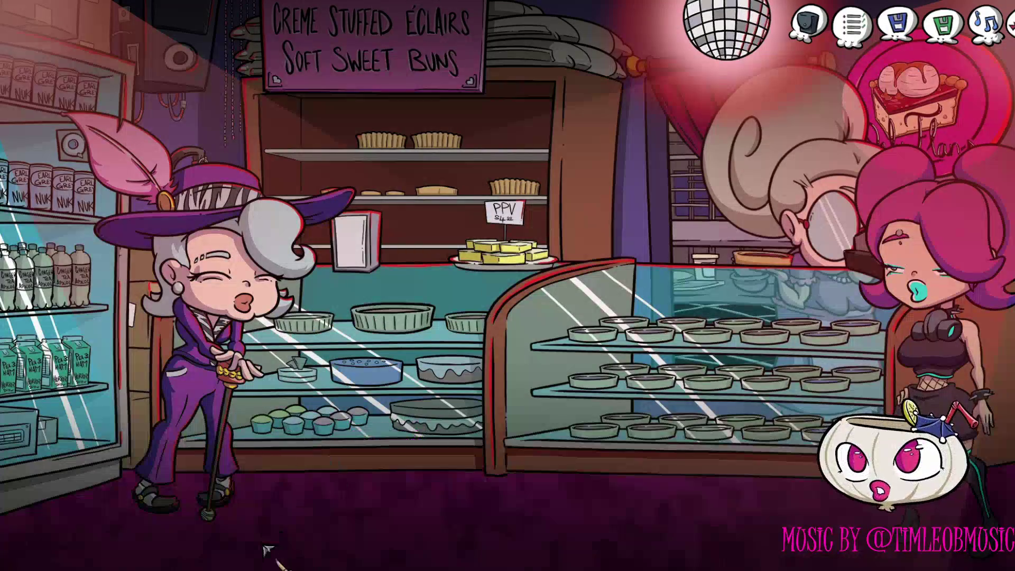
In the test run, talk to the fridge to hear the dialogue, then walk away
click(62, 310)
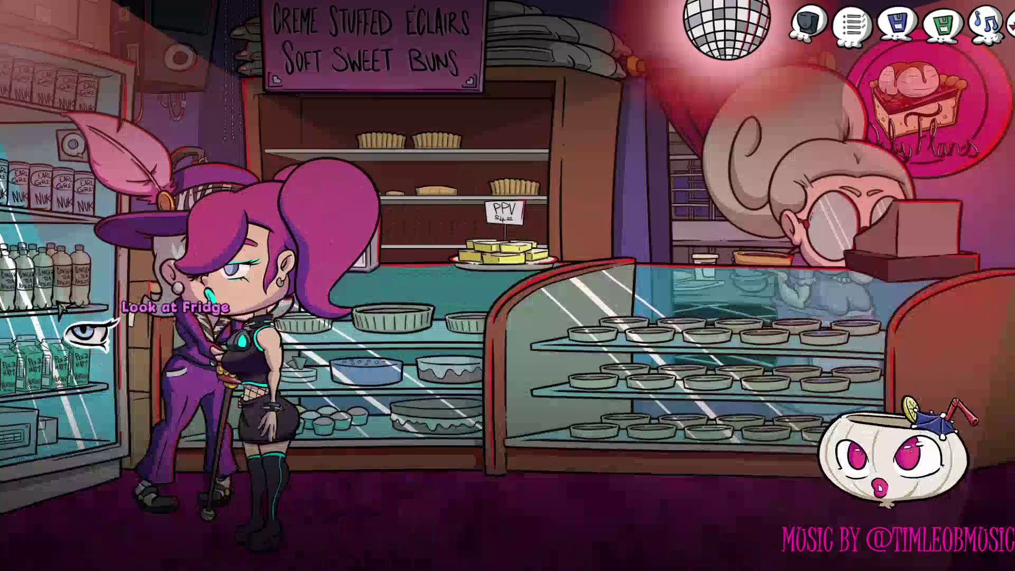
click(55, 310)
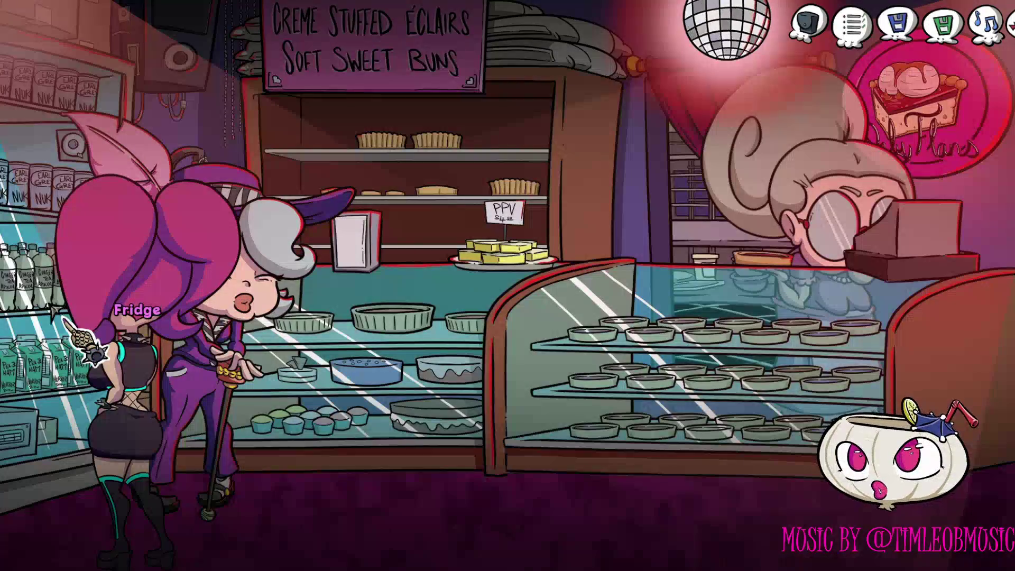
click(341, 544)
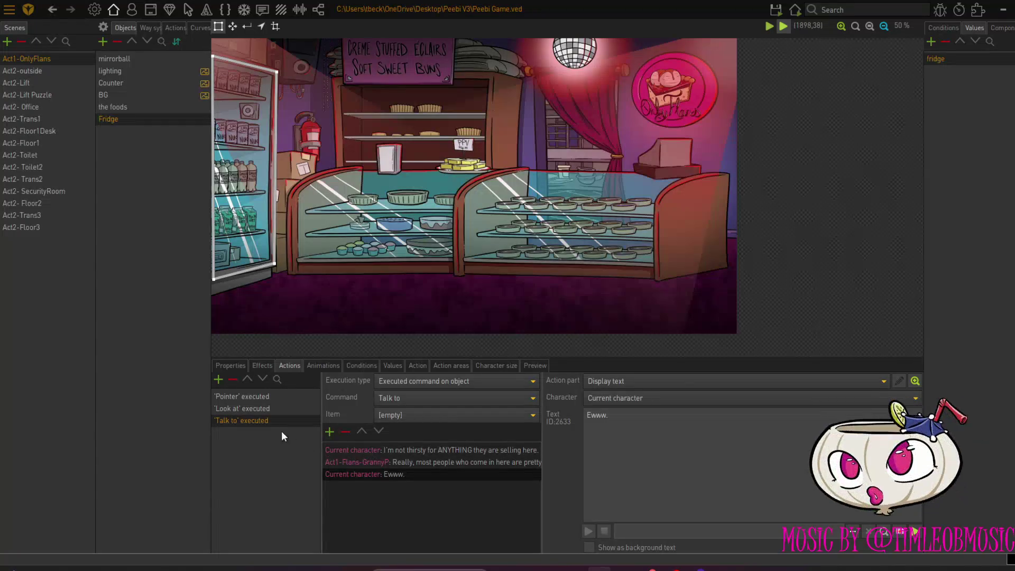
Add a new Fridge action with the command Use
click(217, 379)
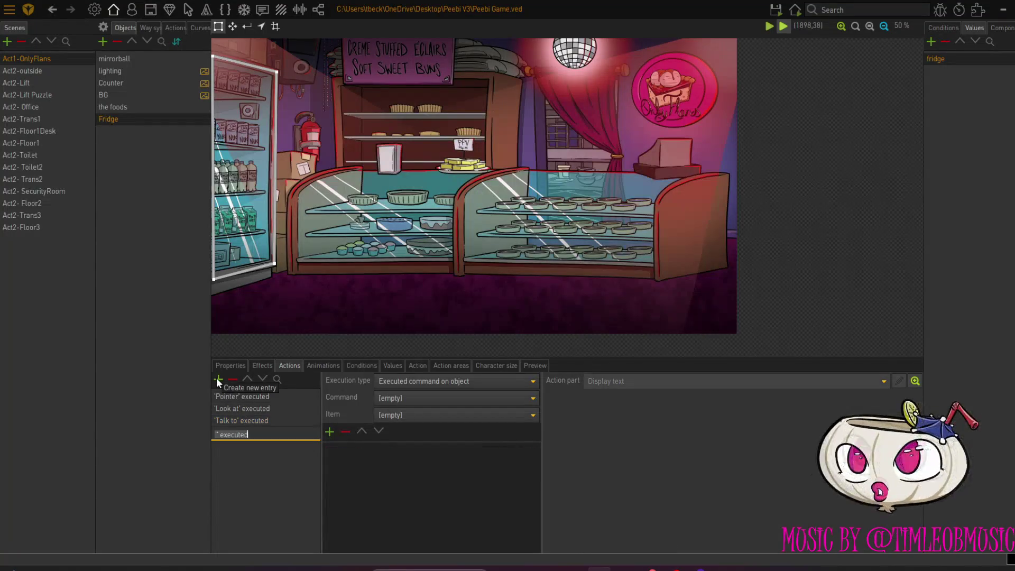
click(408, 401)
click(412, 276)
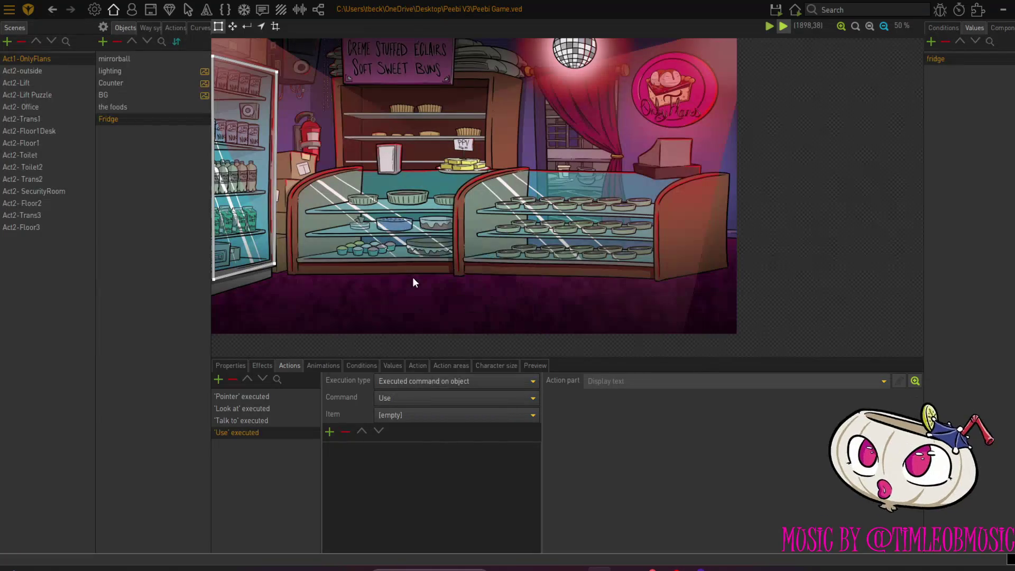
Try a Play/Hide animation part, cancel the animation picker, and remove the empty part
click(328, 430)
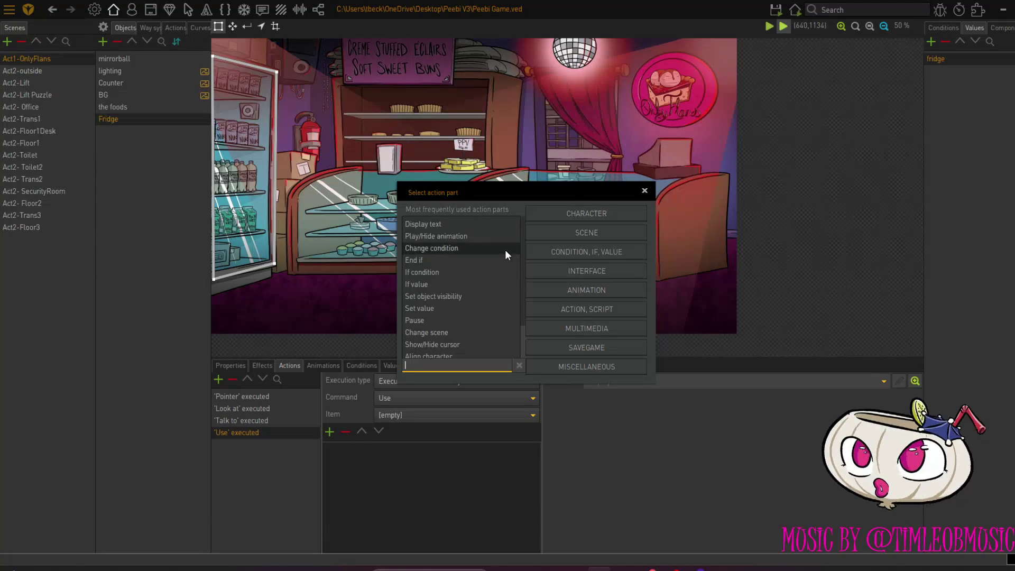
double_click(476, 235)
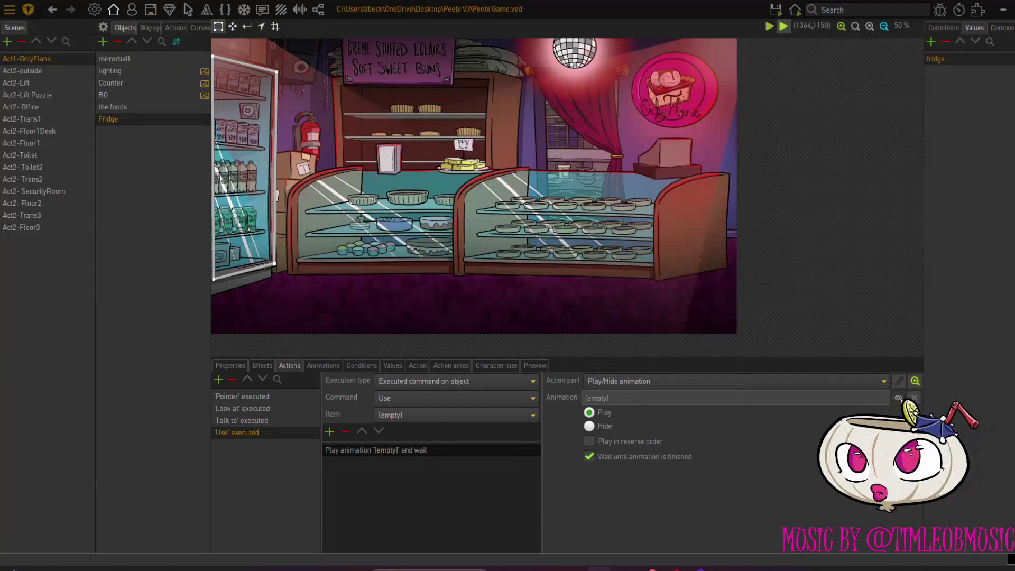
click(898, 398)
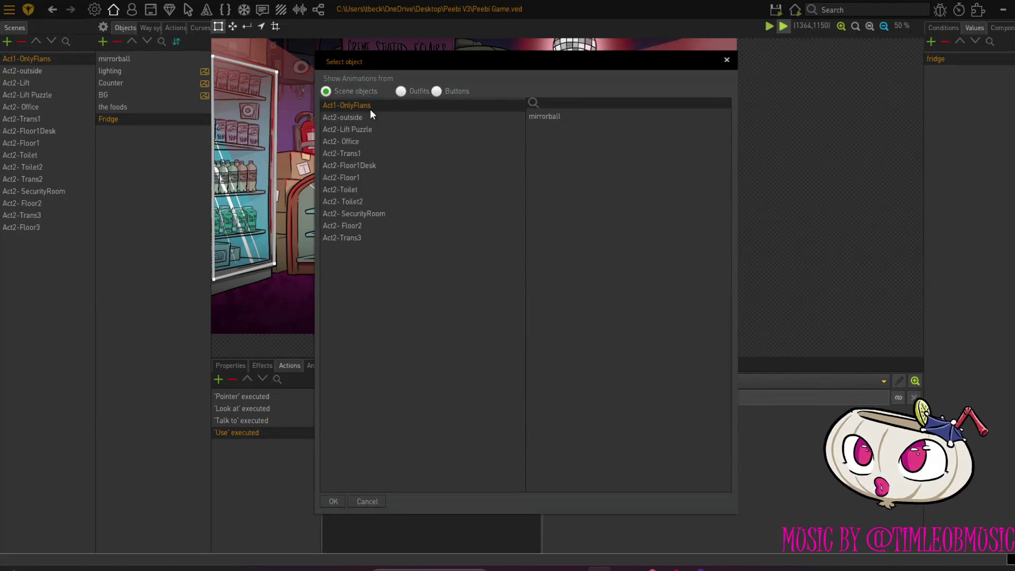
click(401, 92)
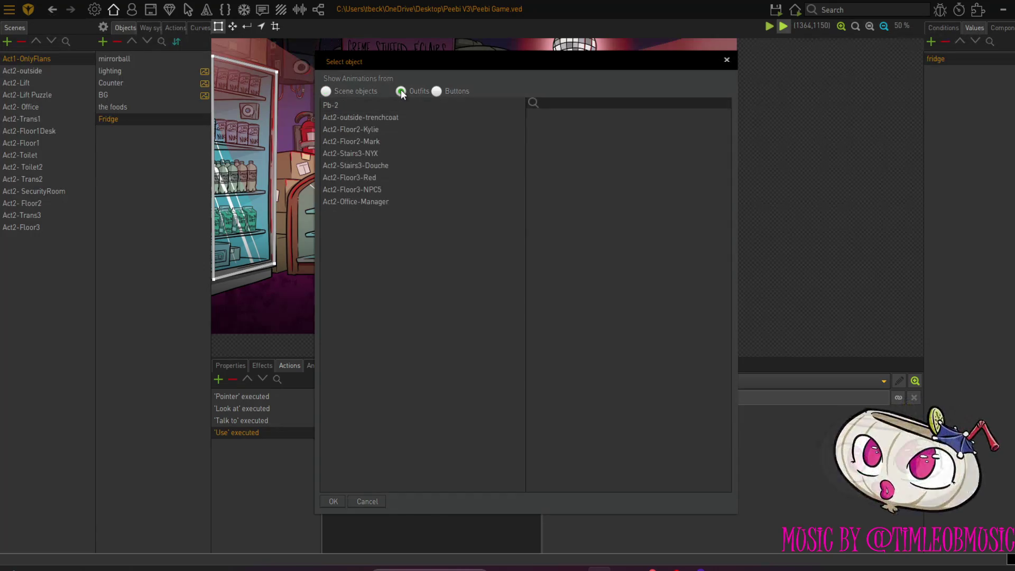
click(330, 93)
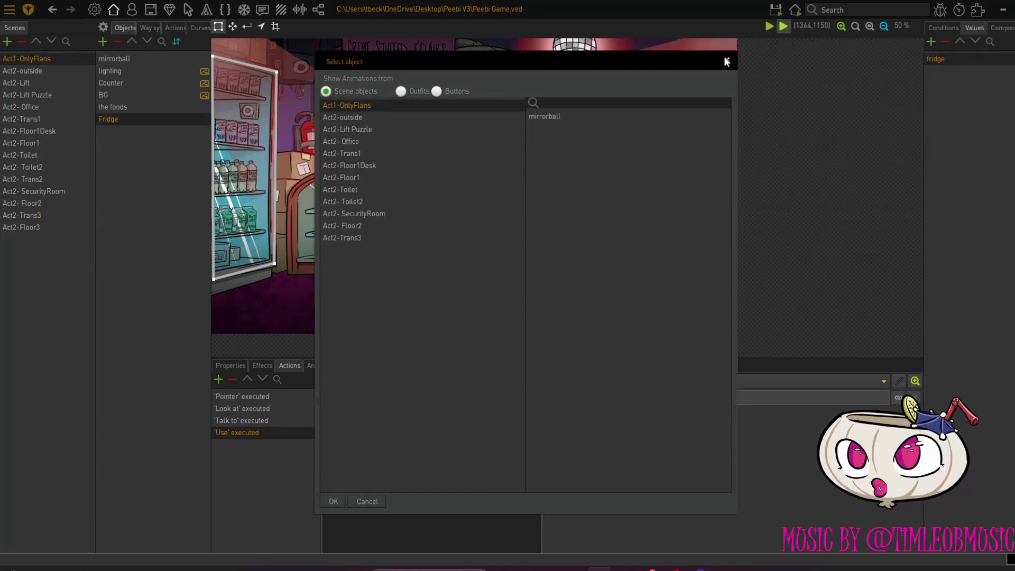
click(726, 59)
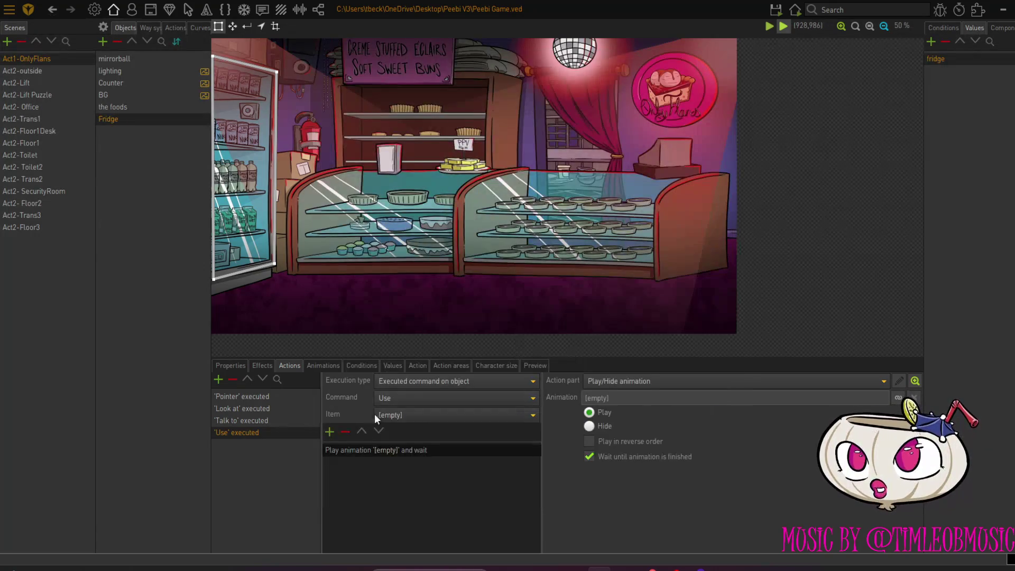
click(345, 432)
click(329, 431)
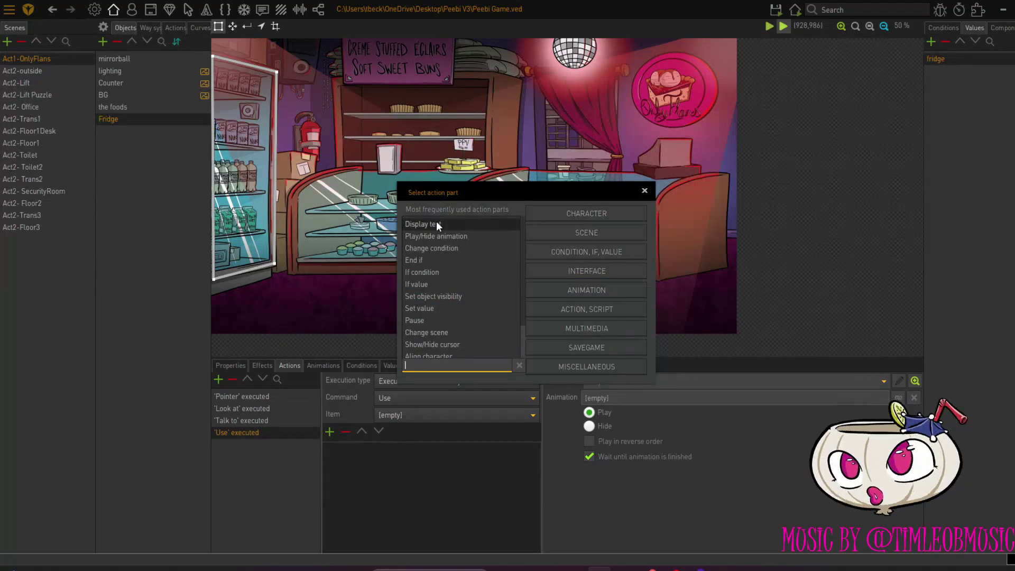
Add a Display text where Act1-Flans-GrannyP asks 'You going to pay for that Deary?'
click(436, 224)
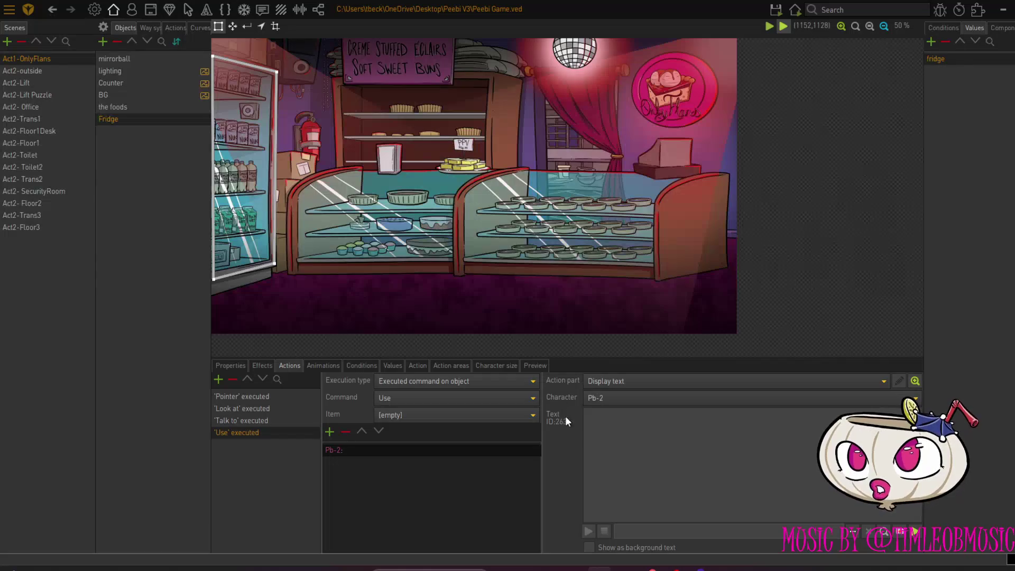
click(632, 393)
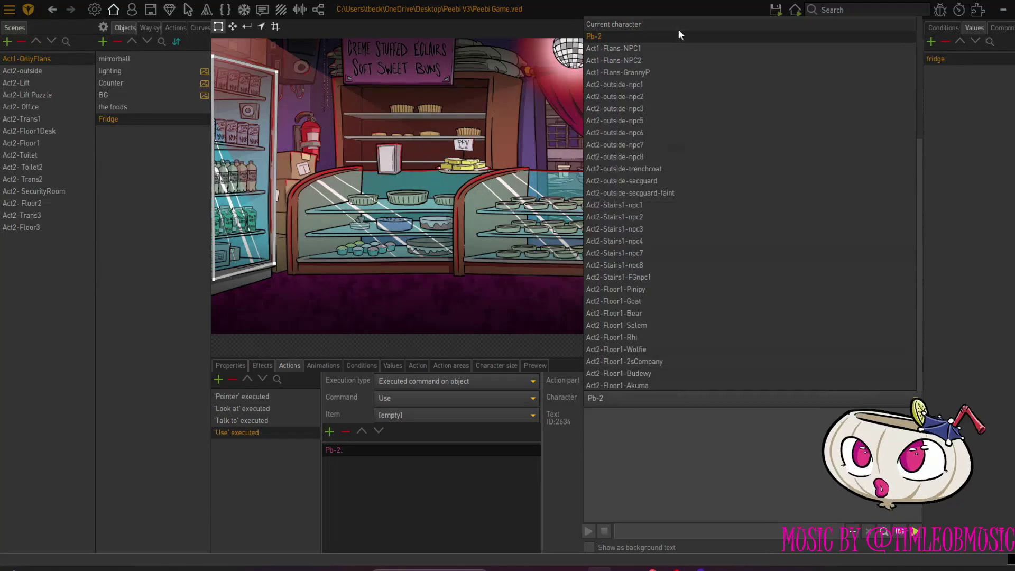
click(664, 75)
click(633, 447)
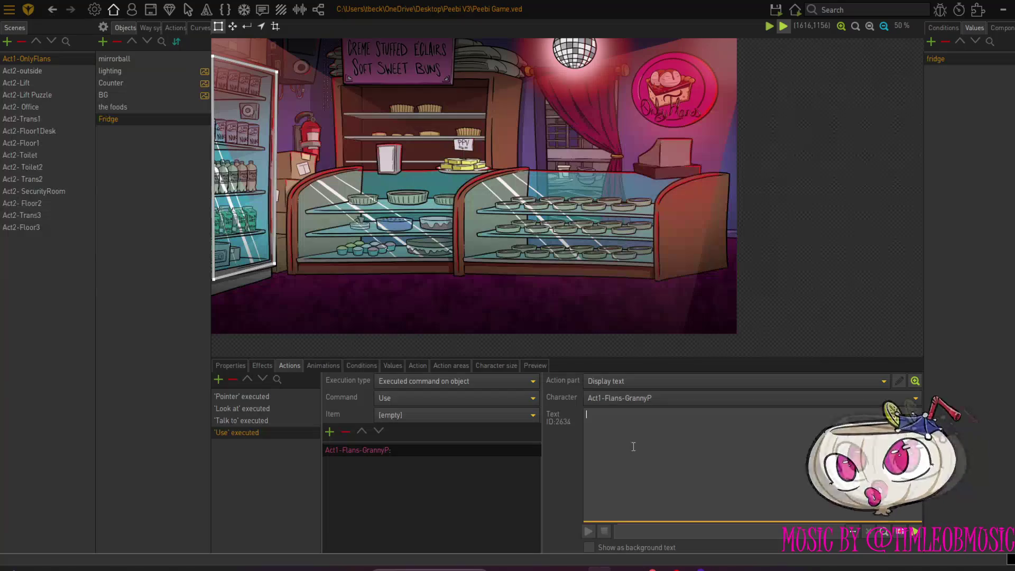
text(You going to)
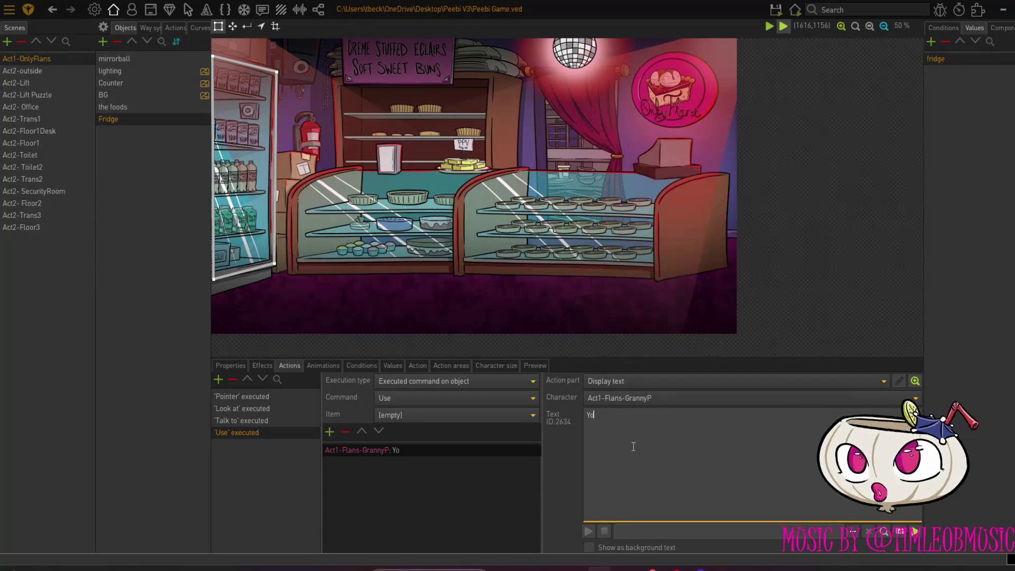
text( pay for that Deary?)
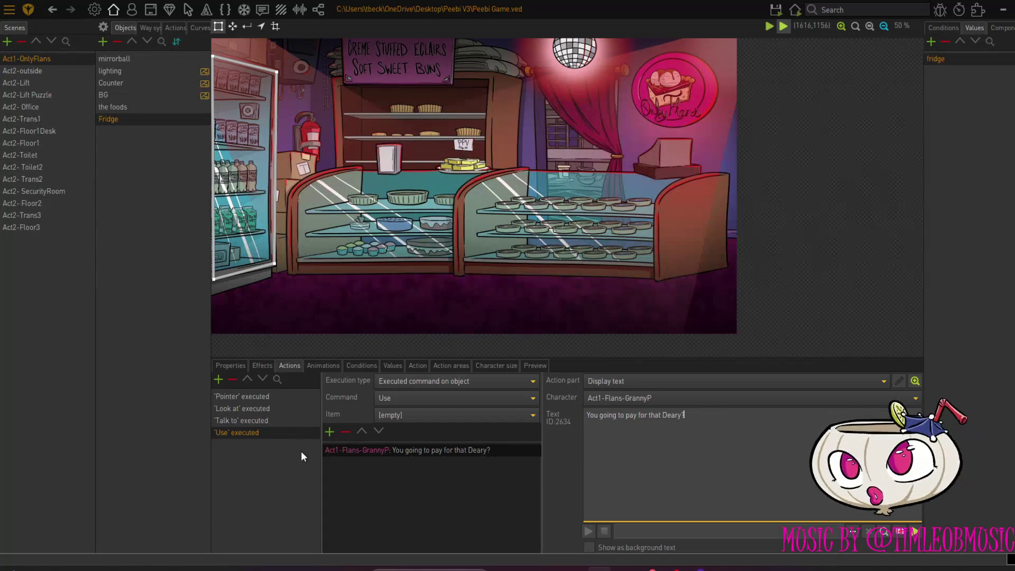
click(329, 431)
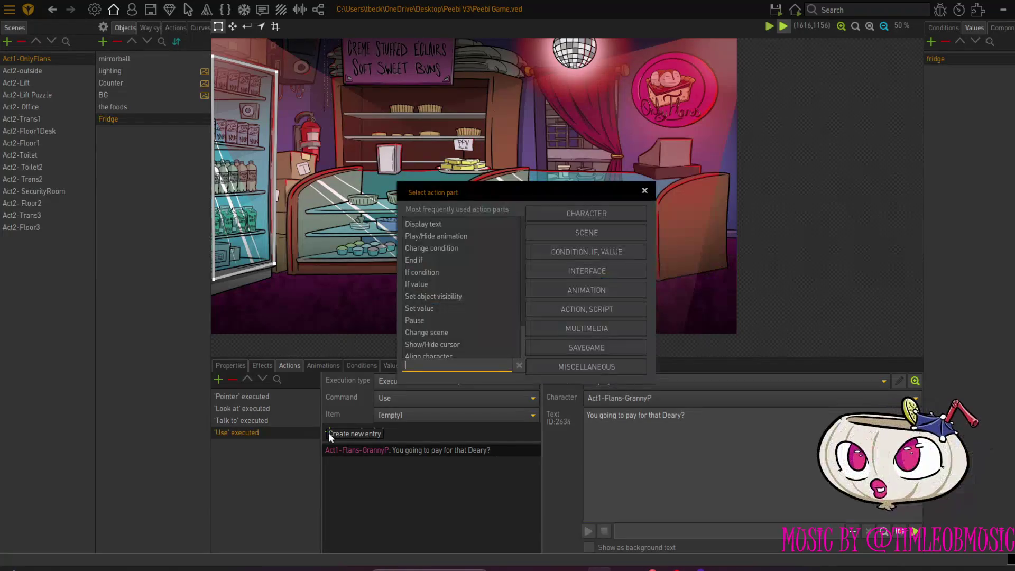
Add a current-character Display text reply, 'I was just...no...no I wasn't.'
click(439, 222)
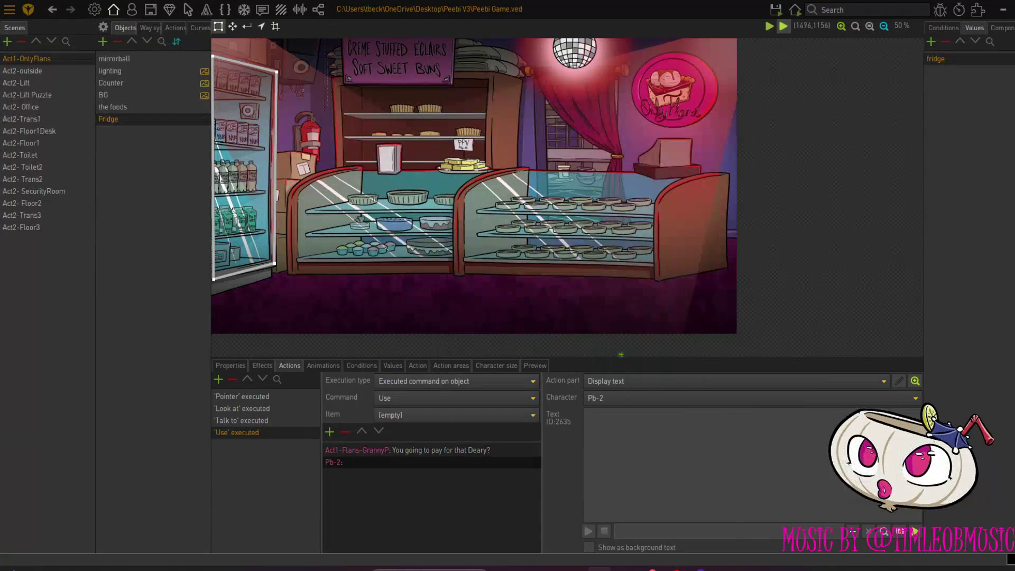
click(636, 404)
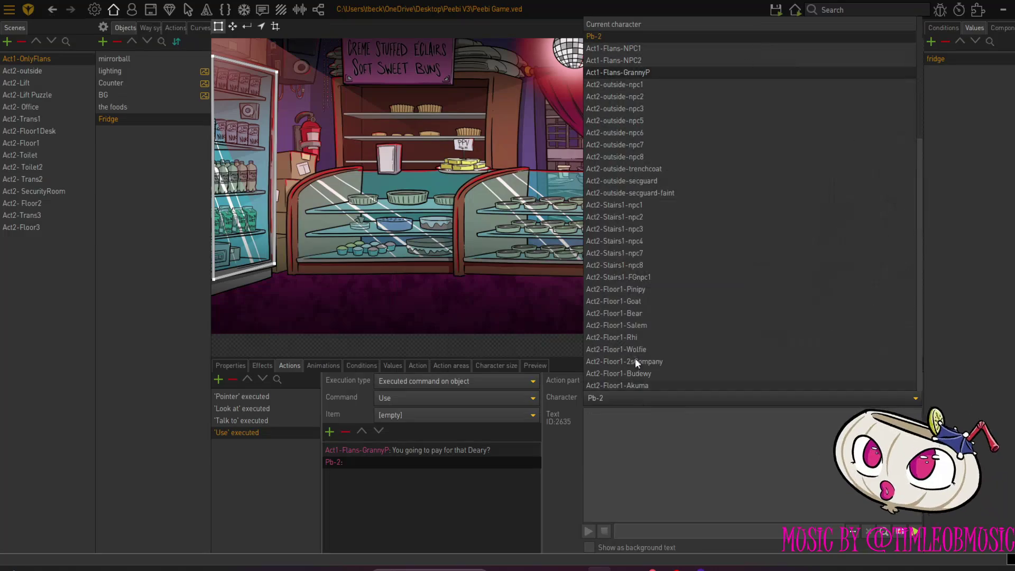
click(664, 26)
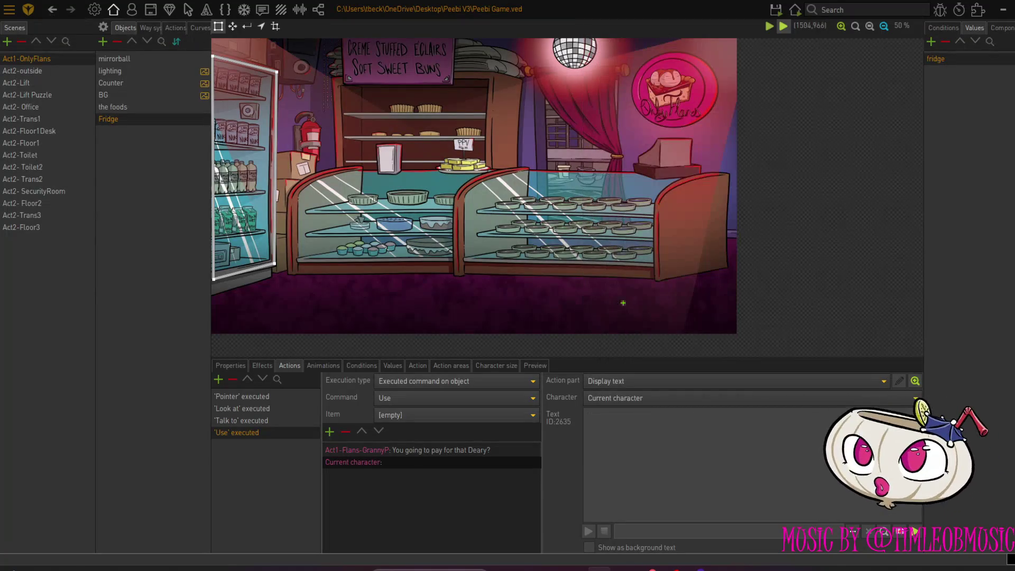
click(611, 425)
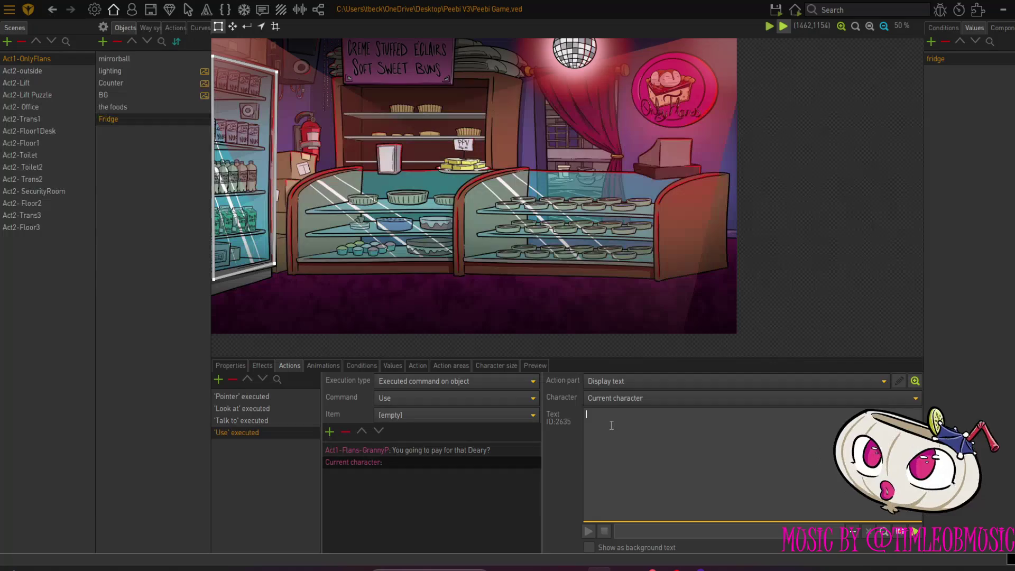
text(Iwas j)
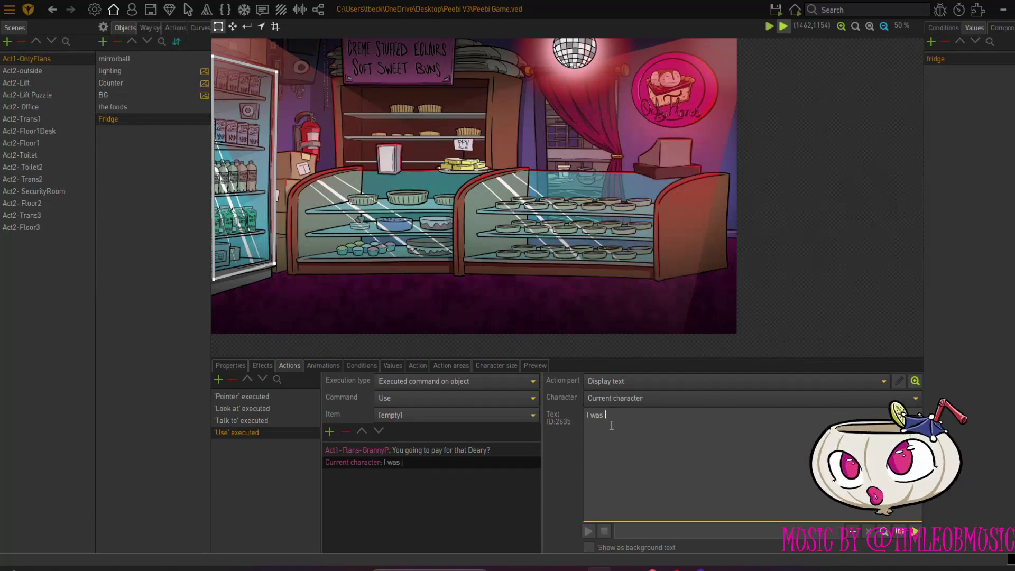
text(ust)
text(....)
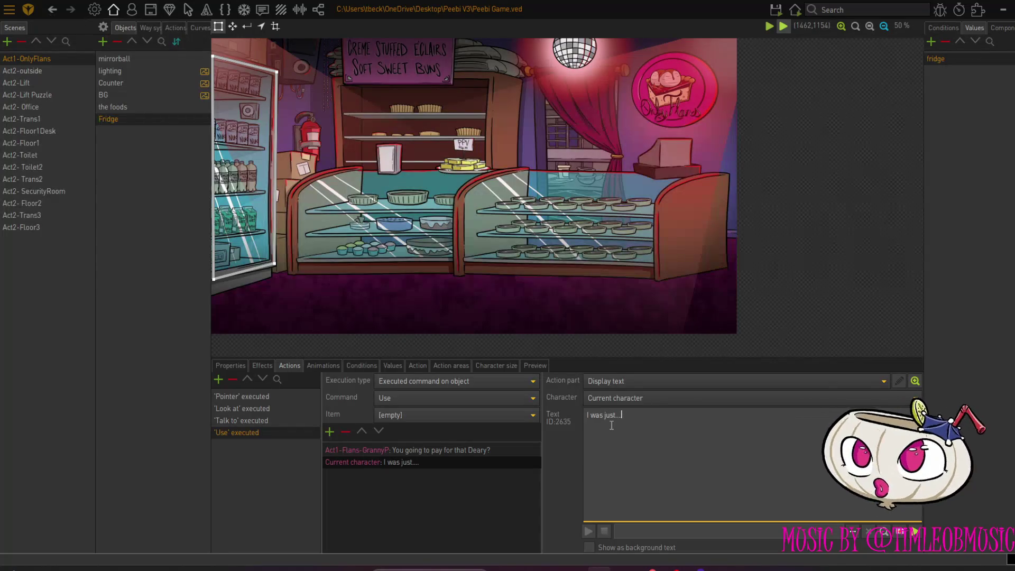
text(no)
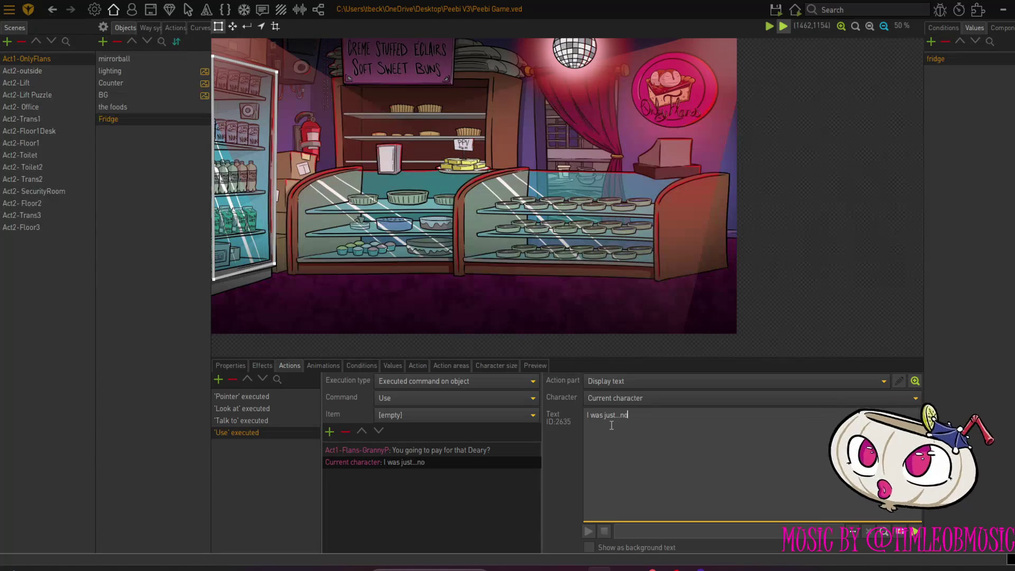
text(...no)
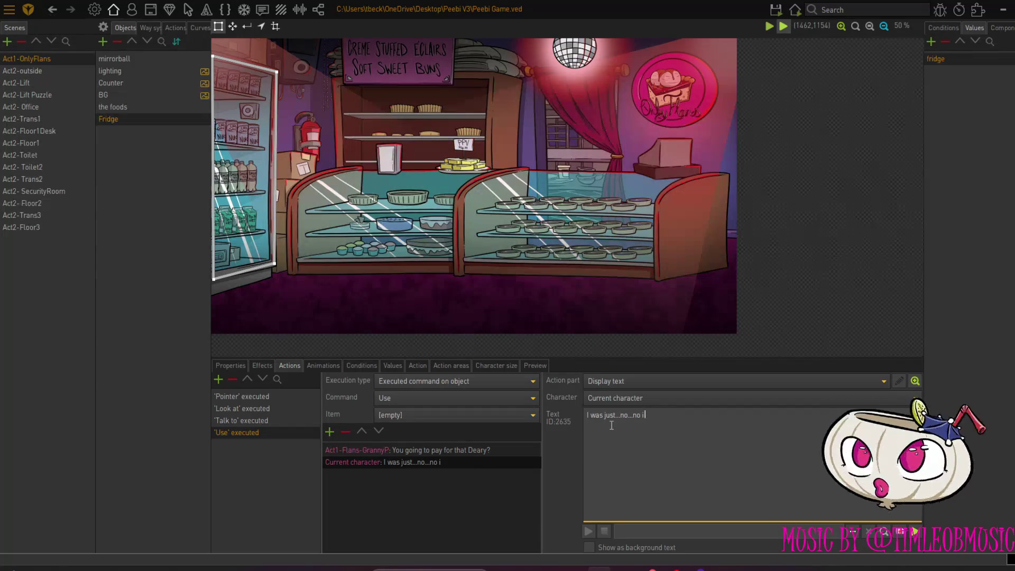
text( I)
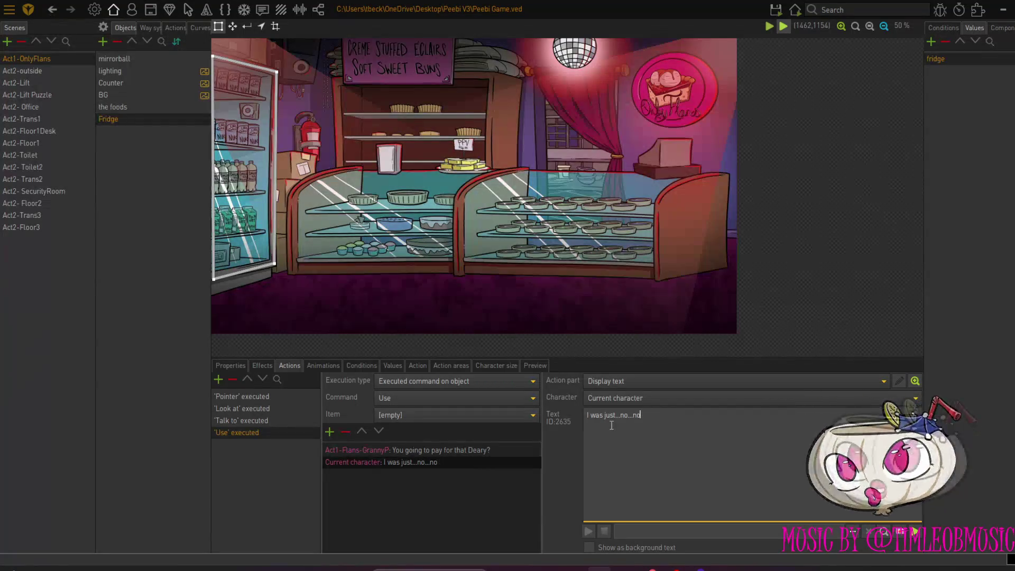
text( I wasn't.)
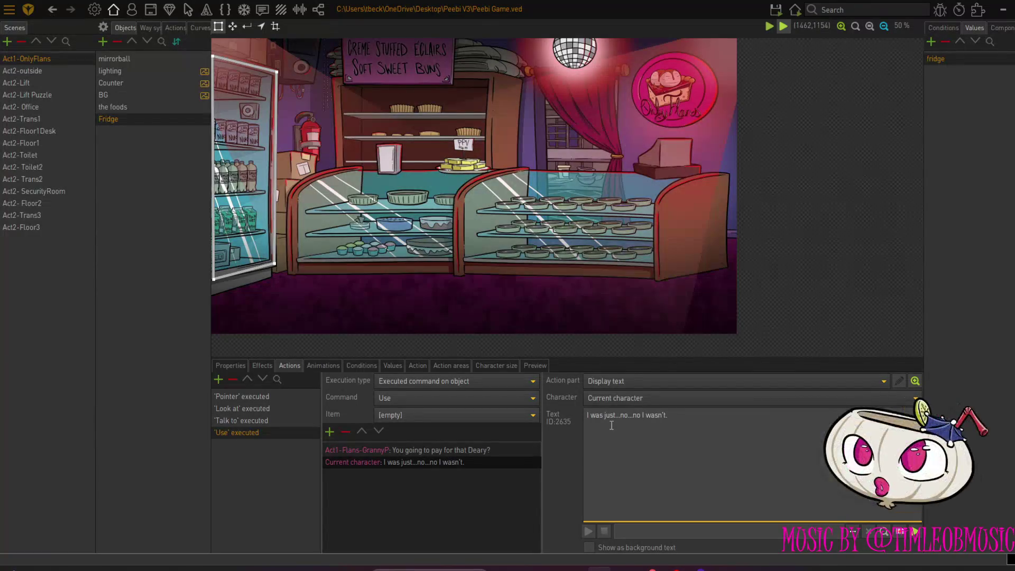
Copy GrannyP's 'You going to pay for that Deary?' line
click(351, 447)
right_click(351, 447)
click(330, 449)
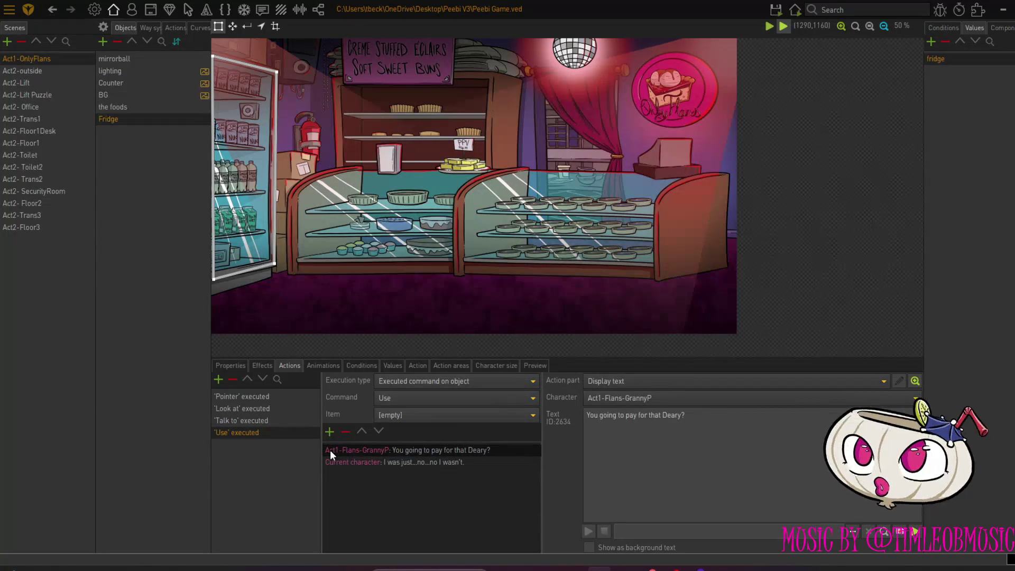
right_click(330, 449)
click(397, 528)
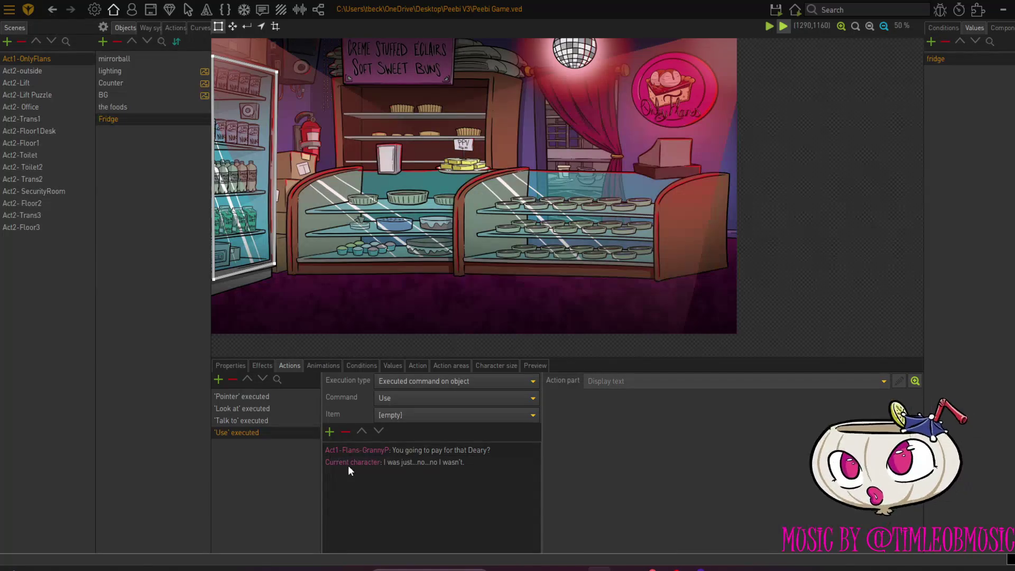
right_click(328, 450)
click(456, 524)
right_click(392, 450)
click(403, 448)
Paste it as a third line reading 'Don't make me break out my walking frame...'
right_click(360, 482)
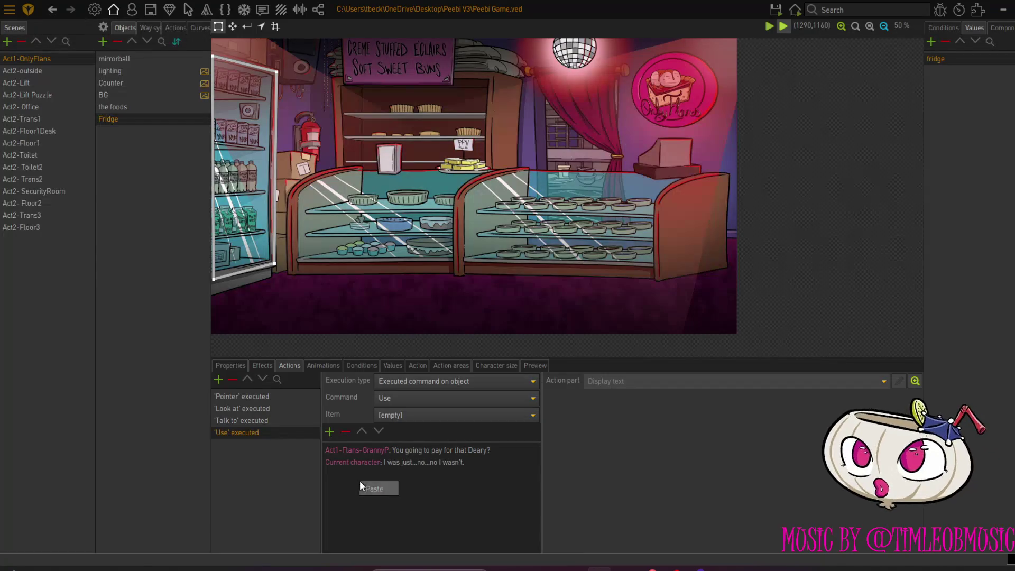
click(372, 488)
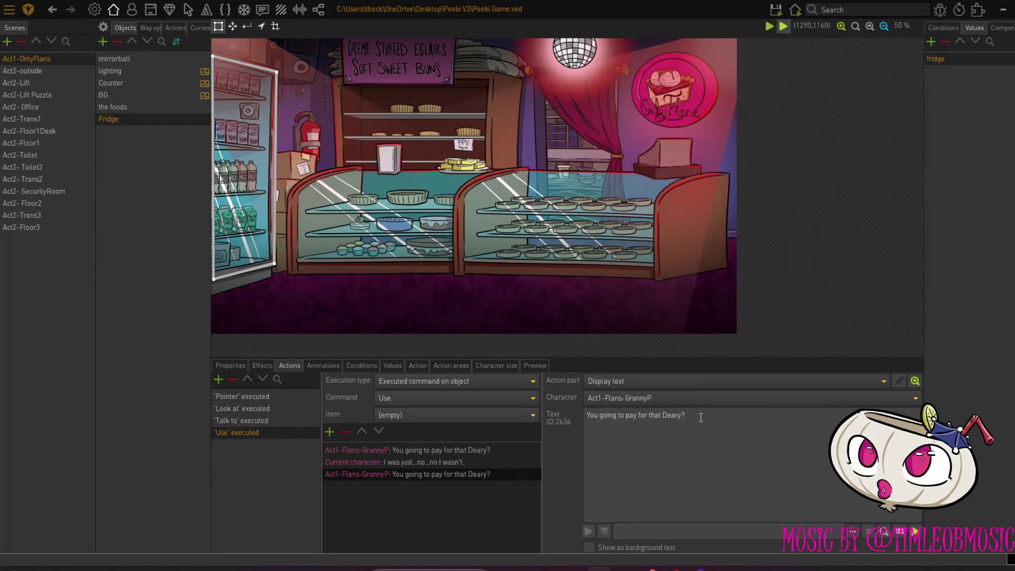
drag(700, 418, 560, 431)
text(Do)
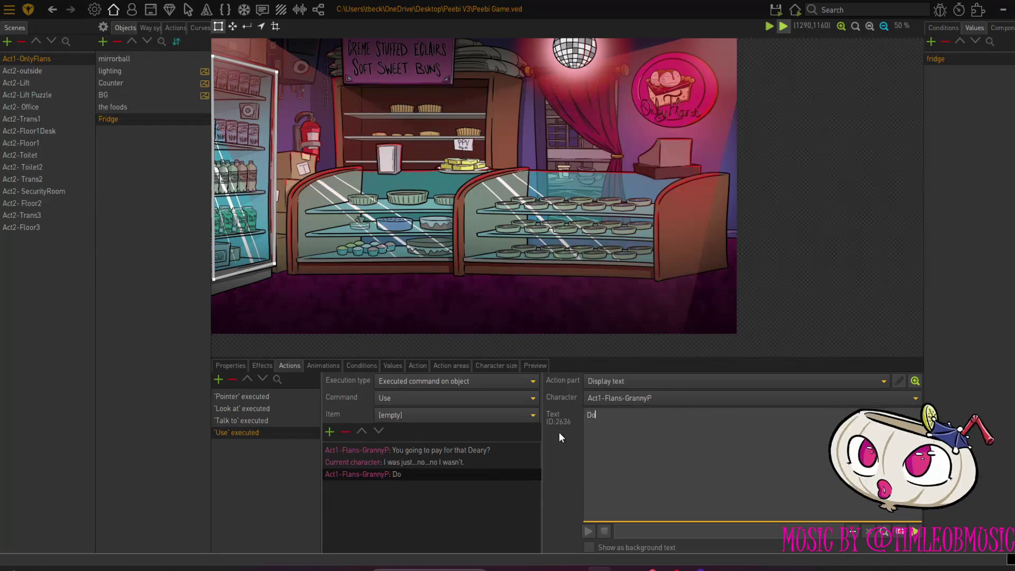
text(n't make)
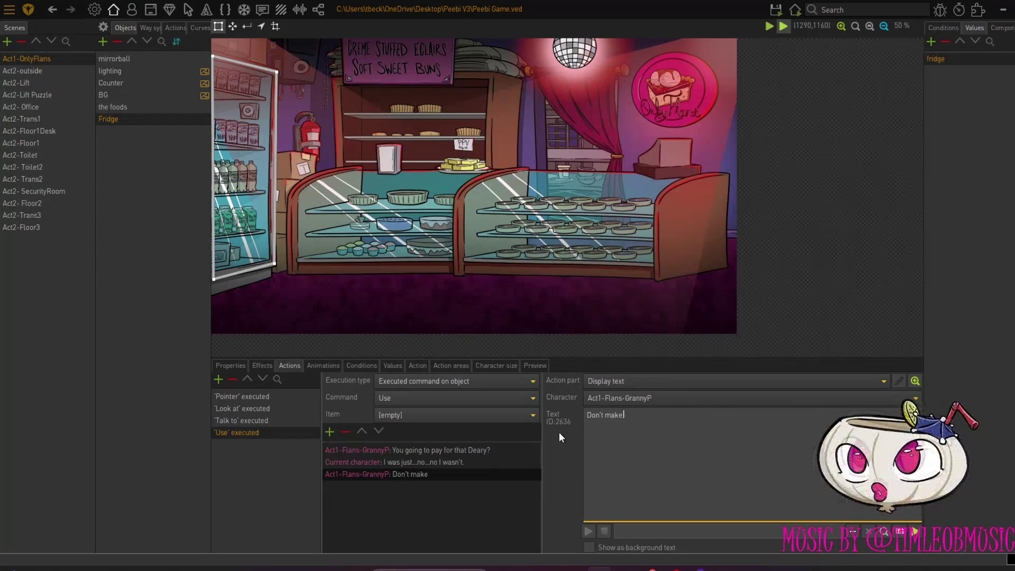
text( me b)
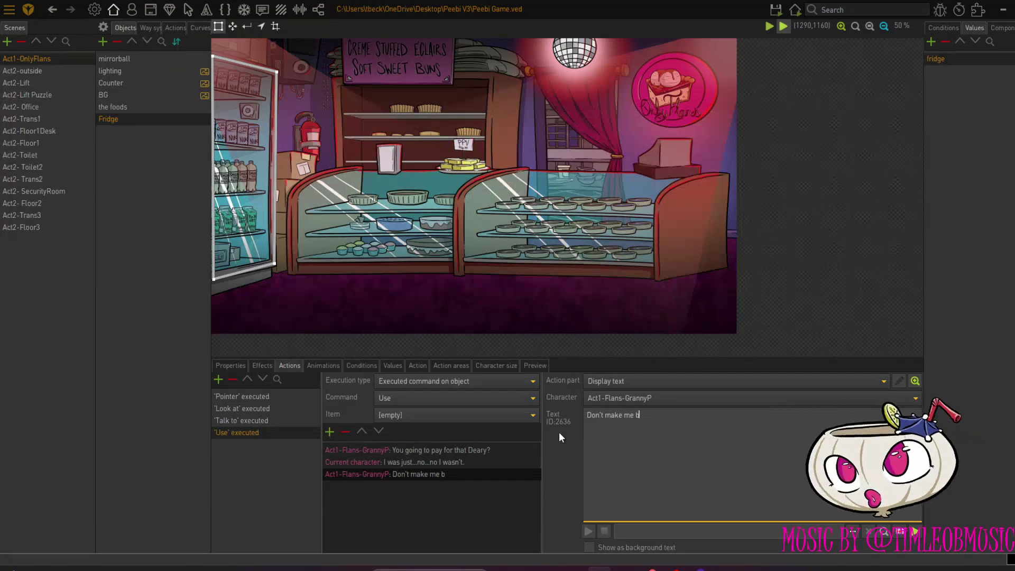
text(rea)
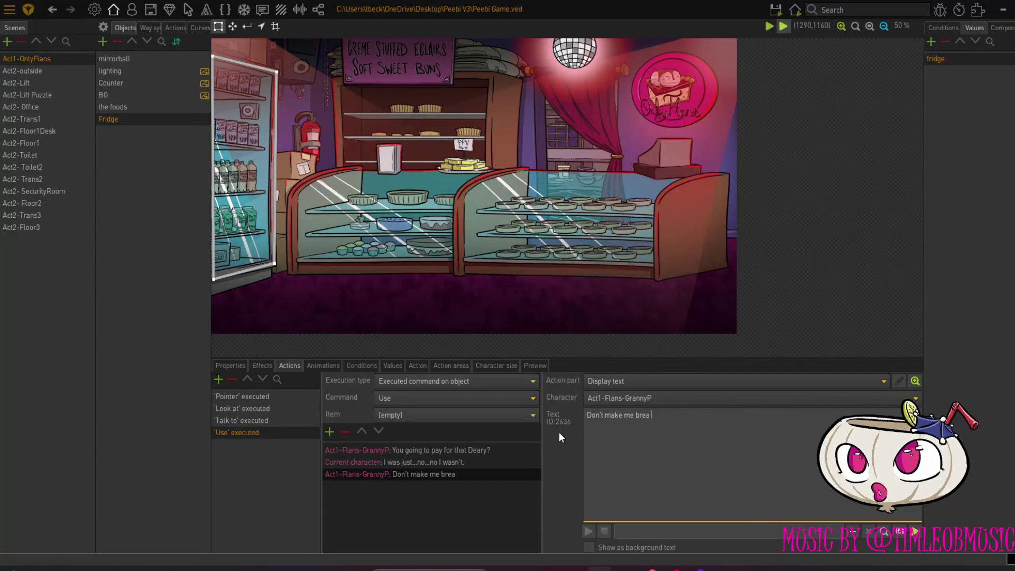
text(k out my walking frame...)
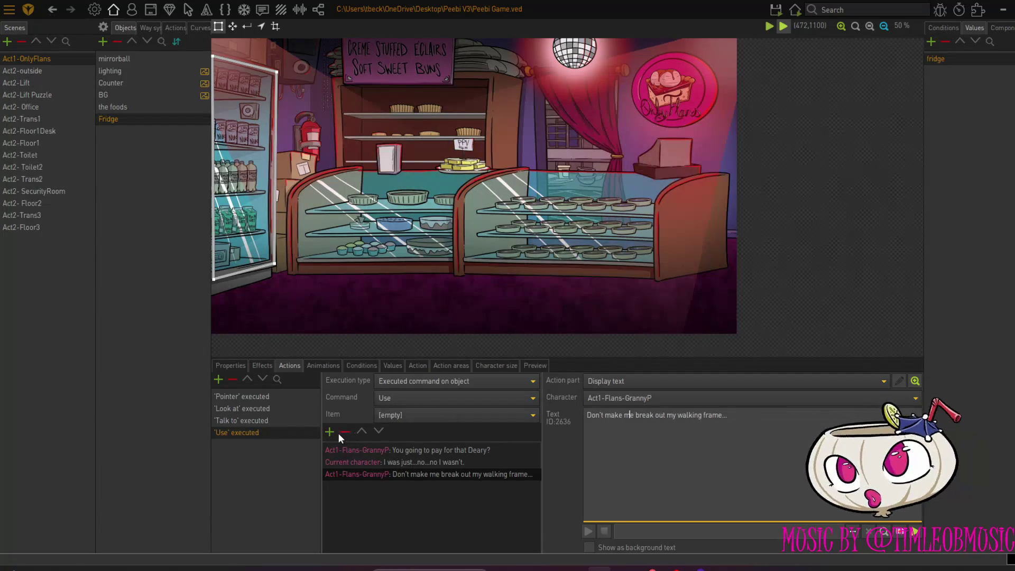
click(397, 467)
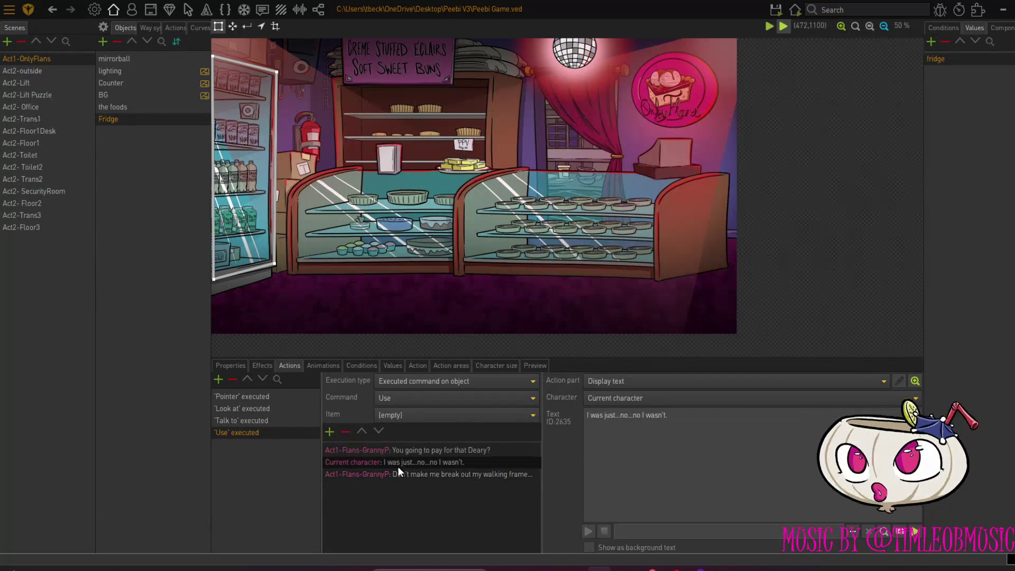
Duplicate the current character's line as a fourth line: 'Gonna shake it at me in frustration.'
right_click(398, 466)
click(360, 499)
key(ctrl+v)
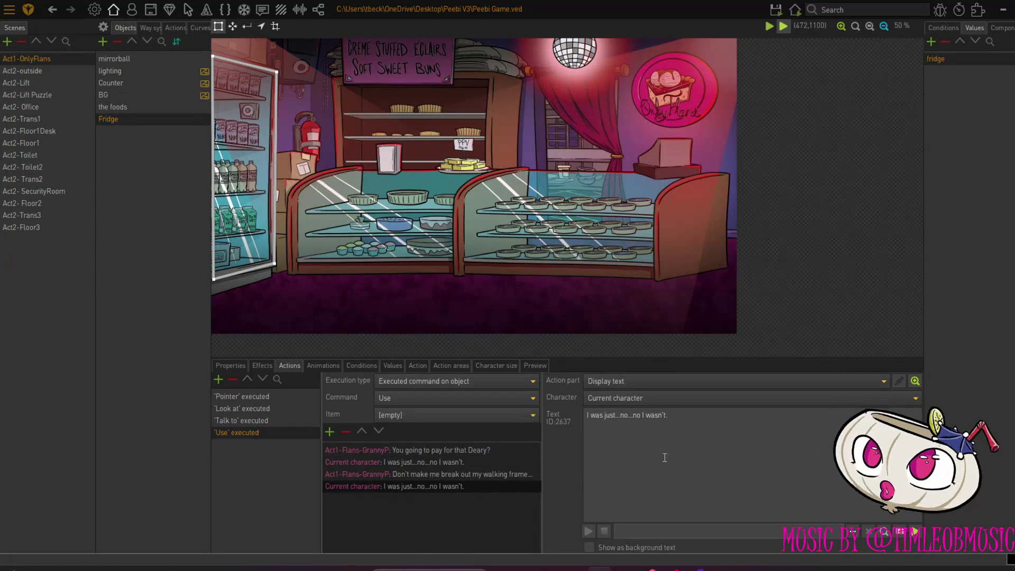
click(655, 414)
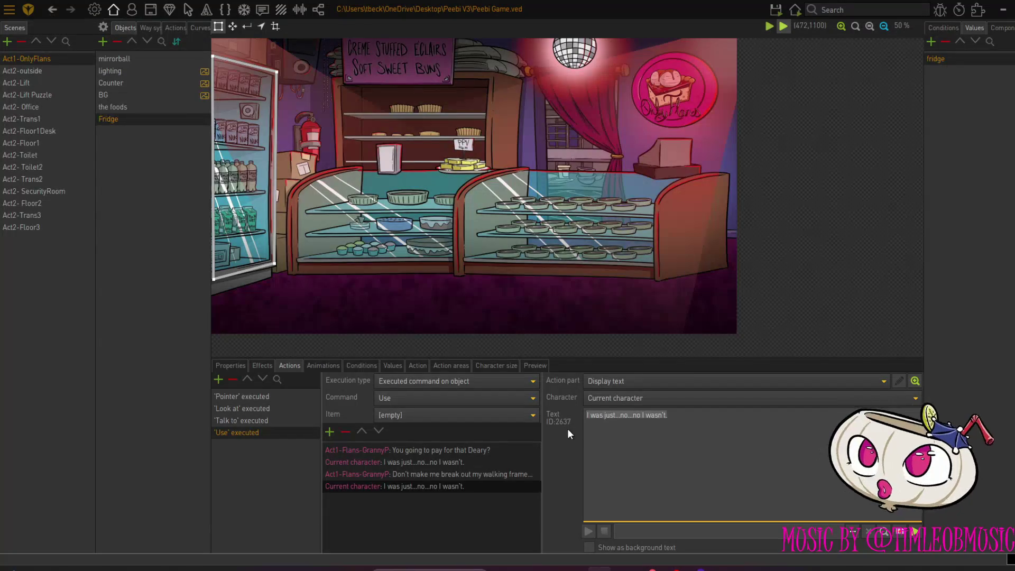
text(Gonna shake it at me in frus)
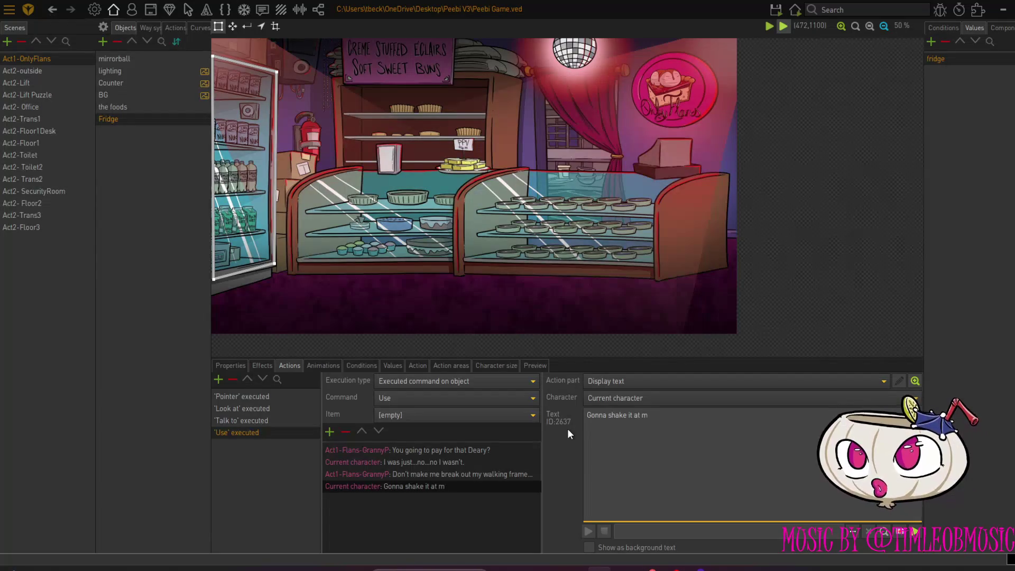
text(tration.)
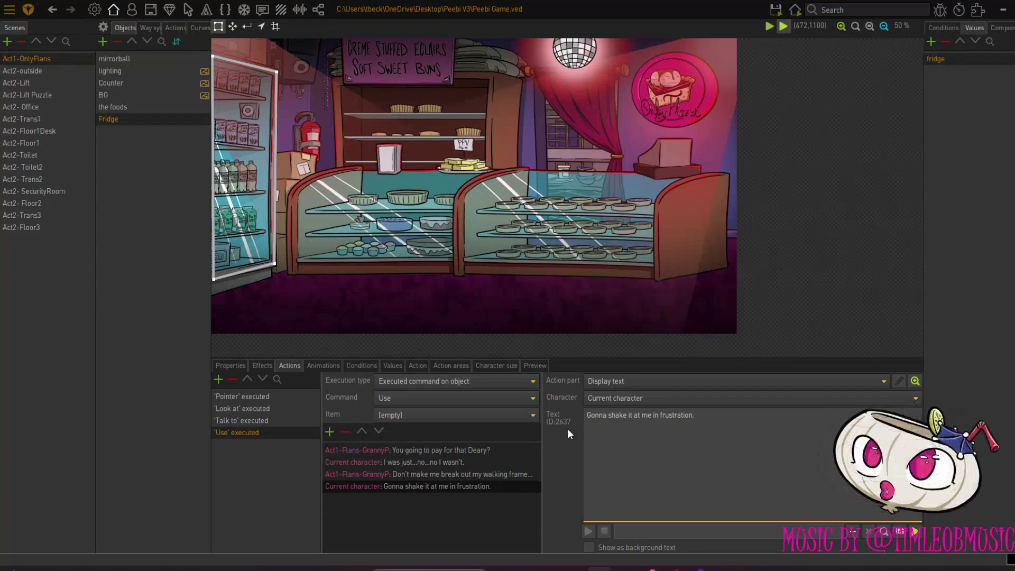
Duplicate GrannyP's walking-frame line as a fifth line: 'I'm not the one who i going to need it.'
click(332, 472)
right_click(332, 471)
click(451, 509)
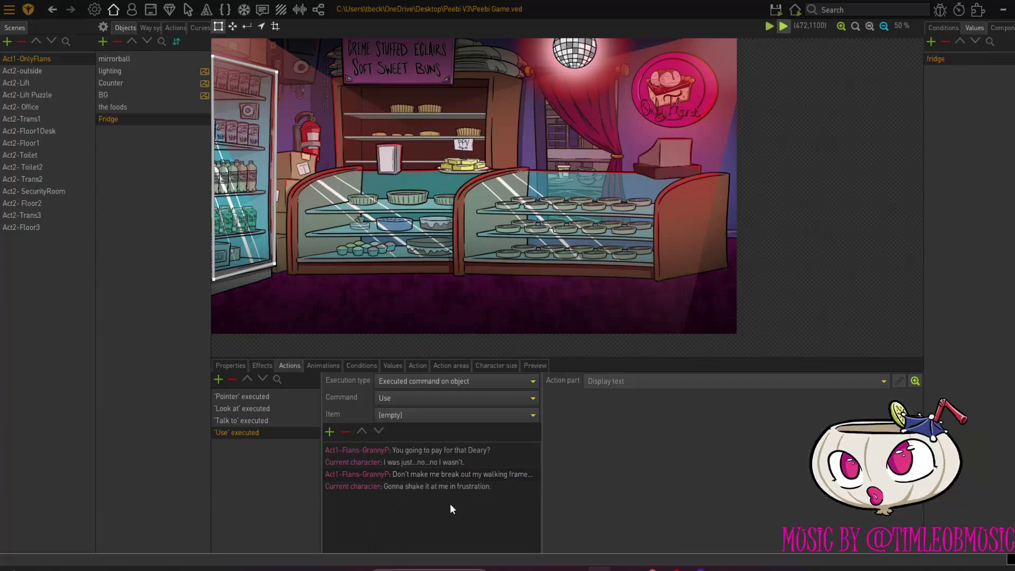
right_click(421, 477)
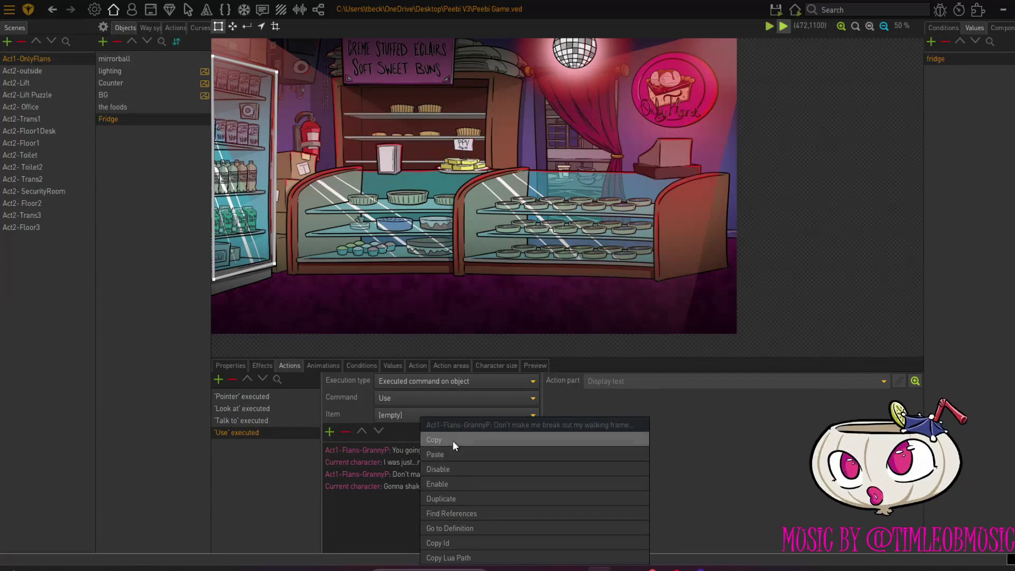
click(388, 509)
right_click(388, 509)
click(404, 522)
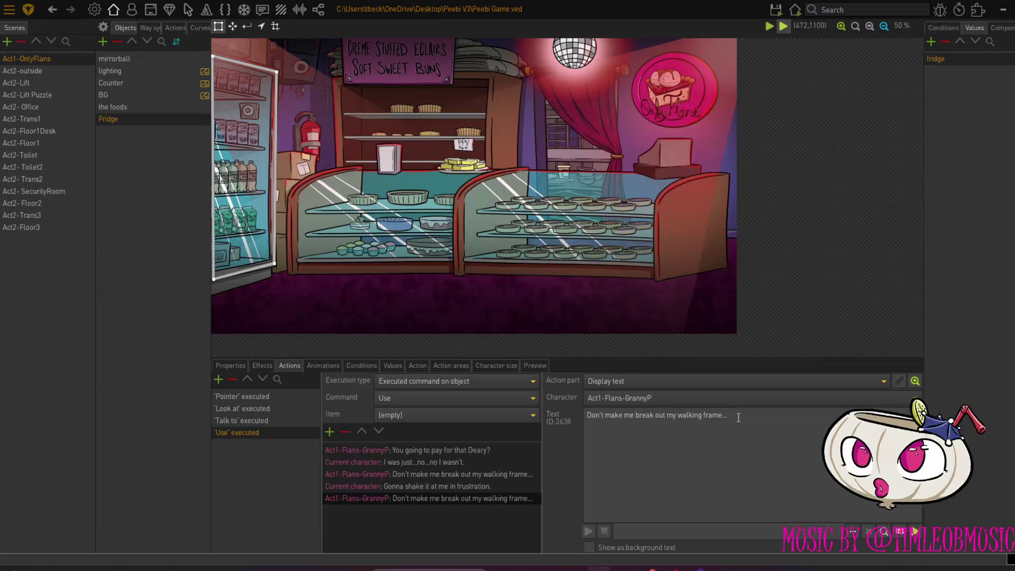
drag(744, 417, 570, 424)
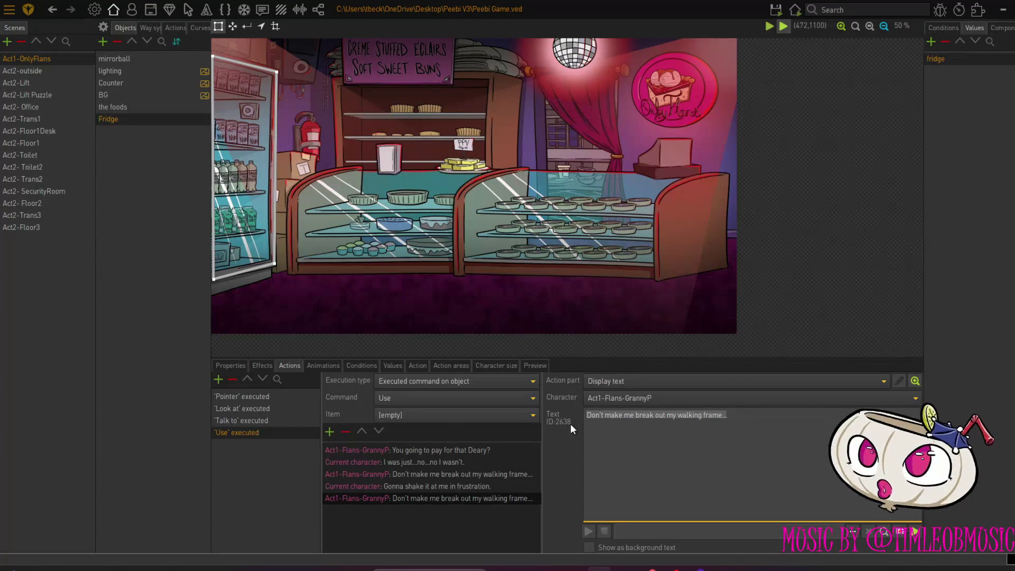
text(I)
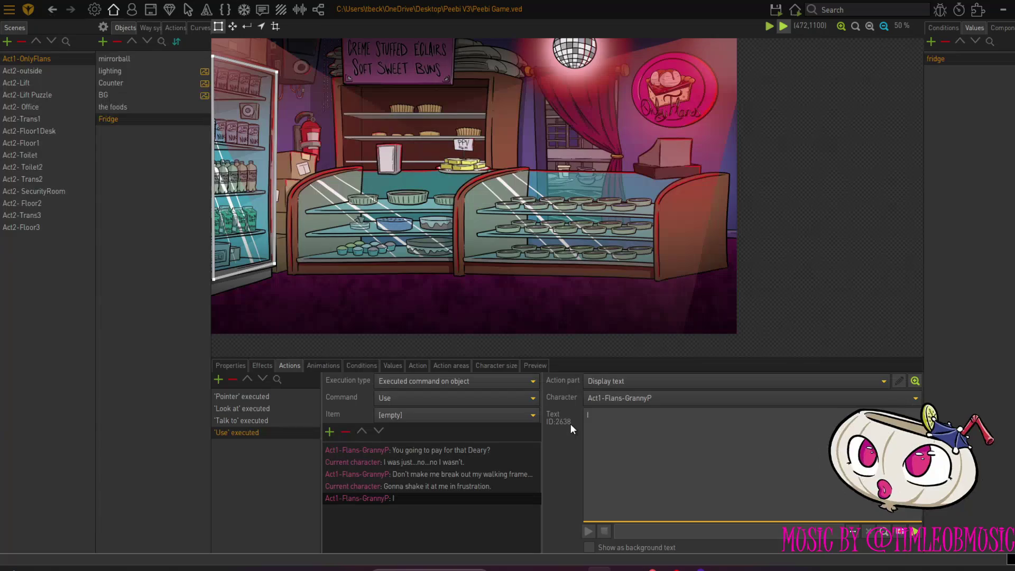
text('m not the o)
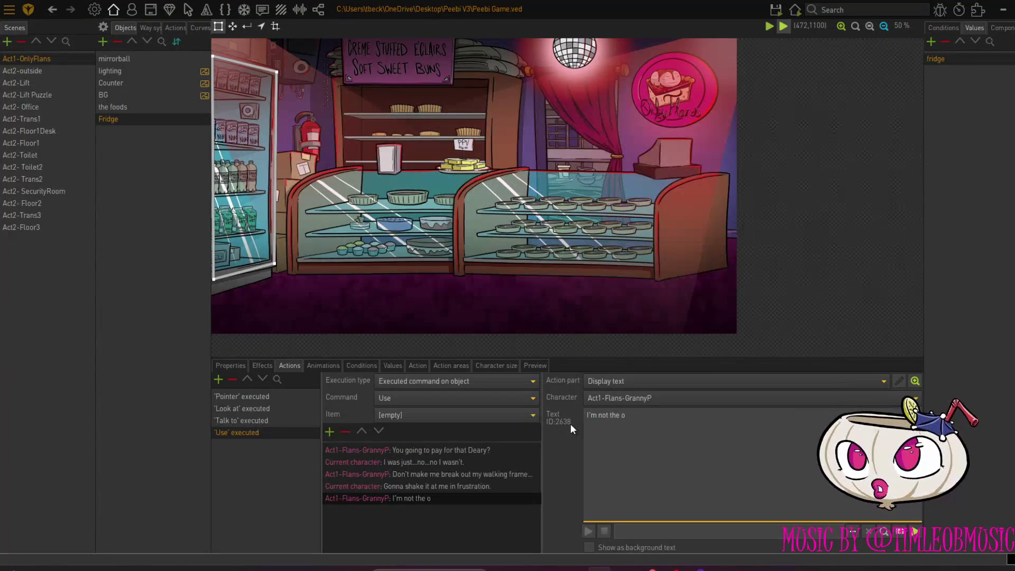
text(ne who i goi)
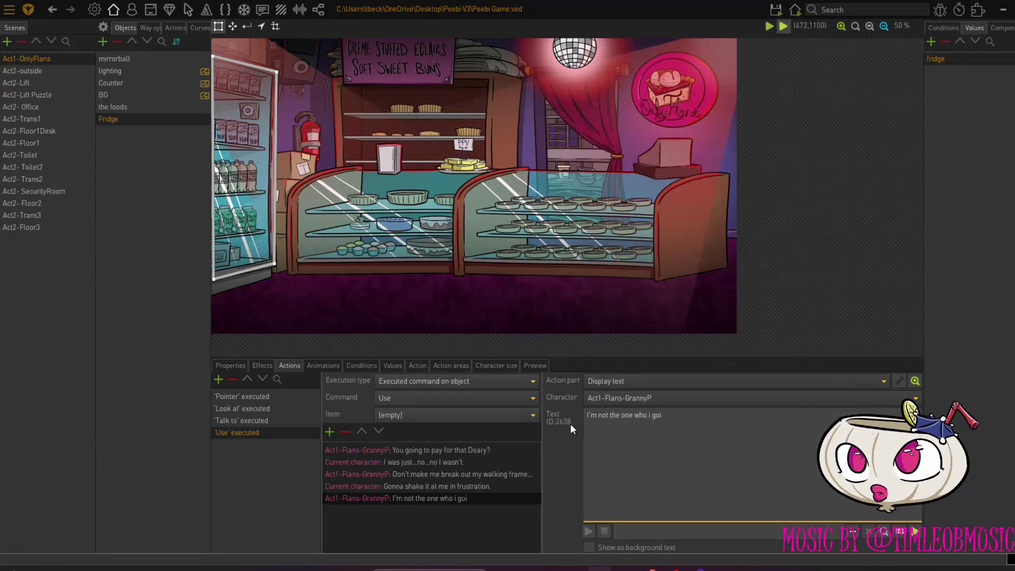
text(ng to need i)
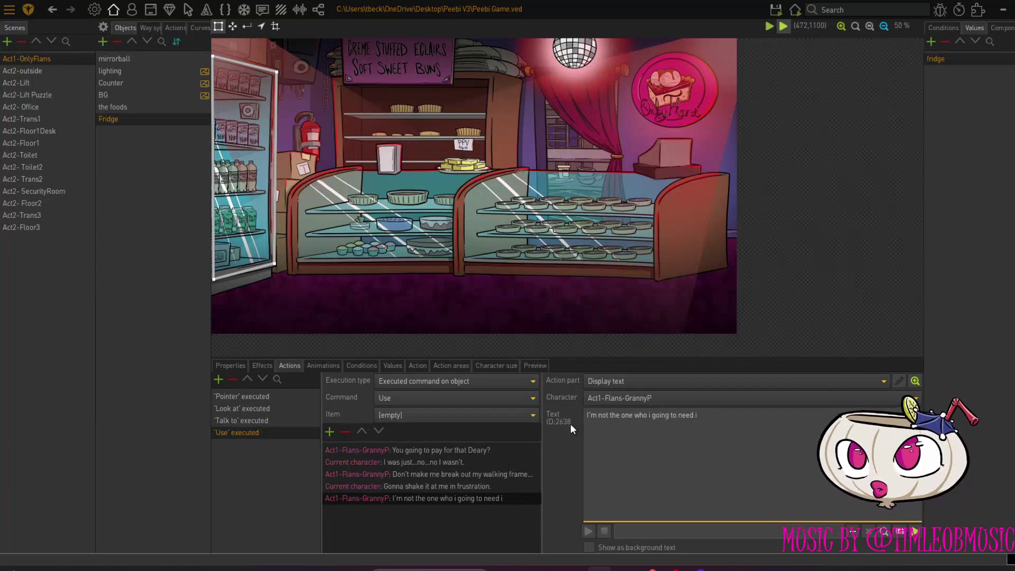
text(t.)
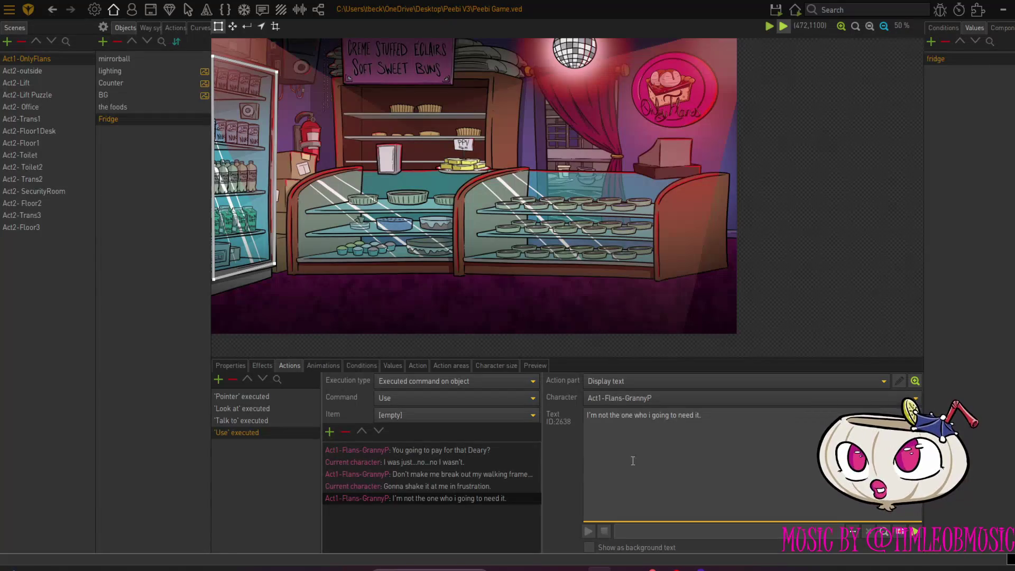
text(.)
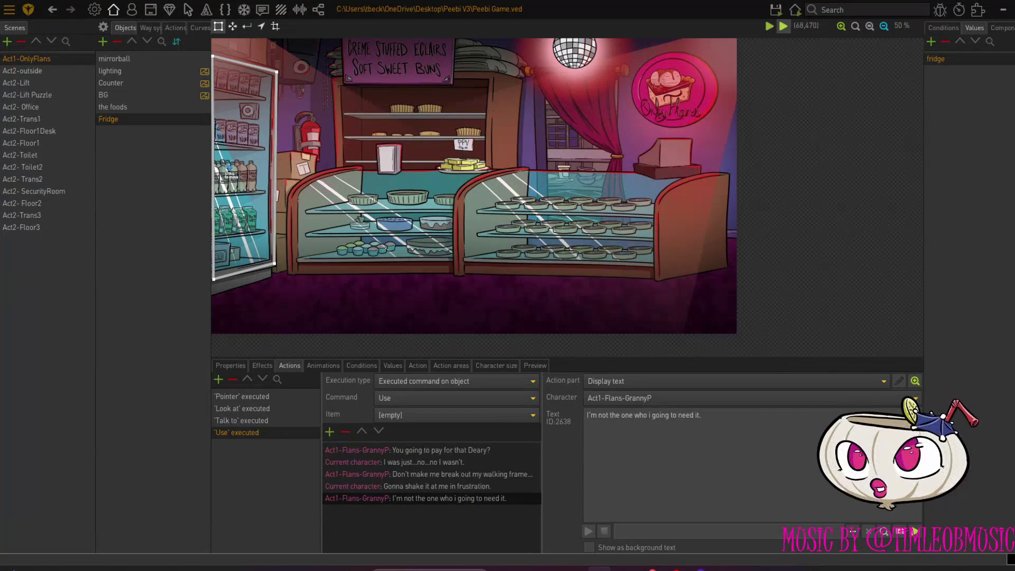
click(102, 42)
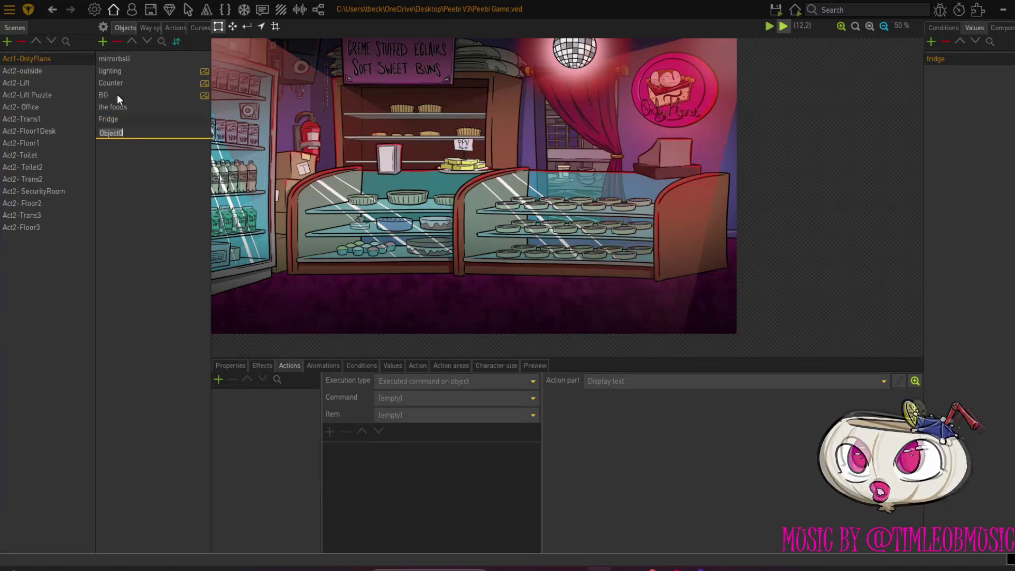
Create an object named Sign and outline its area over the eclairs sign
text(Sign)
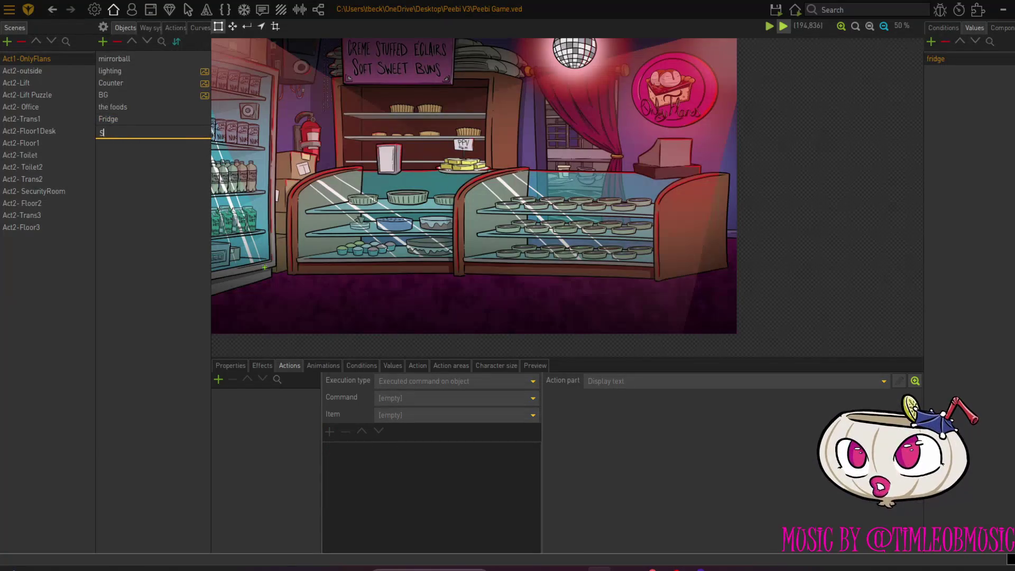
key(Return)
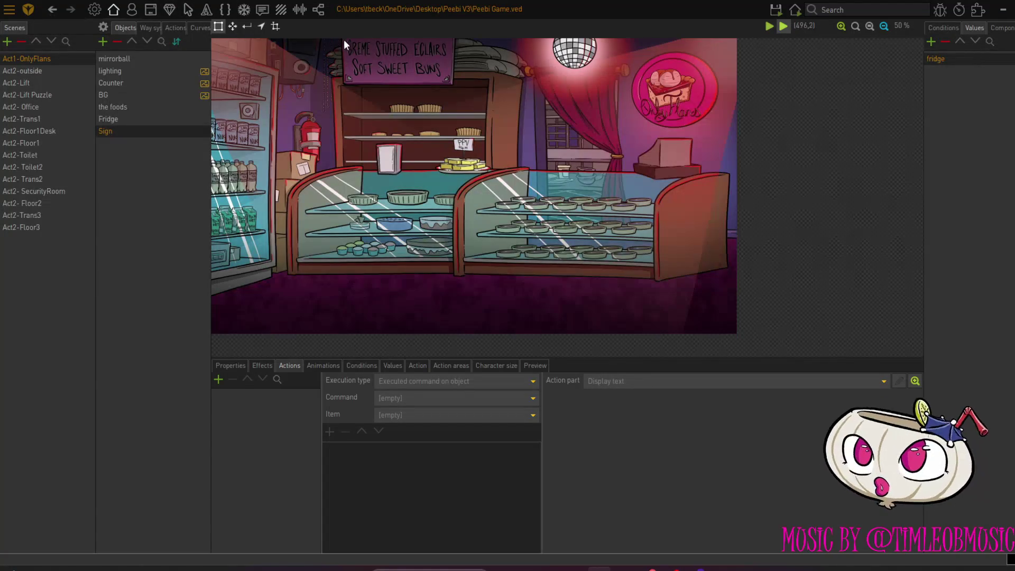
mouse_move(344, 79)
mouse_down()
mouse_move(453, 81)
mouse_move(453, 40)
mouse_up()
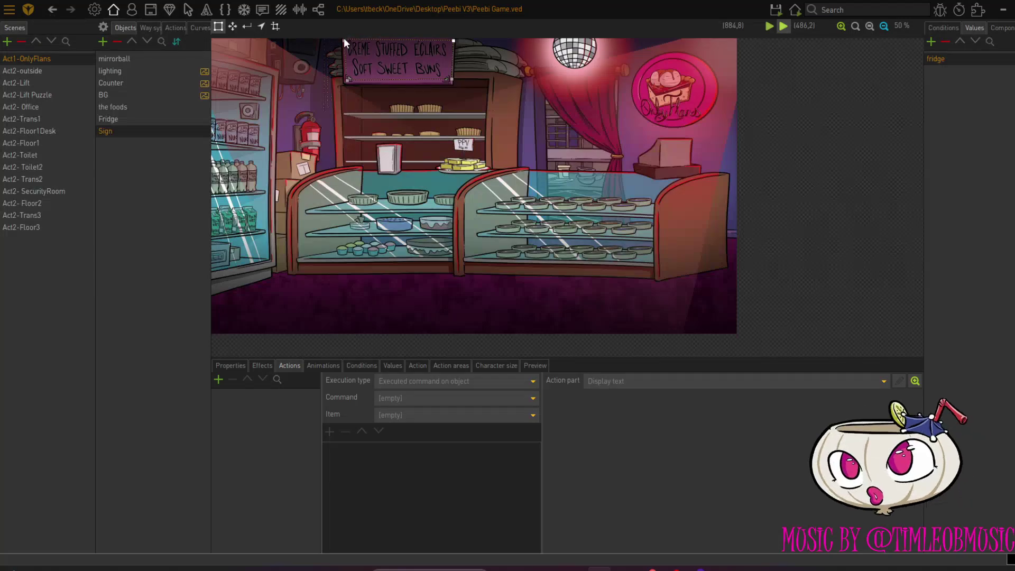
click(345, 39)
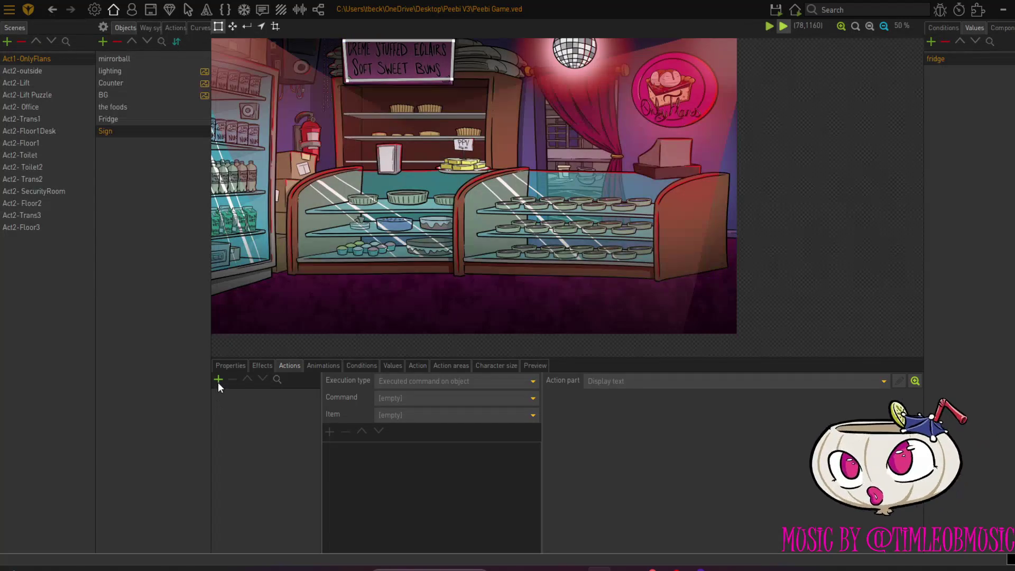
Set the Sign object's alignment to 135° and its position to X 866, Y 926, and add an empty action
click(226, 369)
click(270, 400)
text(Sign)
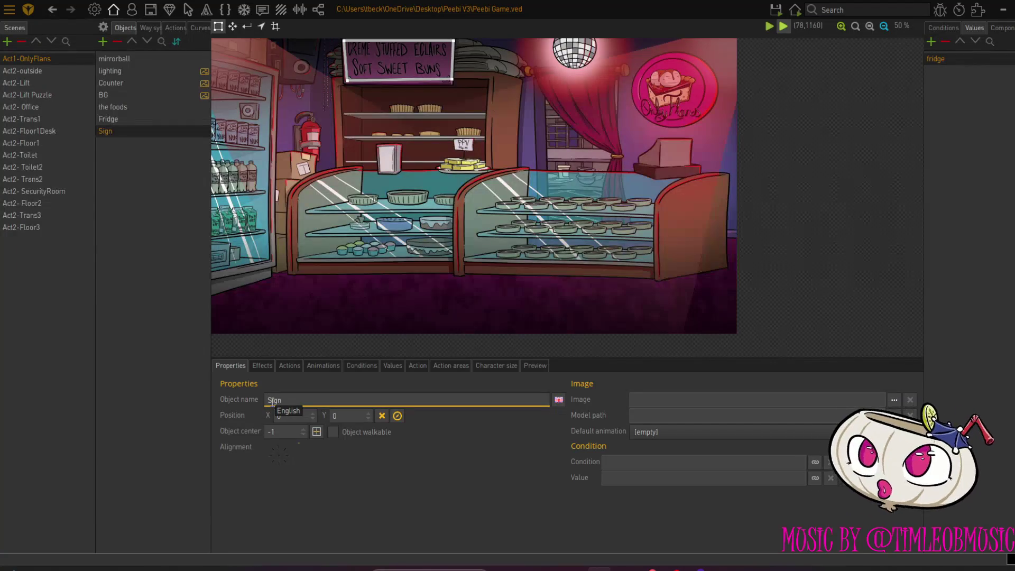
click(294, 448)
click(279, 441)
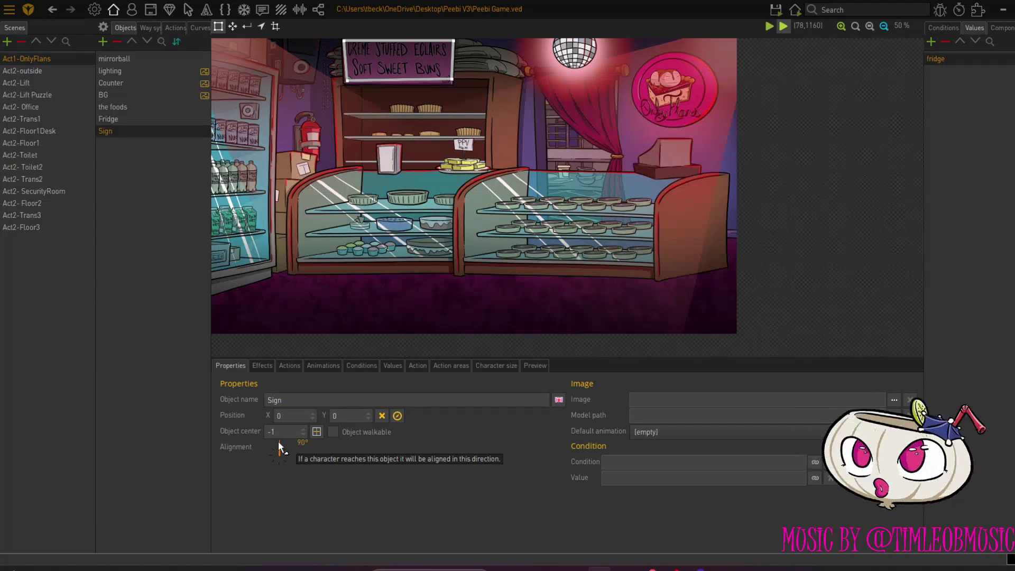
click(270, 442)
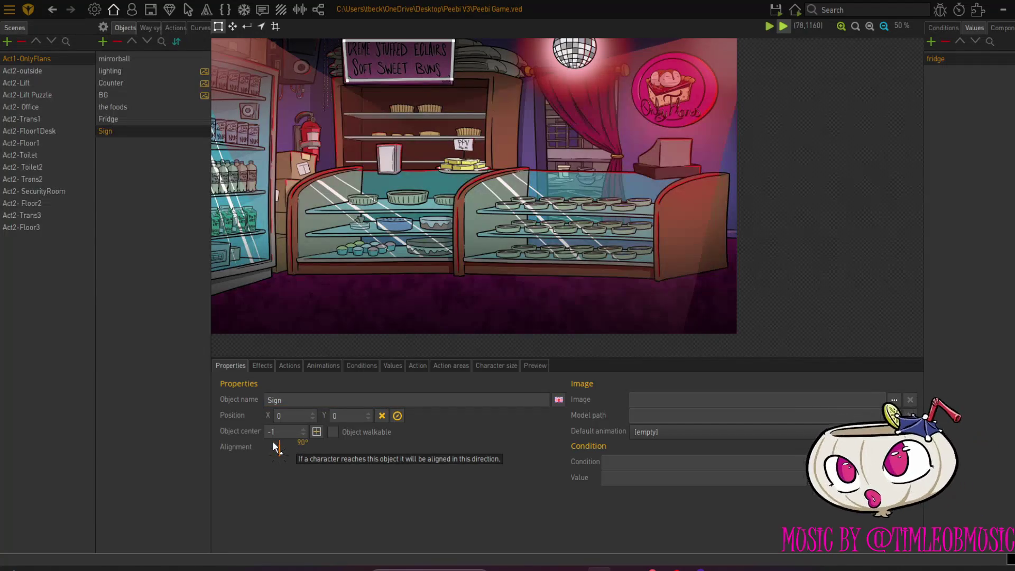
click(397, 416)
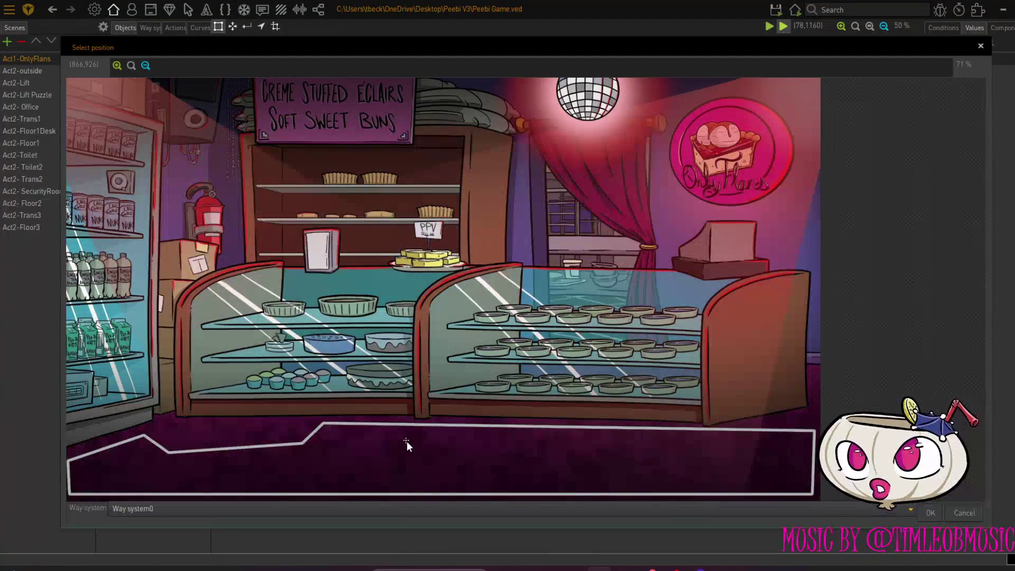
click(406, 440)
click(930, 512)
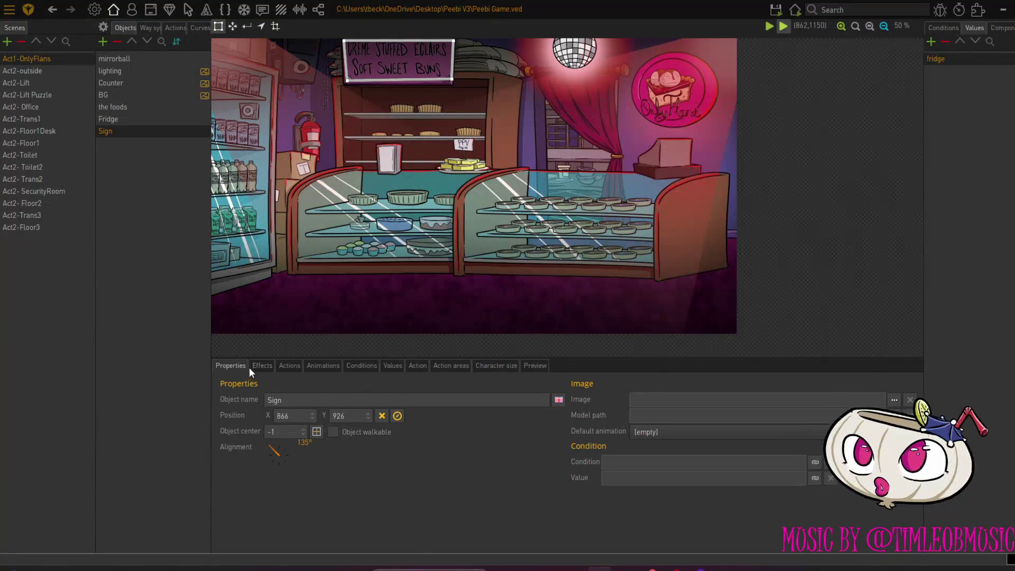
click(288, 366)
click(220, 379)
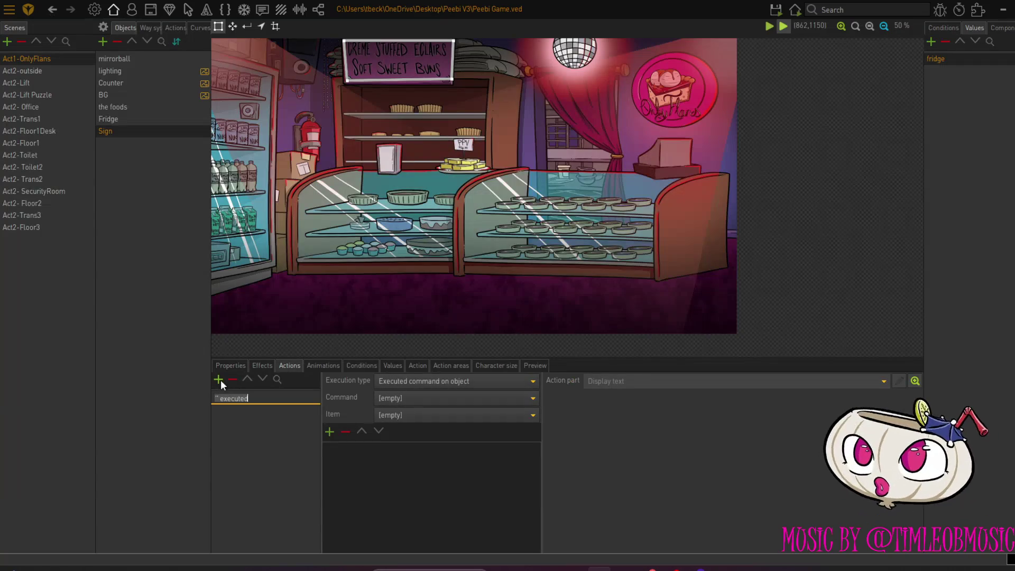
Give the Sign a Pointer action and a Look at action
click(404, 396)
click(407, 237)
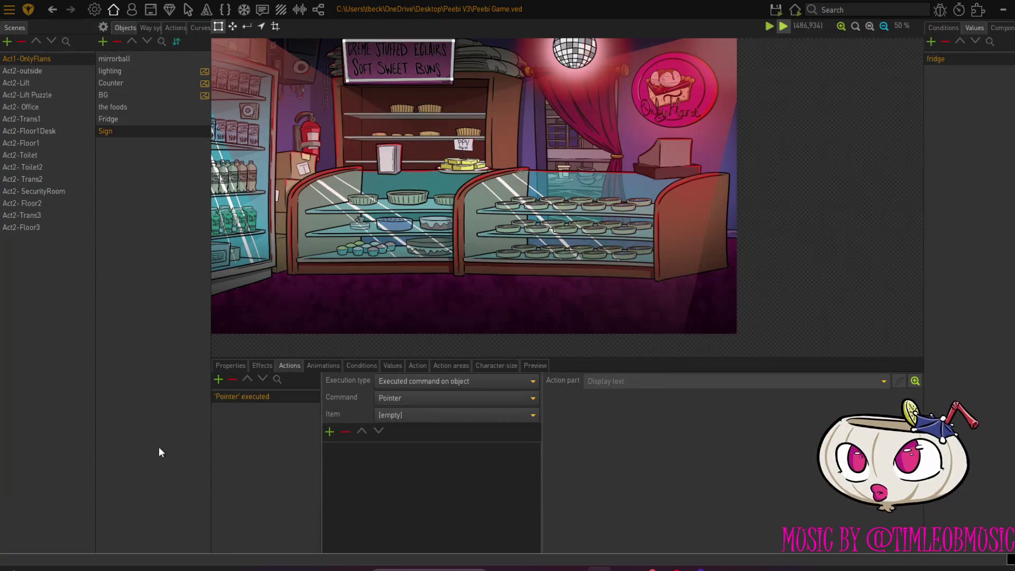
click(218, 379)
click(407, 396)
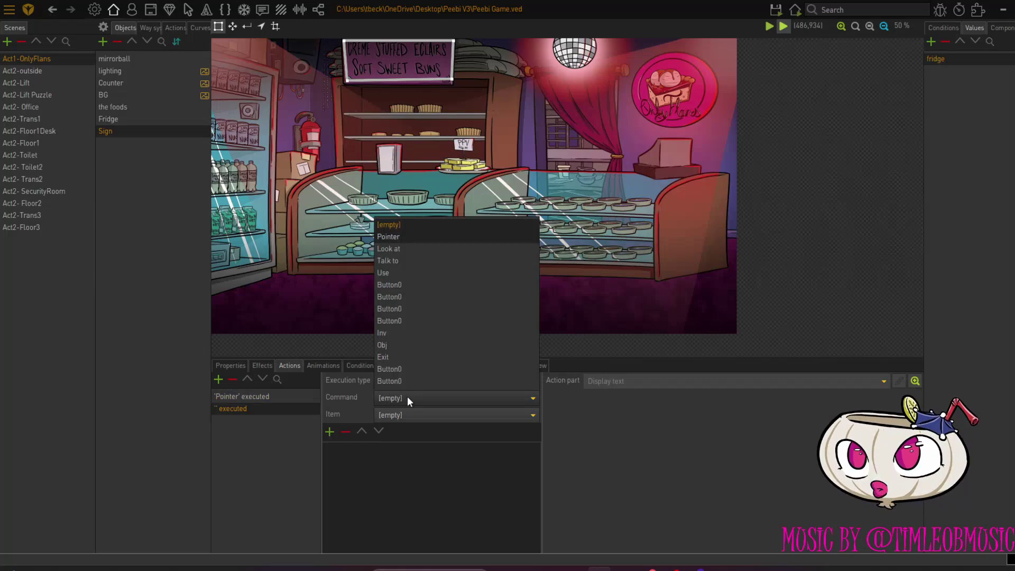
click(402, 248)
On Look at, have the current character say 'Creme stuffed eclairs and soft sweet buns.'
click(329, 432)
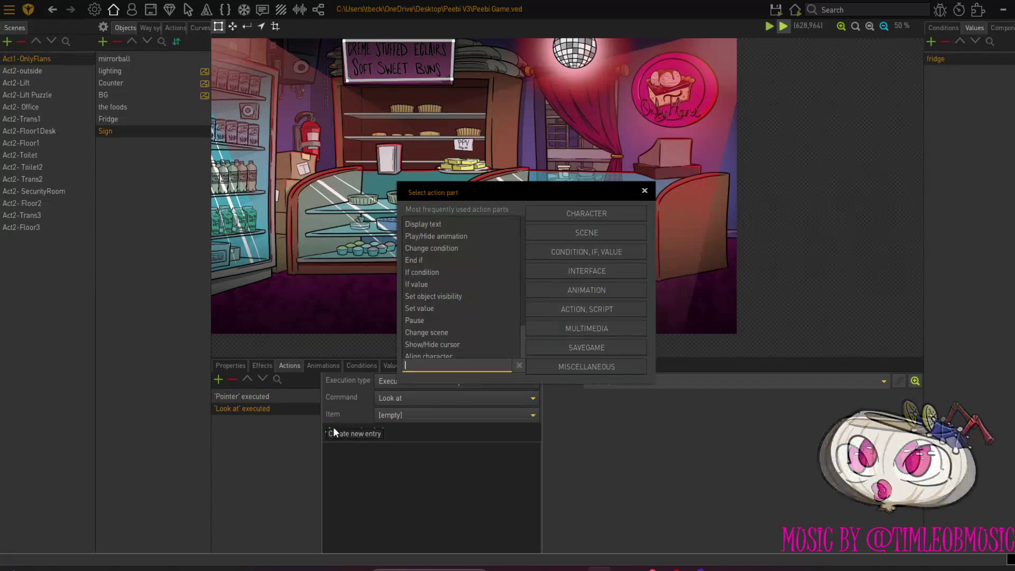
click(427, 222)
click(692, 397)
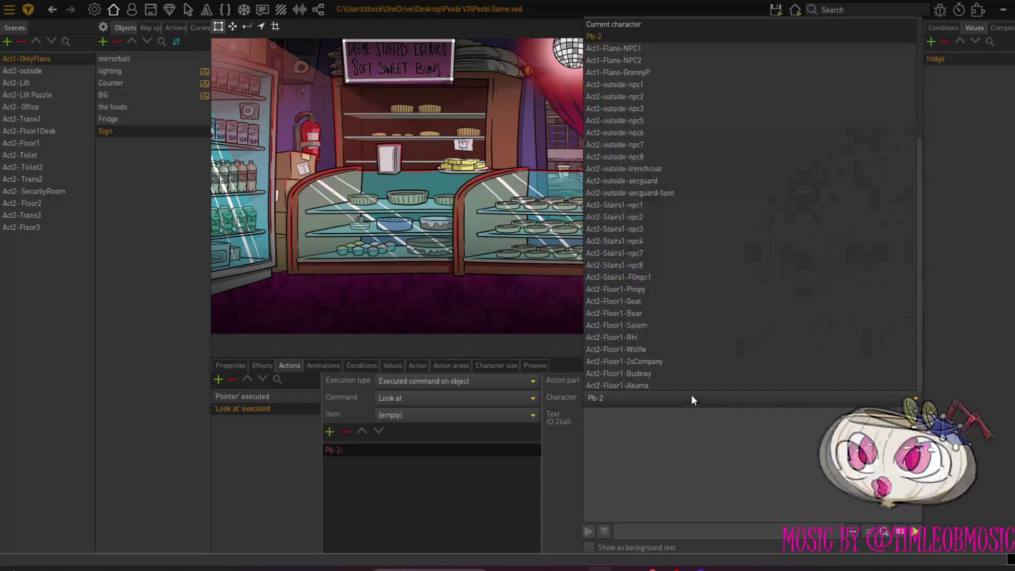
click(643, 27)
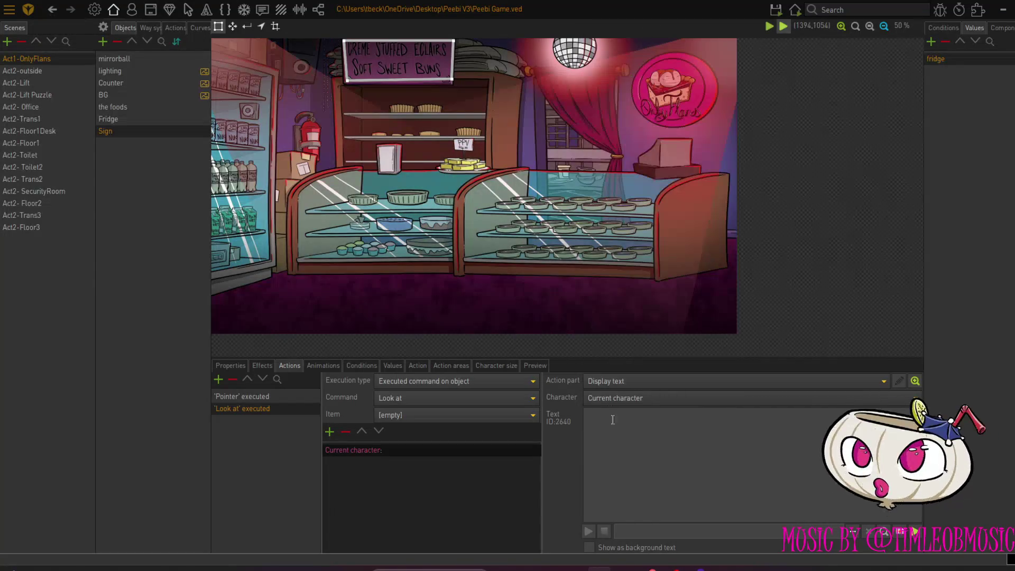
click(613, 432)
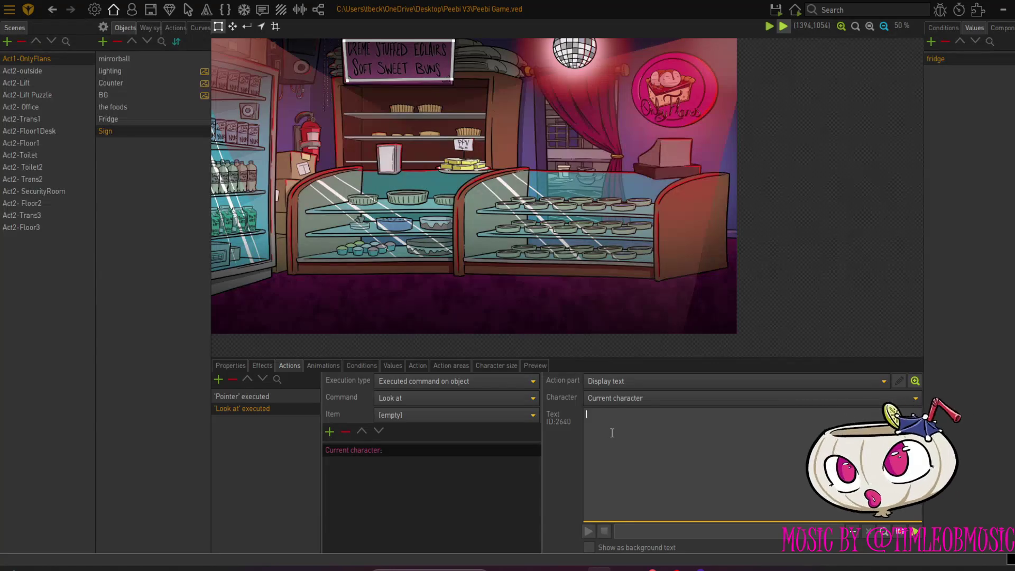
text(Creme stuffed eclai)
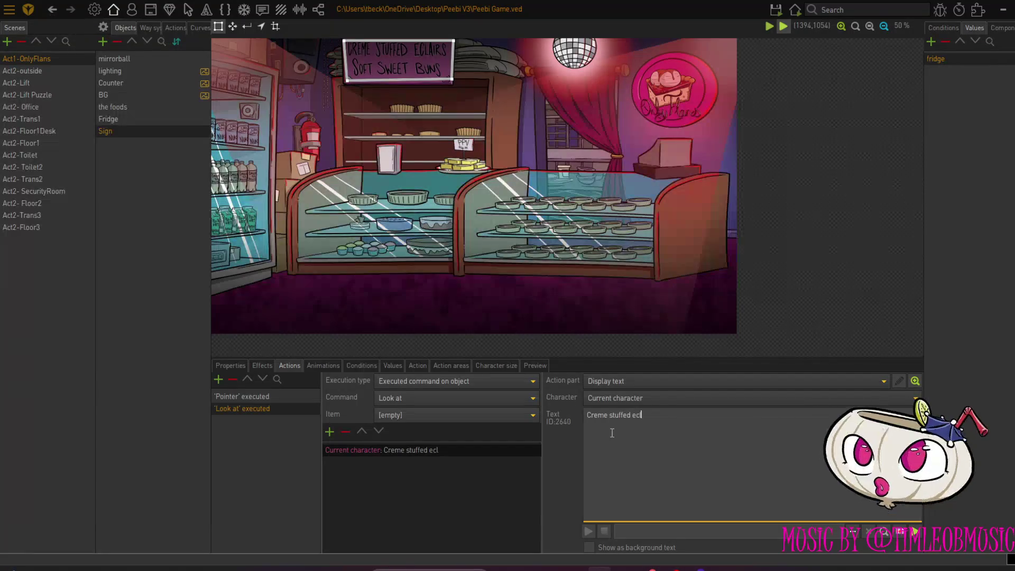
text(re)
key(BackSpace)
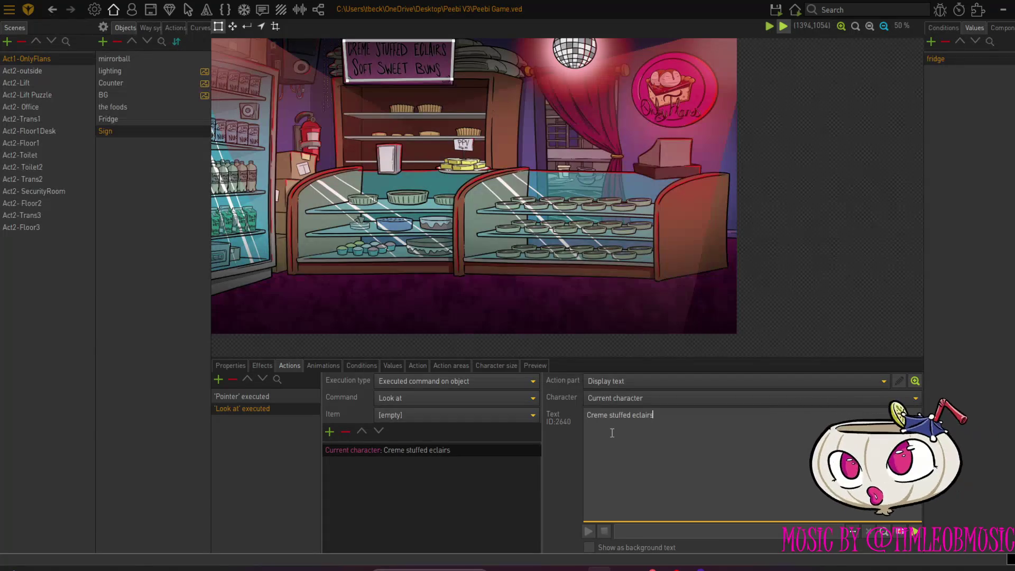
text(and soft s)
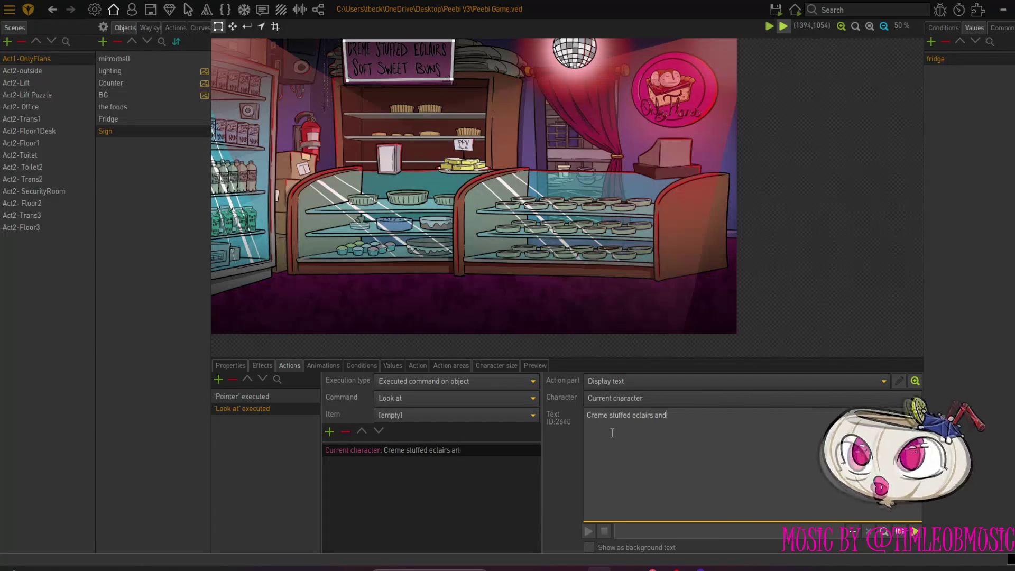
key(BackSpace)
key(BackSpace)
key(BackSpace)
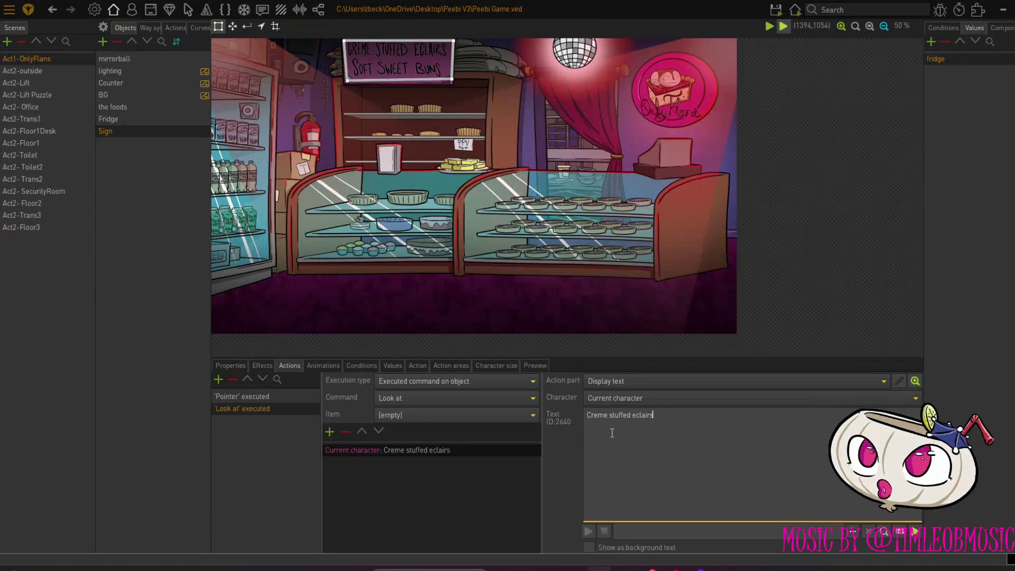
key(Return)
text(and sof)
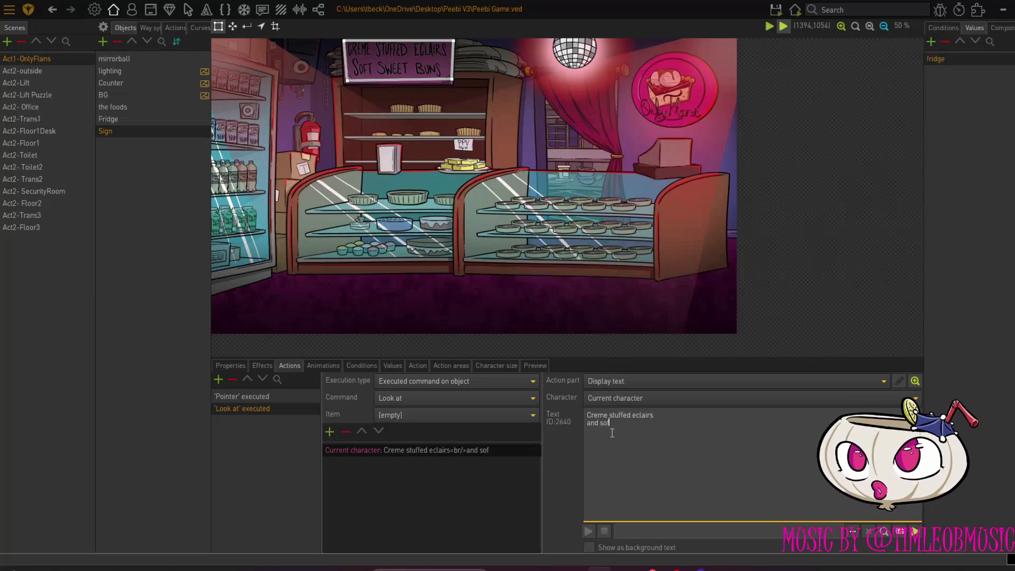
text(t sweet buns)
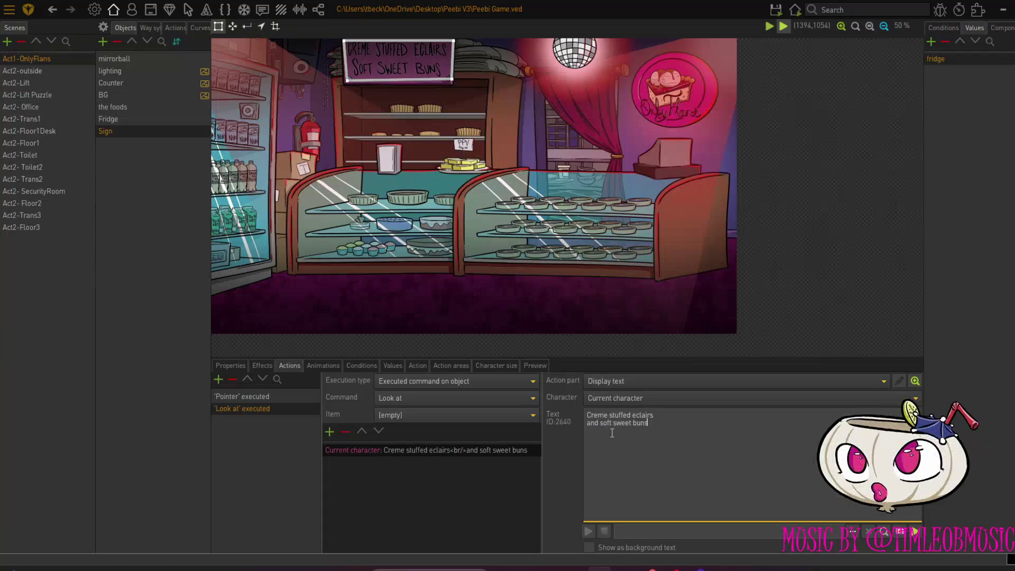
text(.)
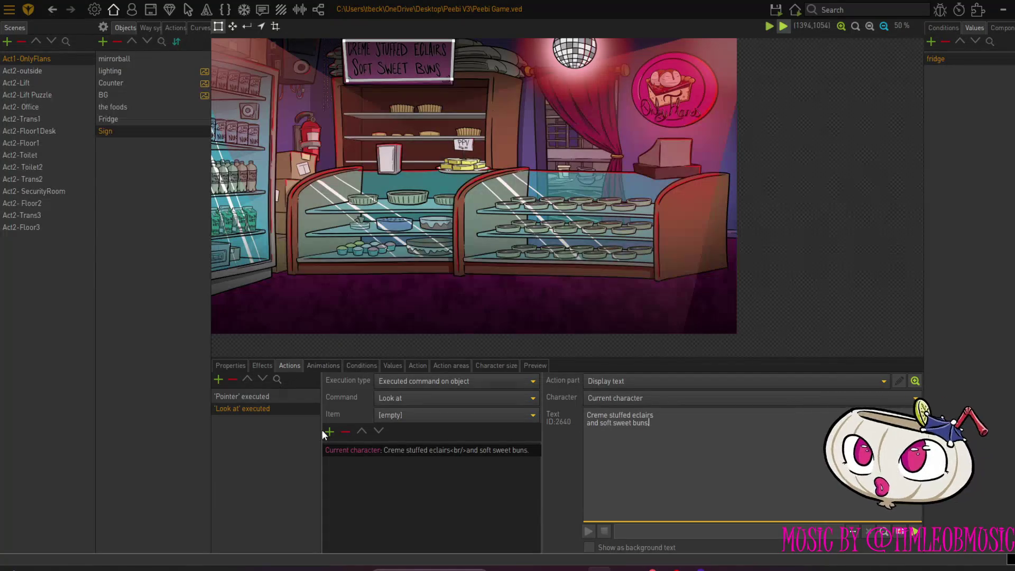
click(328, 430)
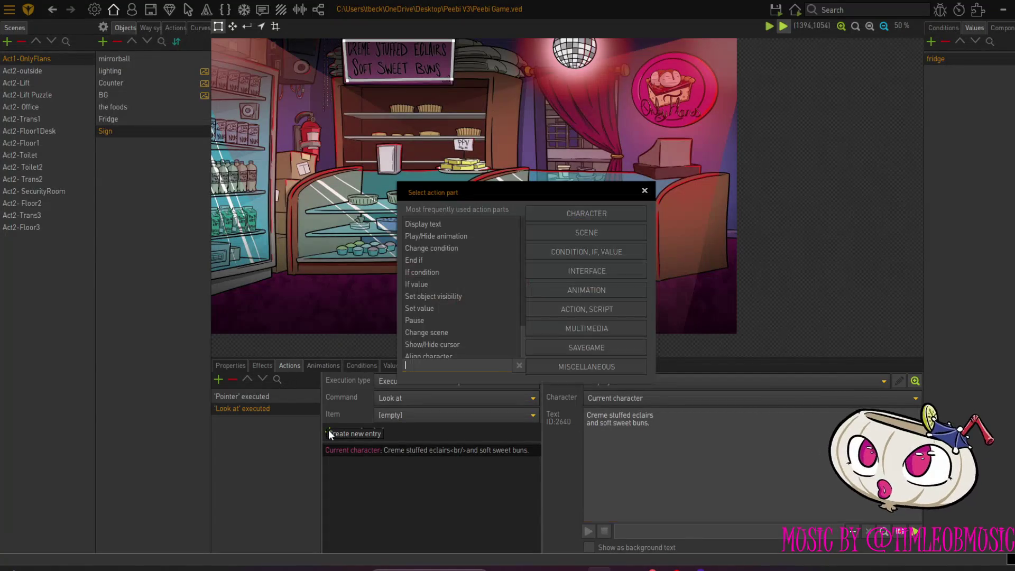
Add a right-front turn and the current-character line 'Look, this is as close to suggestive as we can get.'
double_click(433, 224)
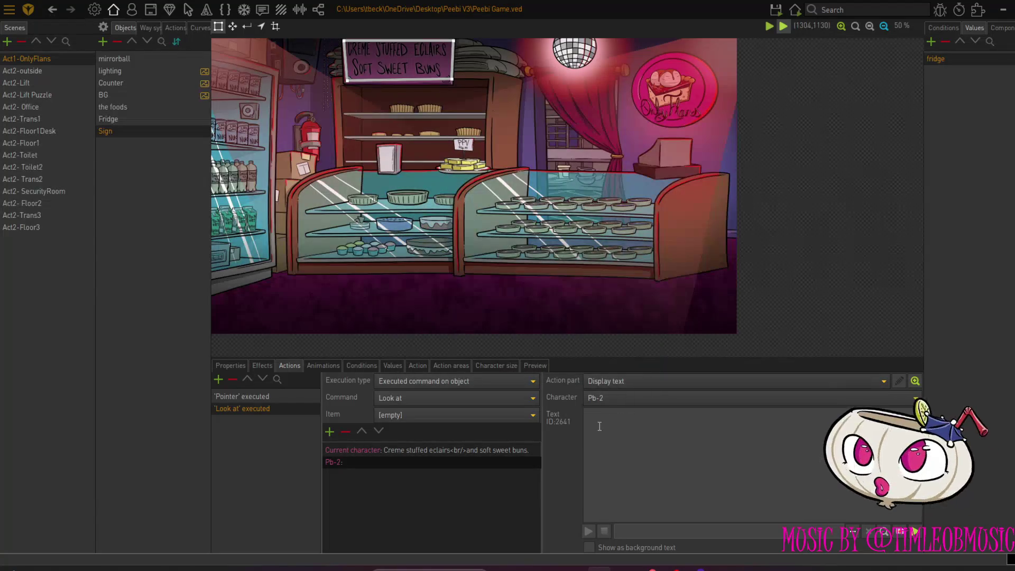
click(605, 396)
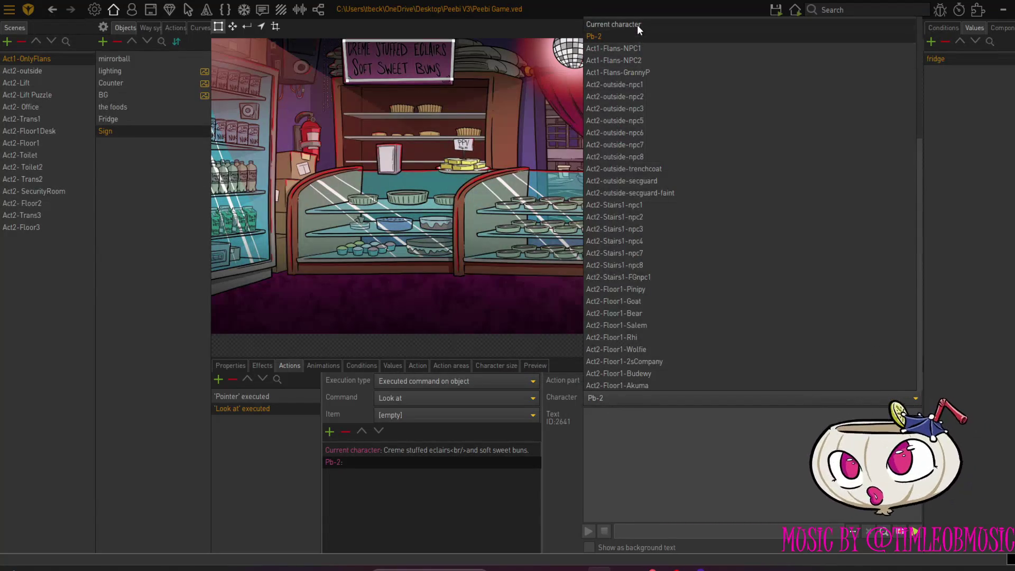
click(614, 24)
click(347, 449)
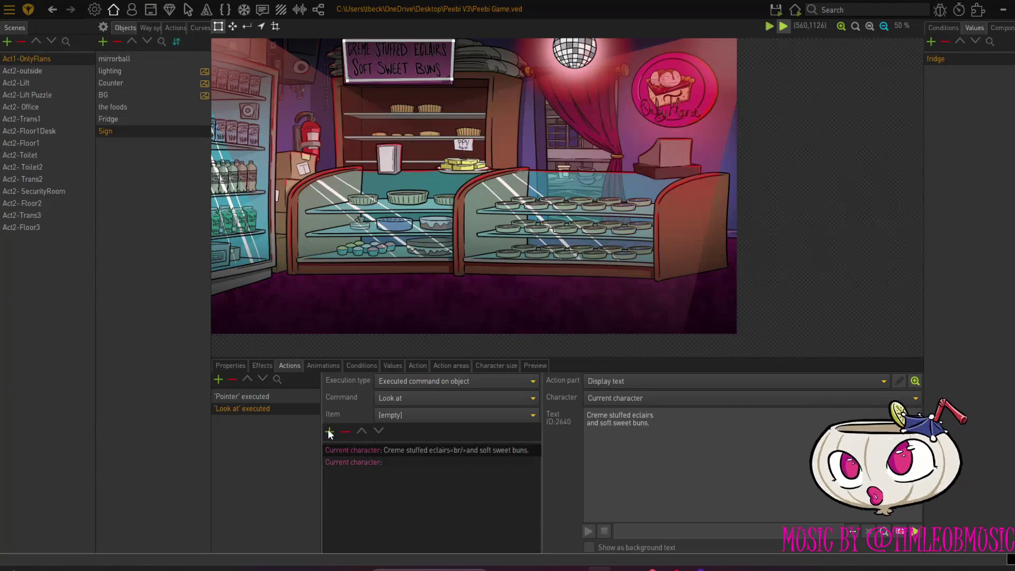
click(329, 431)
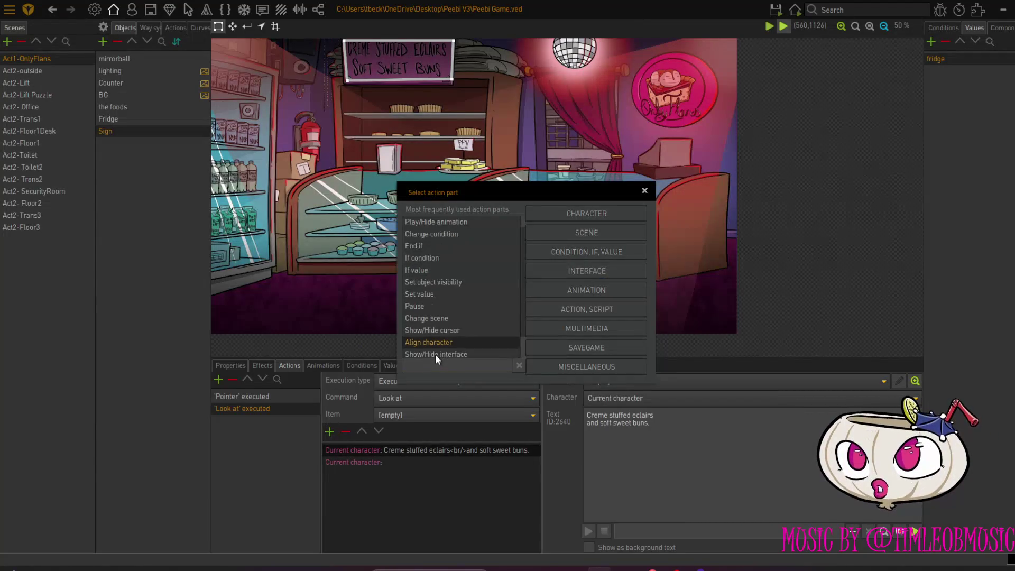
double_click(434, 341)
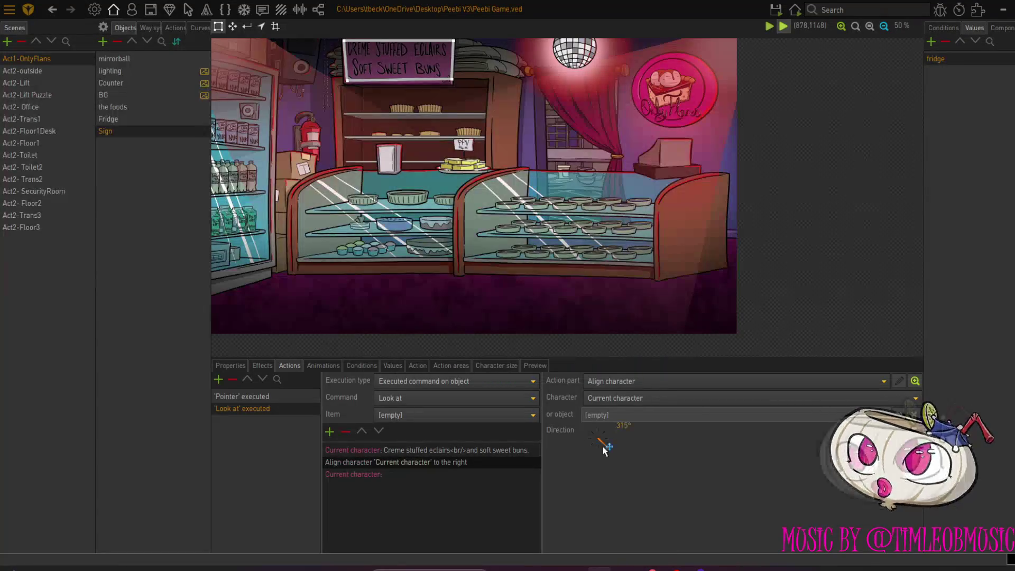
click(390, 475)
text(Look)
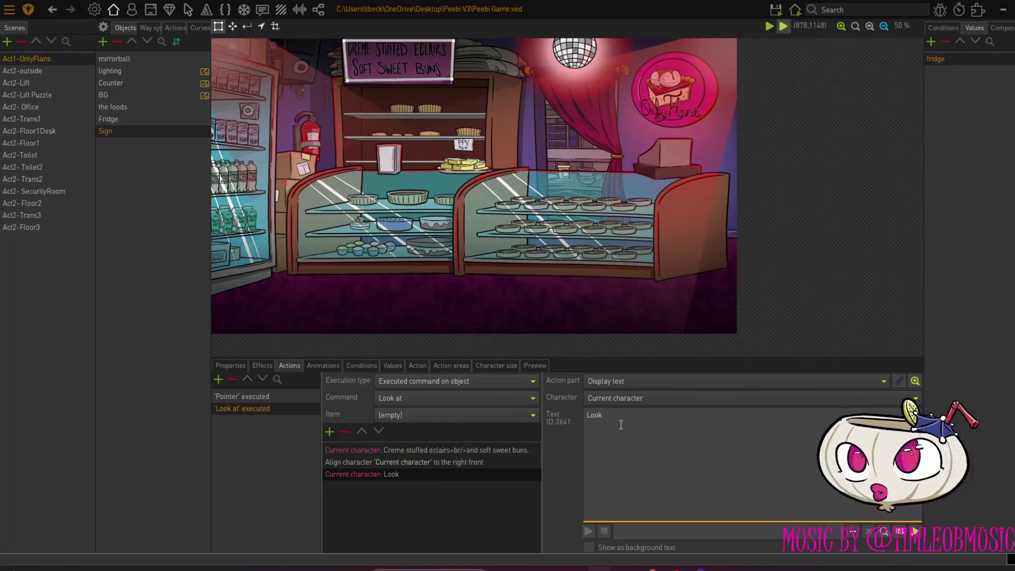
text(, this is as close)
text( to suggestive)
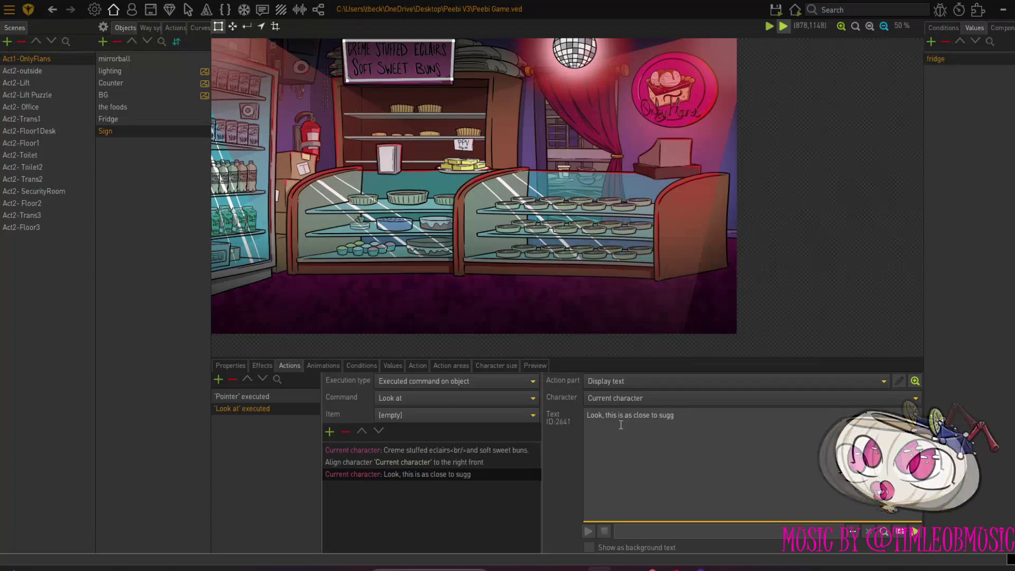
text( as we can get.)
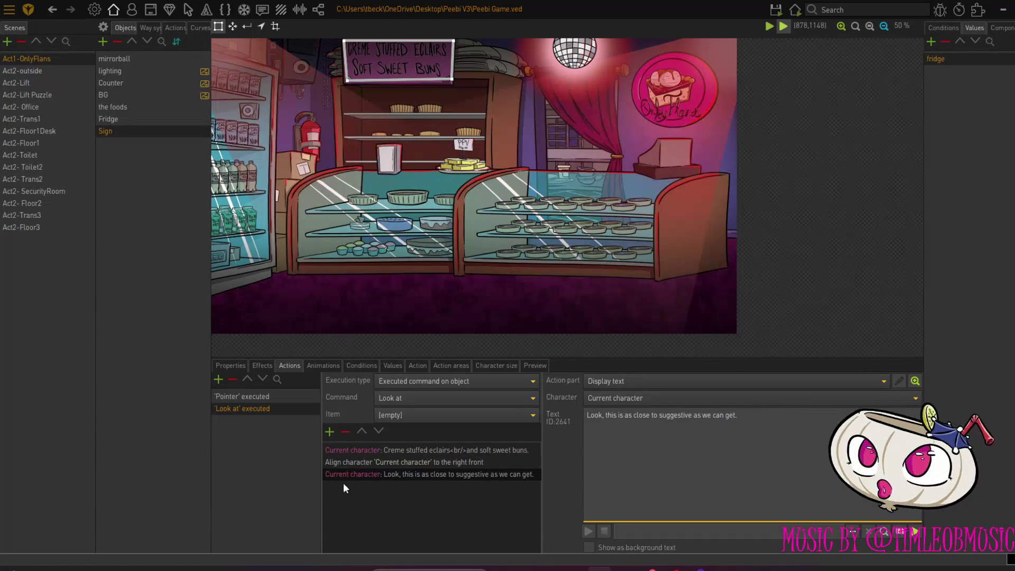
End the Look at action by turning the character to face left-back (135°)
click(329, 431)
scroll(435, 354, down, 1)
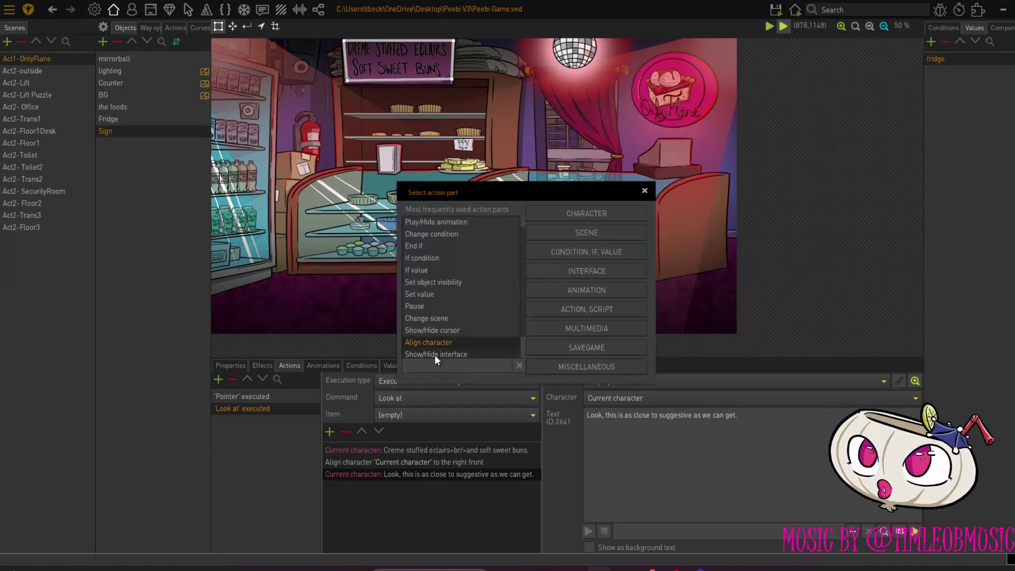
double_click(433, 352)
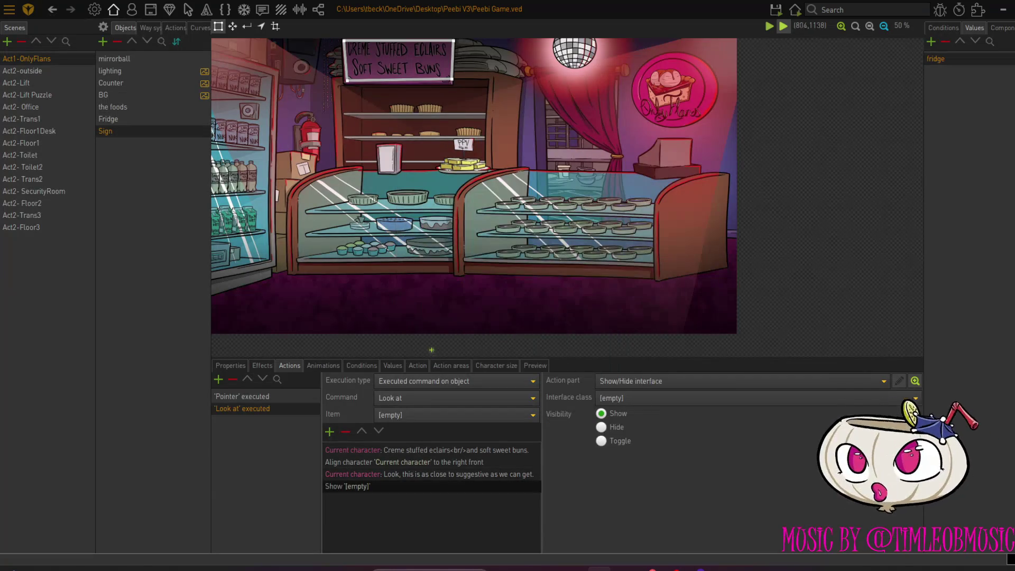
click(345, 431)
click(329, 431)
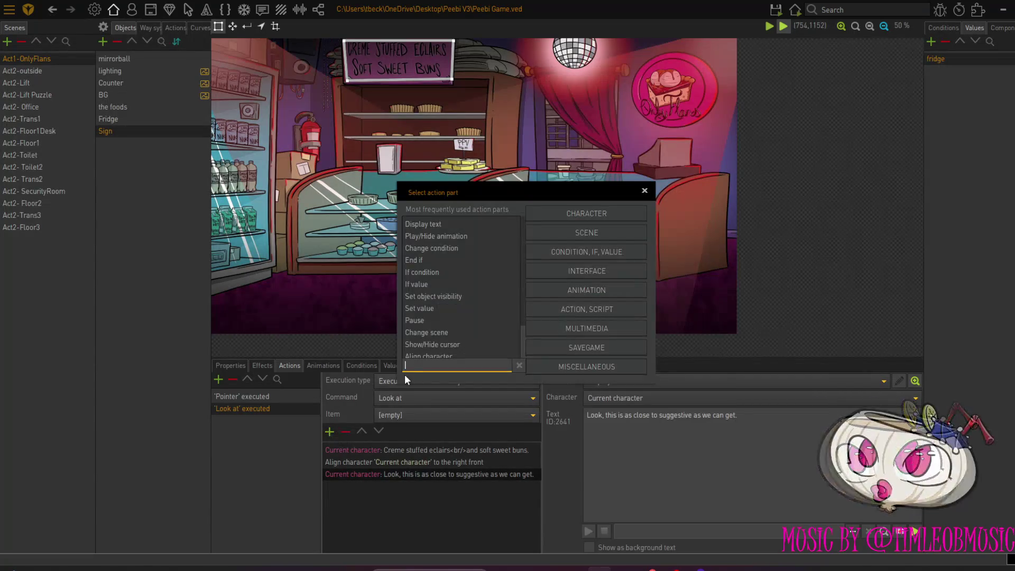
scroll(426, 355, down, 1)
click(421, 342)
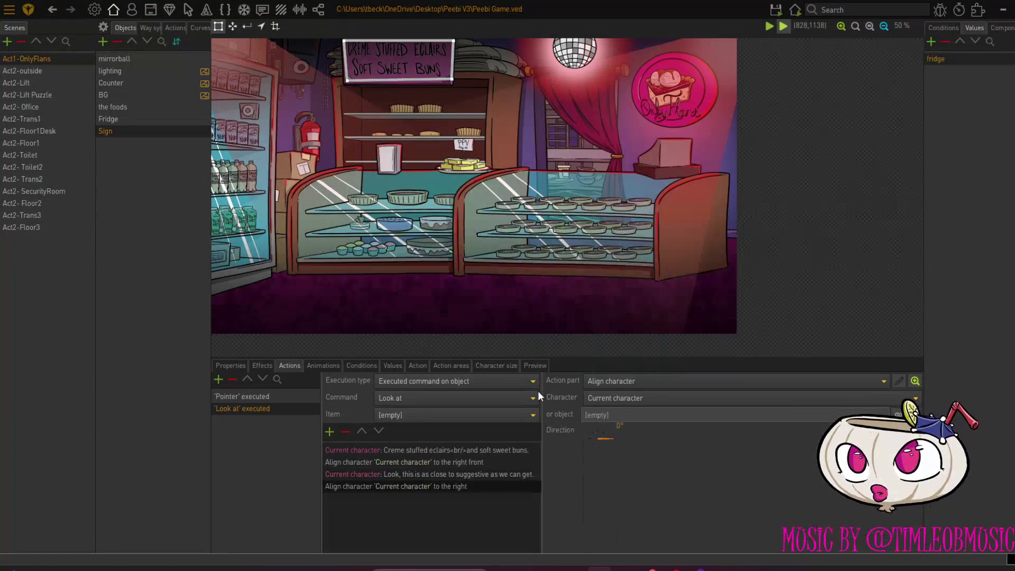
click(593, 434)
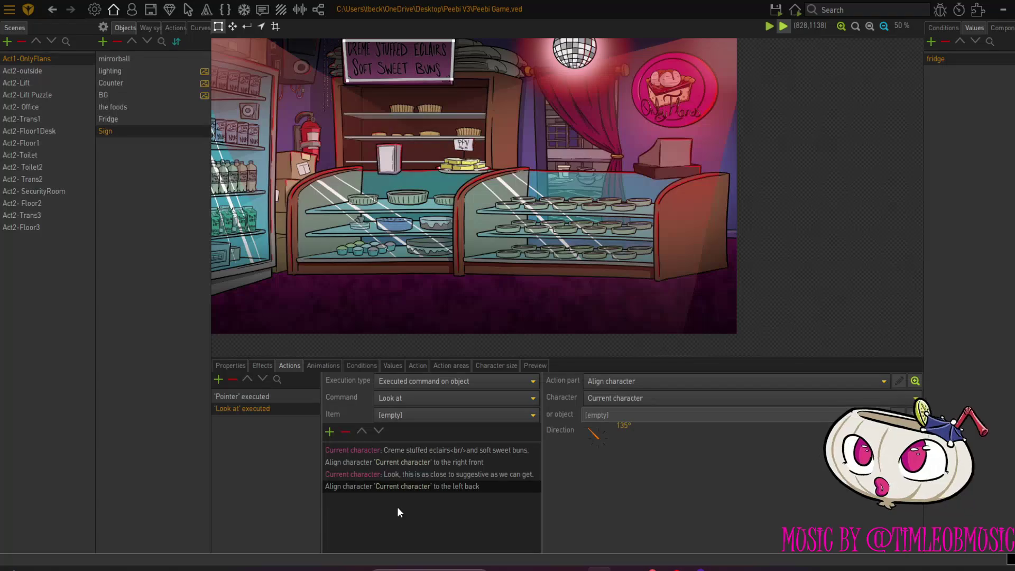
click(218, 381)
Set the new action's command to Talk to, checking the Act2-Trans3 sign's Talk to line for reference
click(415, 399)
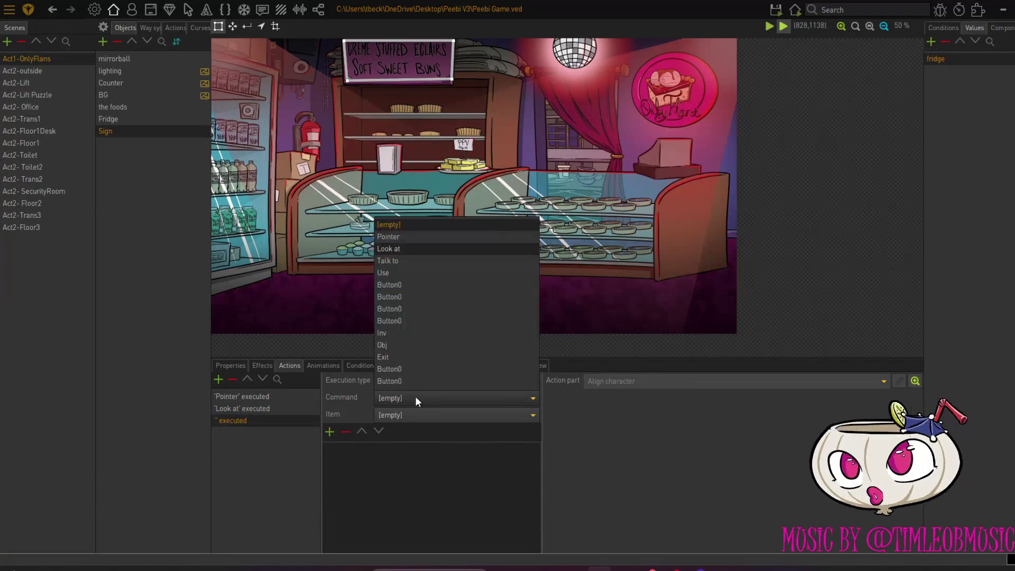
click(419, 260)
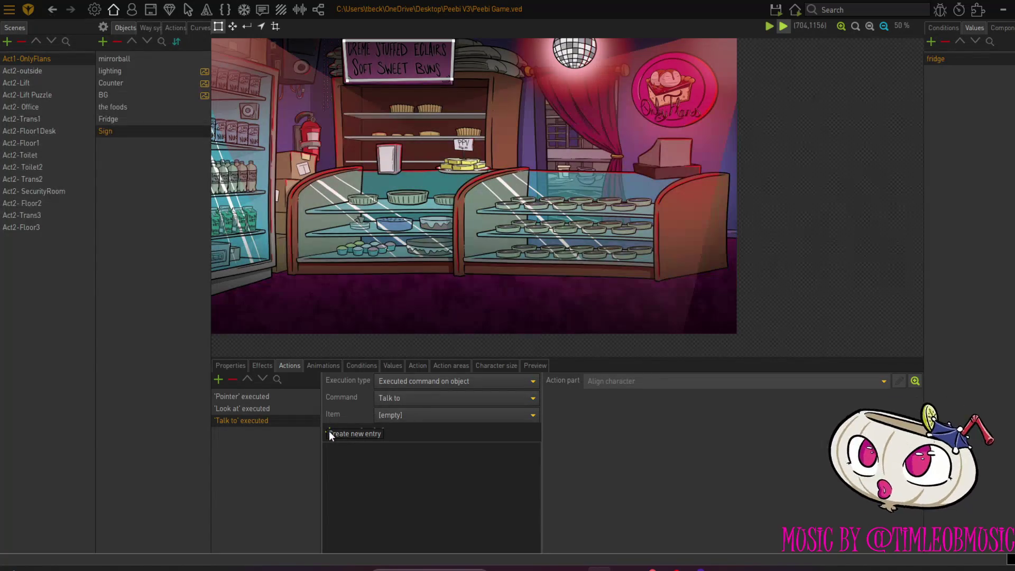
click(47, 214)
click(149, 105)
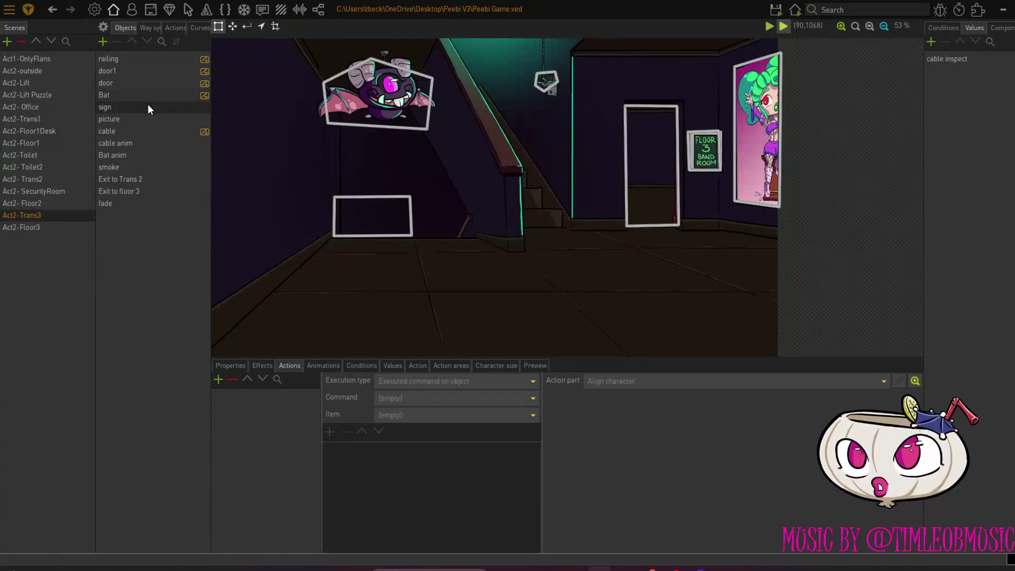
click(233, 432)
click(415, 450)
right_click(416, 449)
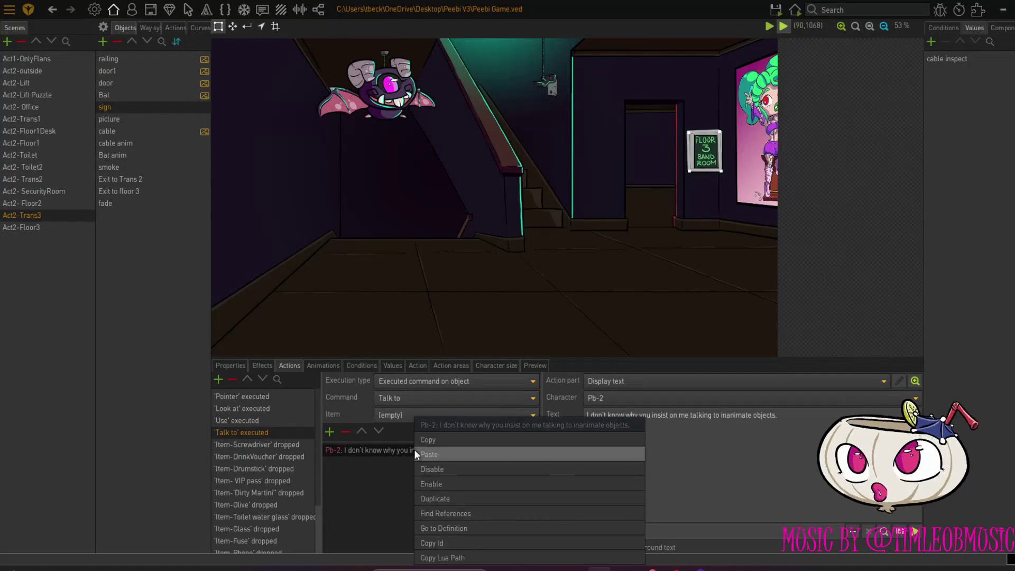
click(436, 442)
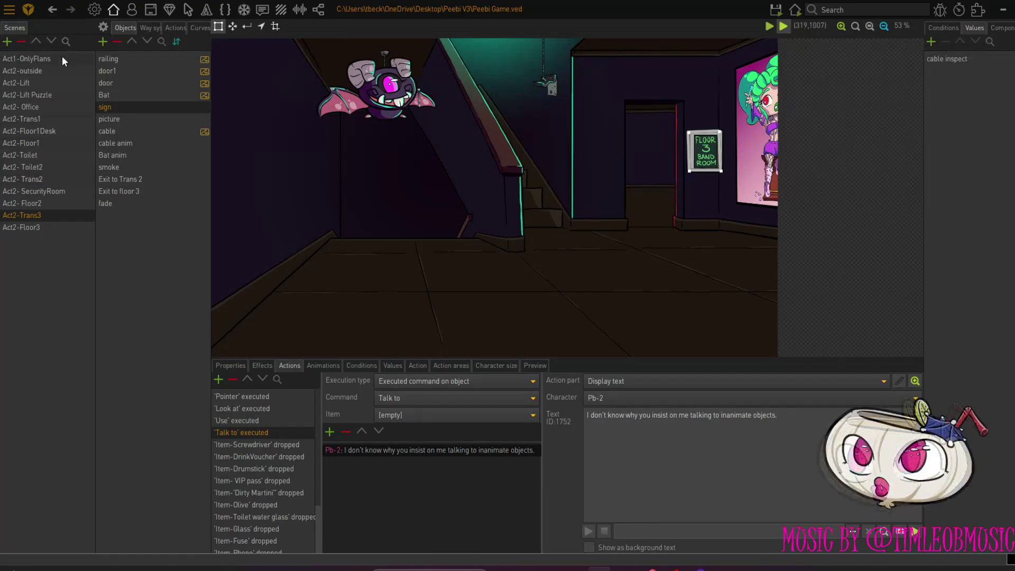
In Act1-OnlyFlans, make the Sign's Talk to line spoken by Current character
click(59, 58)
click(119, 131)
click(234, 421)
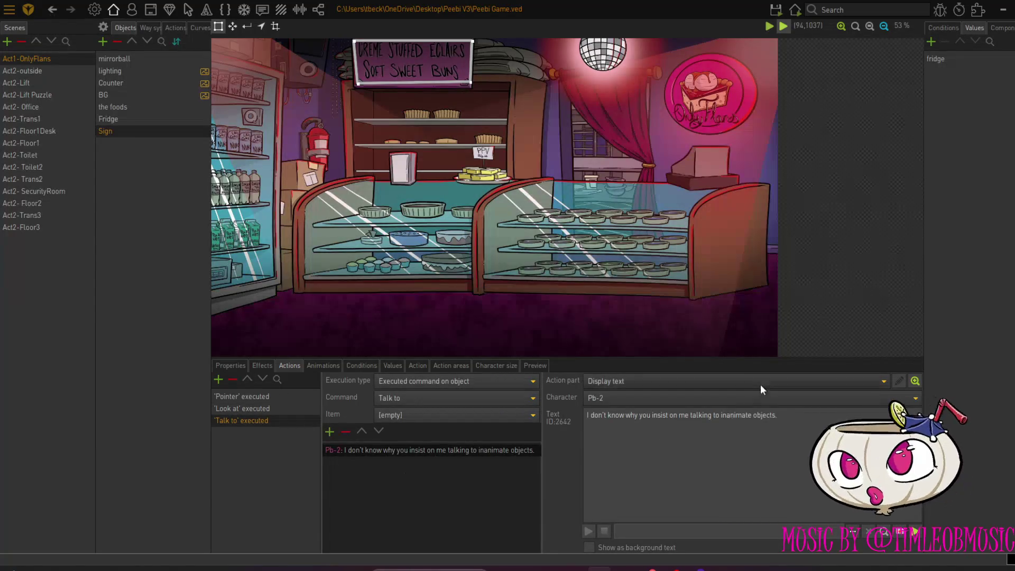
click(731, 399)
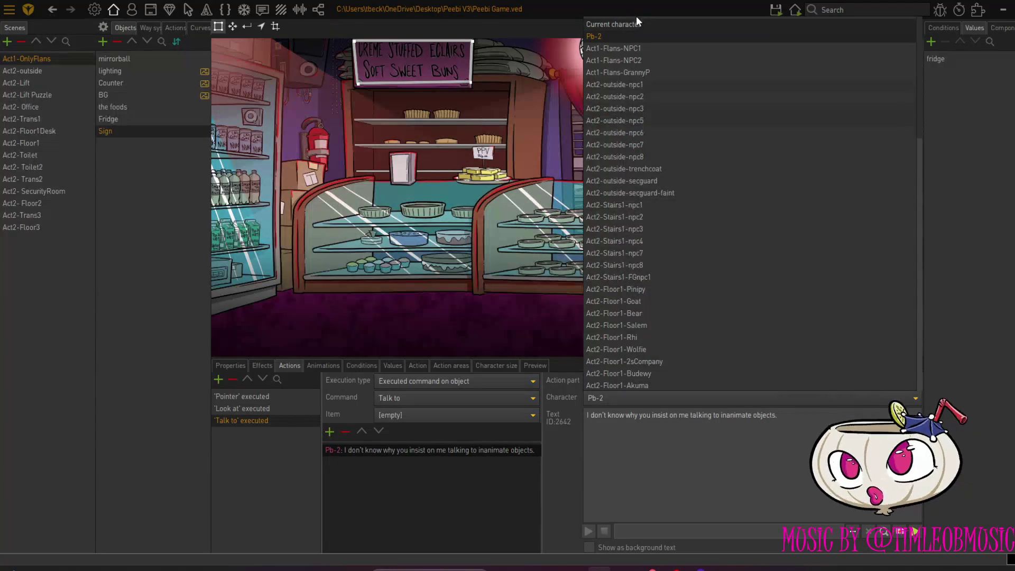
click(636, 22)
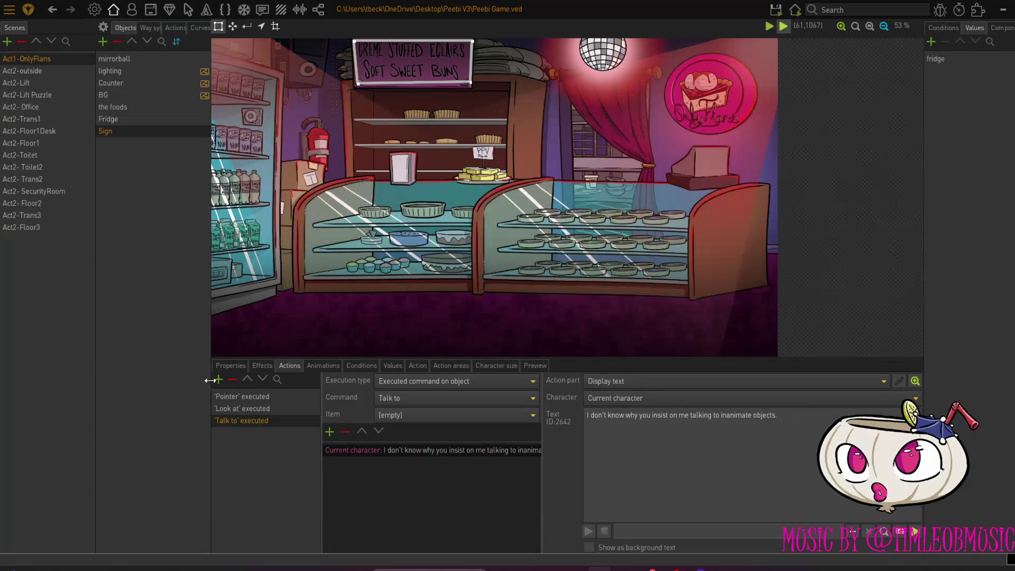
click(103, 42)
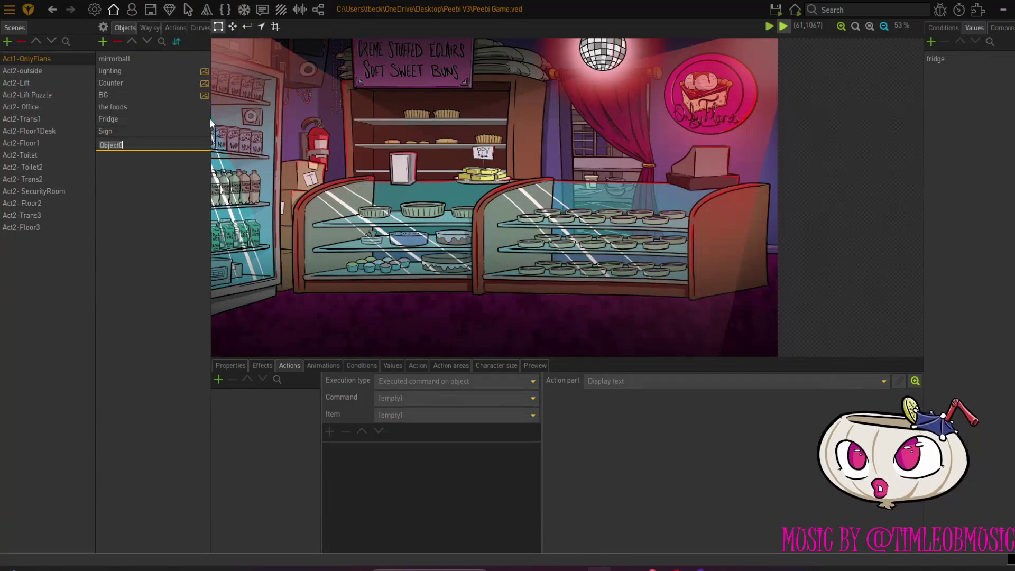
Create an object named PPV with a rectangular outline around the small counter sign
text(PPV)
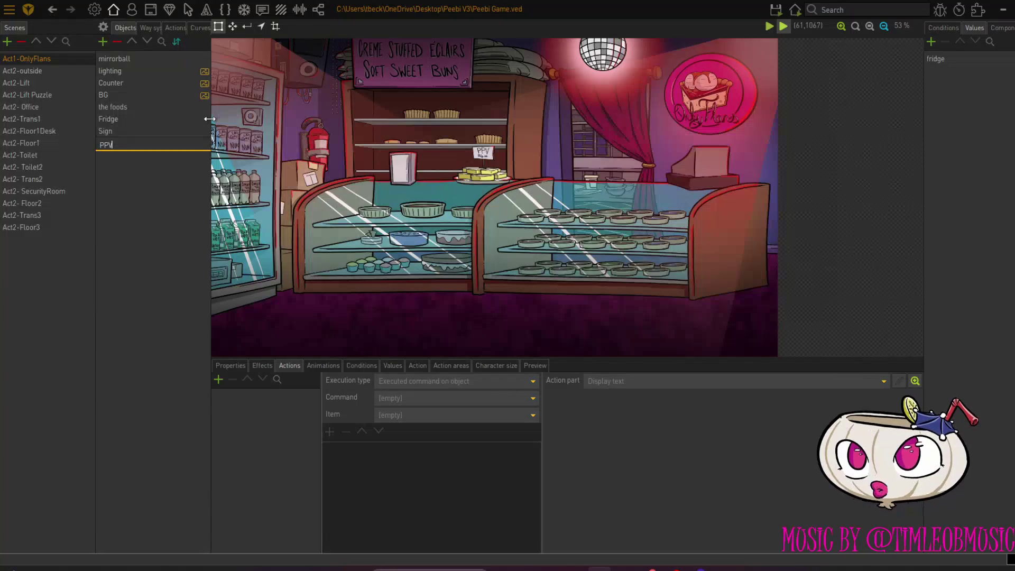
key(Return)
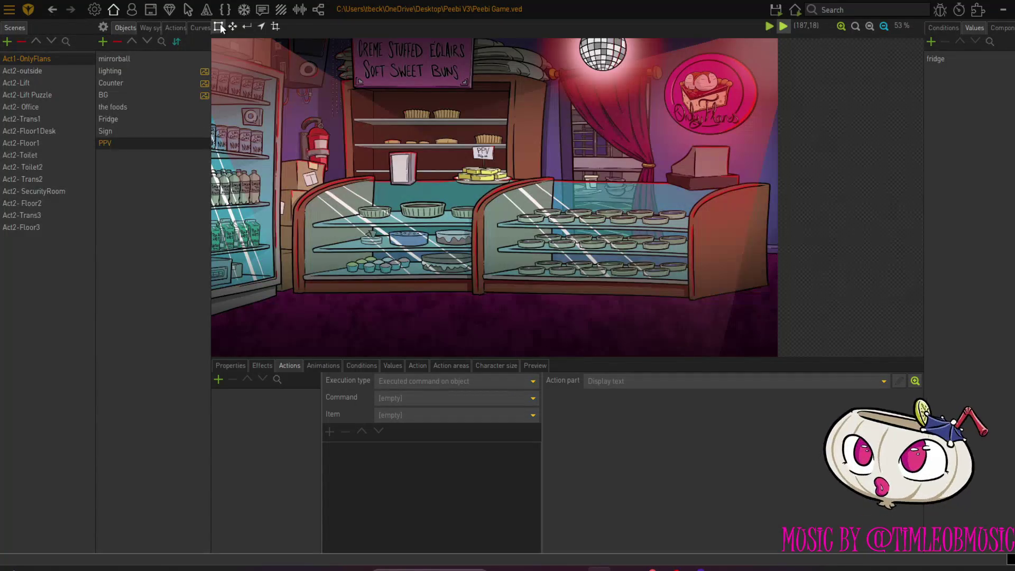
click(220, 28)
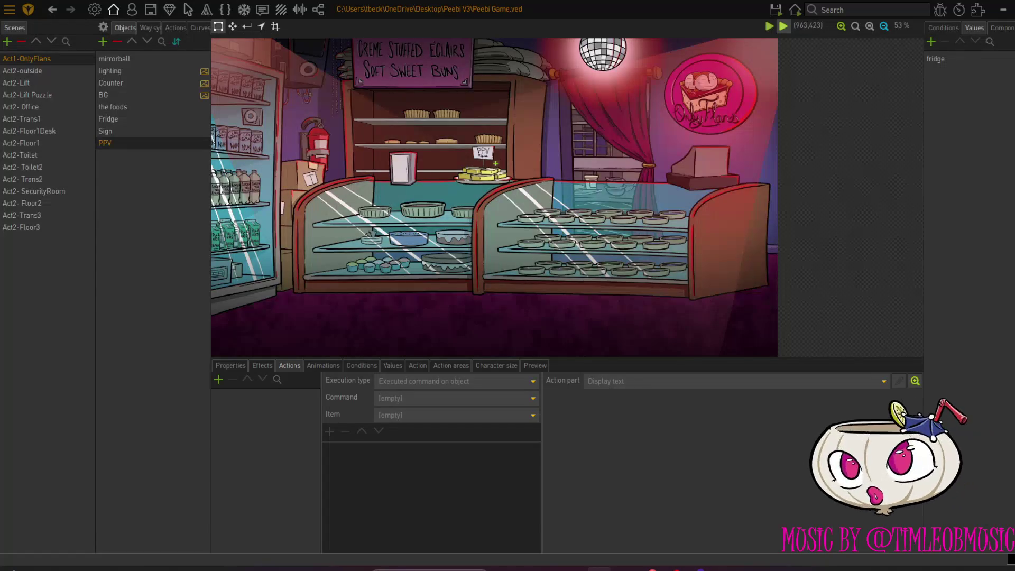
mouse_move(495, 146)
mouse_down()
mouse_move(476, 146)
mouse_move(453, 172)
mouse_move(461, 185)
mouse_up()
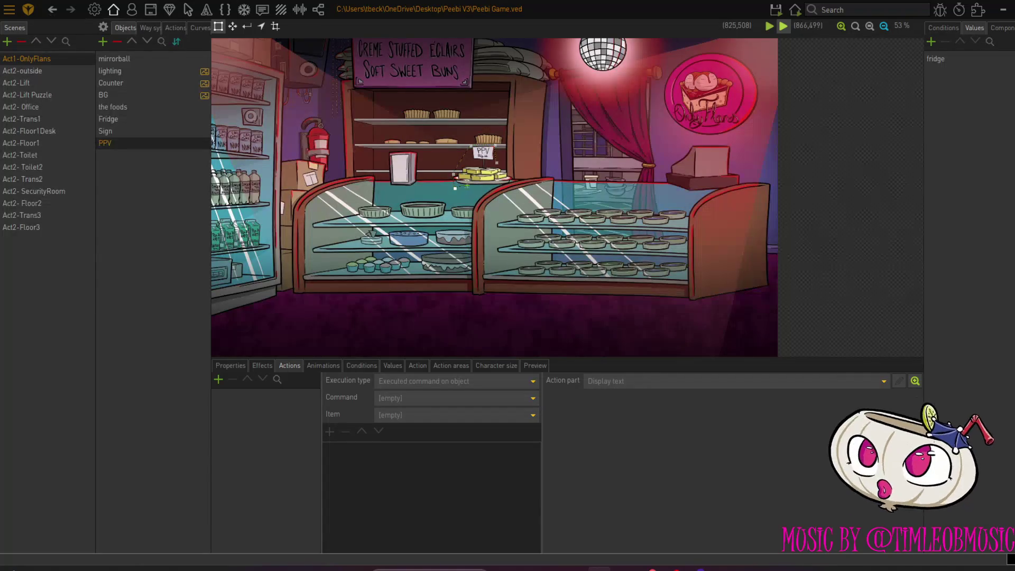
click(497, 162)
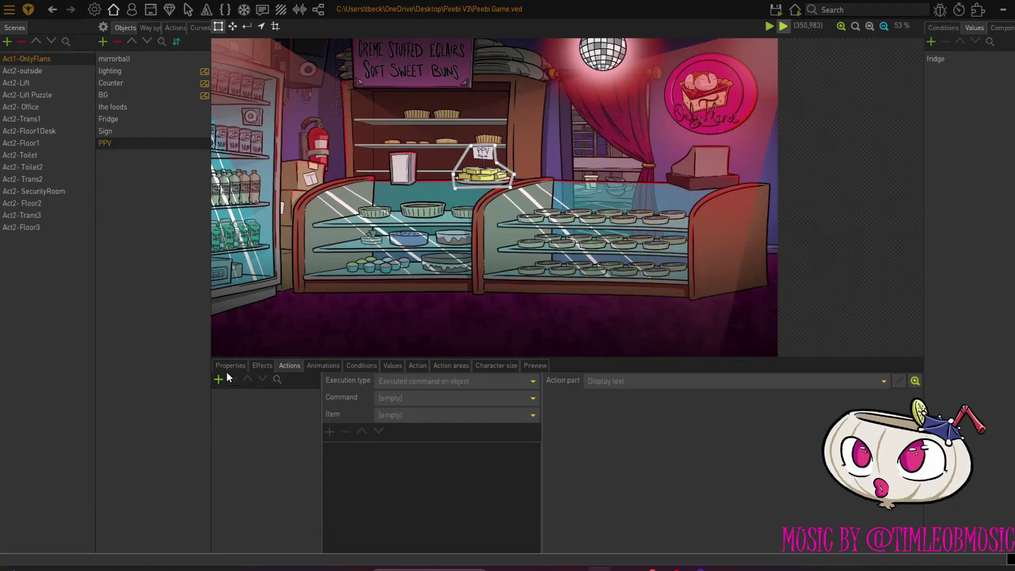
Compare against the Sign object's properties and set the new object's name field to PPV1
click(130, 130)
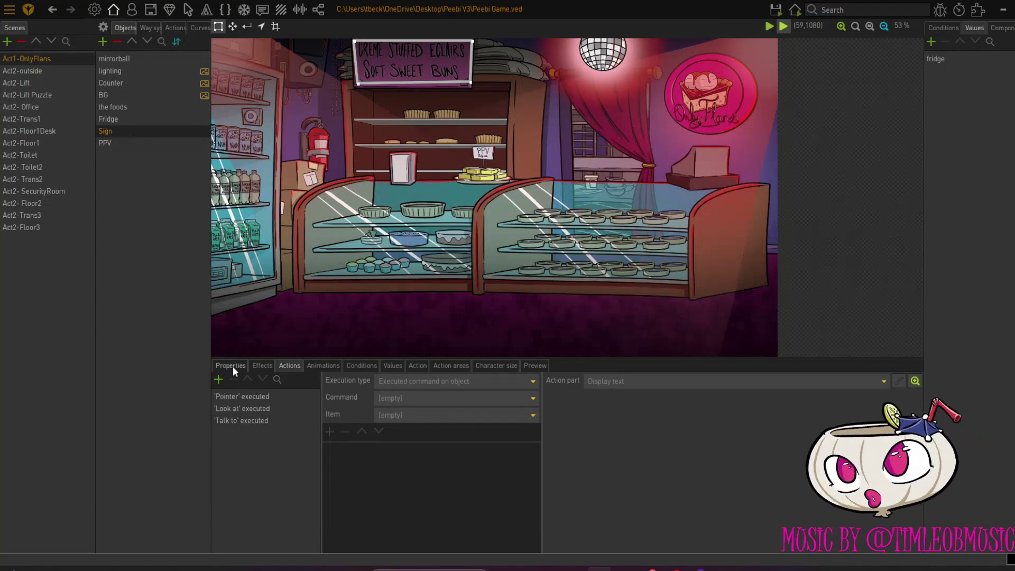
click(232, 367)
click(123, 139)
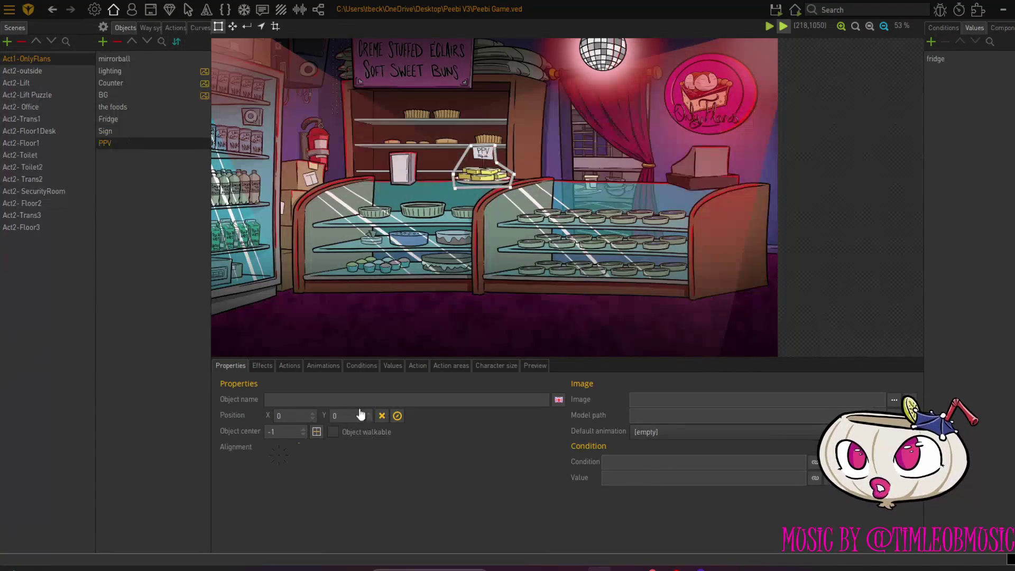
click(319, 400)
text(F)
key(BackSpace)
text(PPV1)
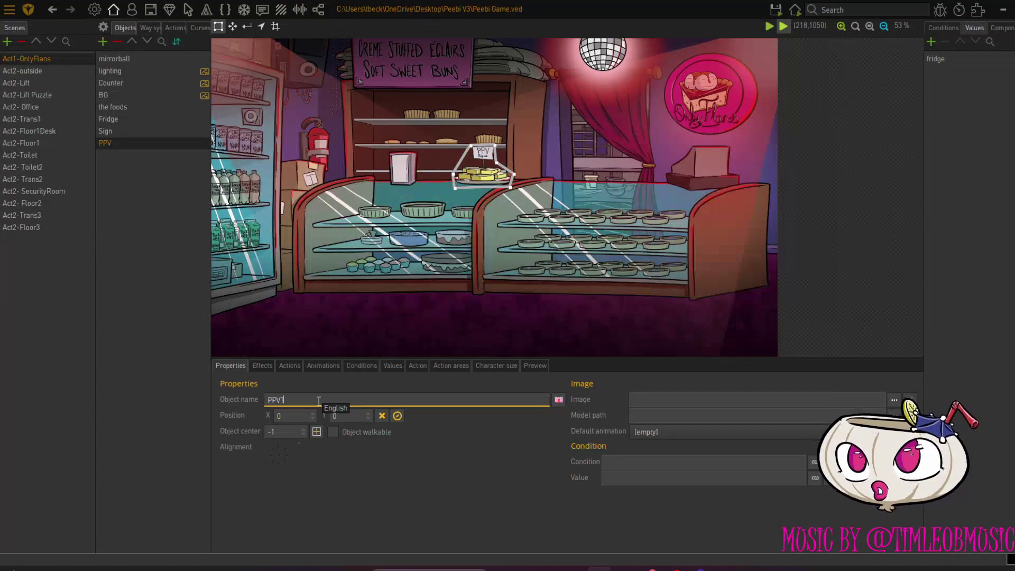
Set PPV's position to X 866, Y 926 and its alignment to 45°
click(398, 417)
click(364, 447)
click(931, 513)
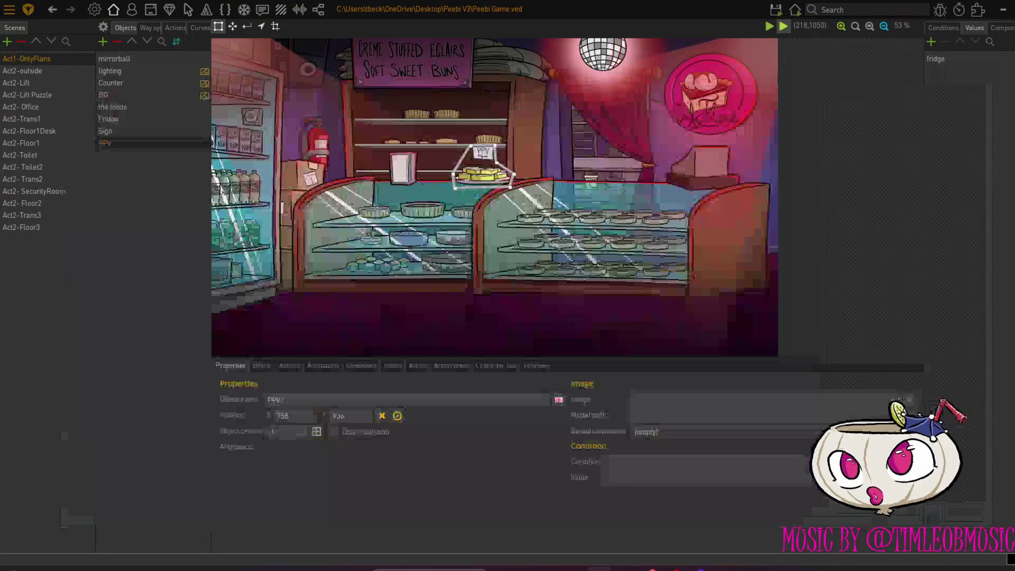
click(113, 130)
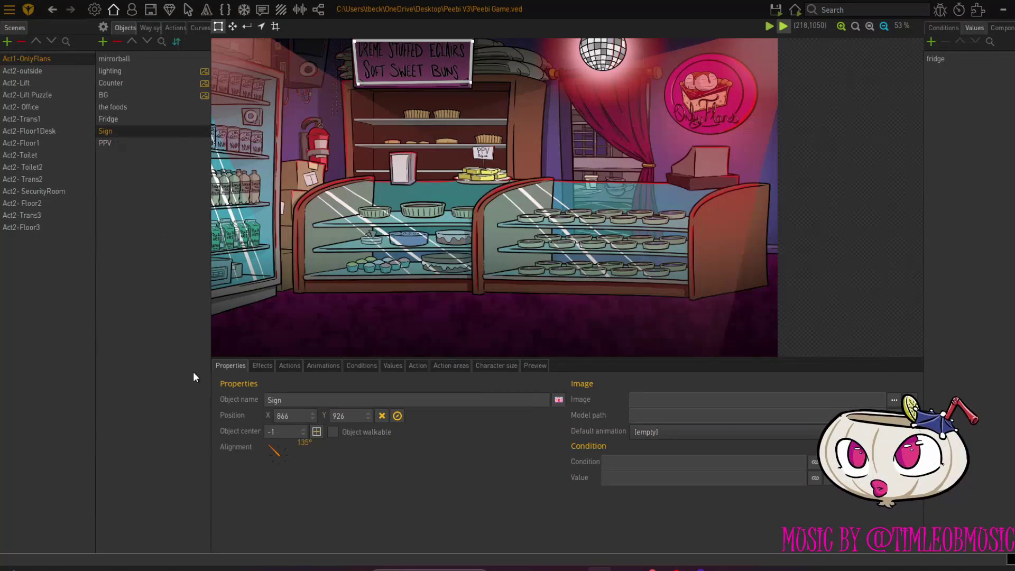
click(104, 144)
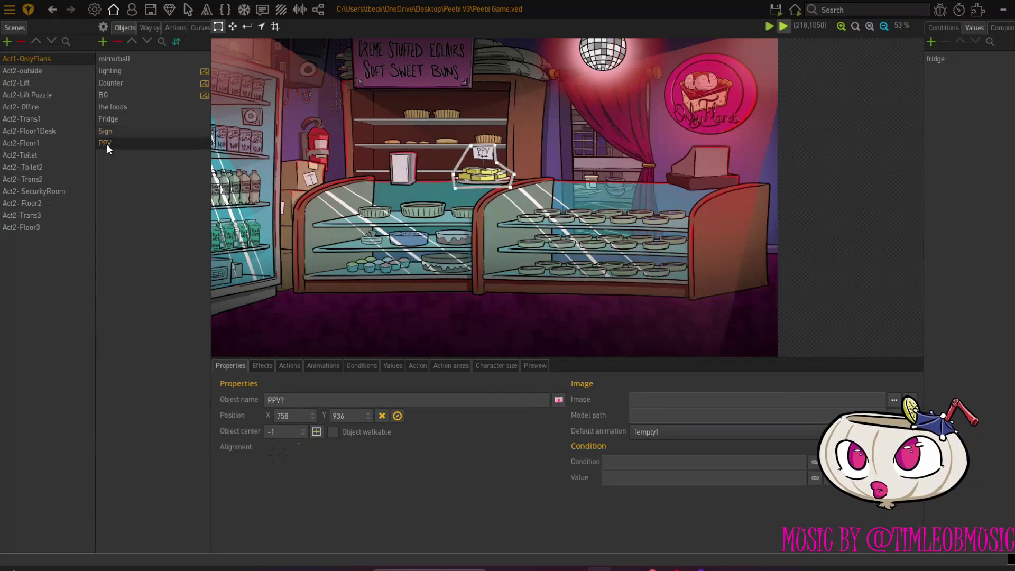
double_click(285, 415)
text(866)
key(Tab)
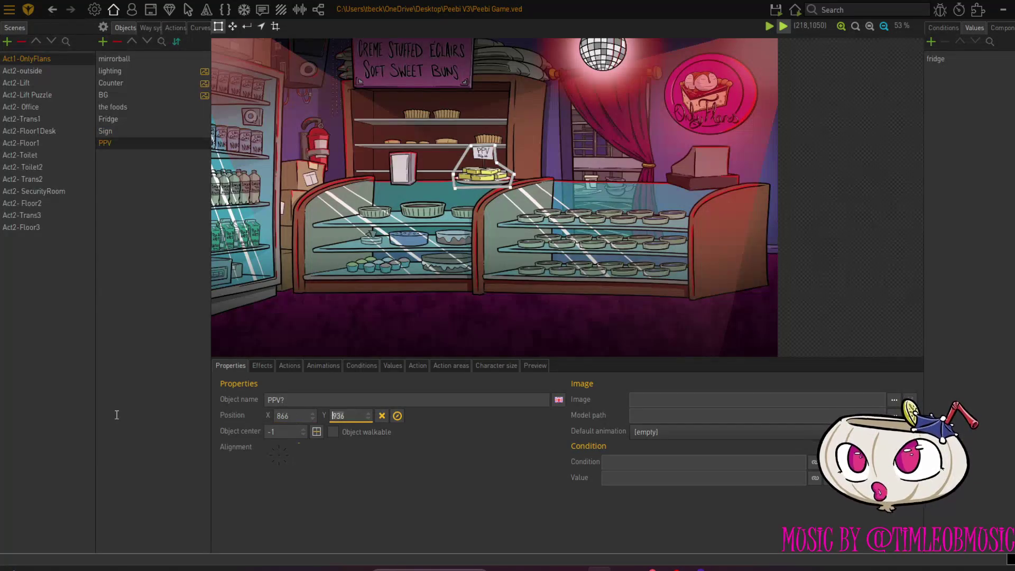
text(926)
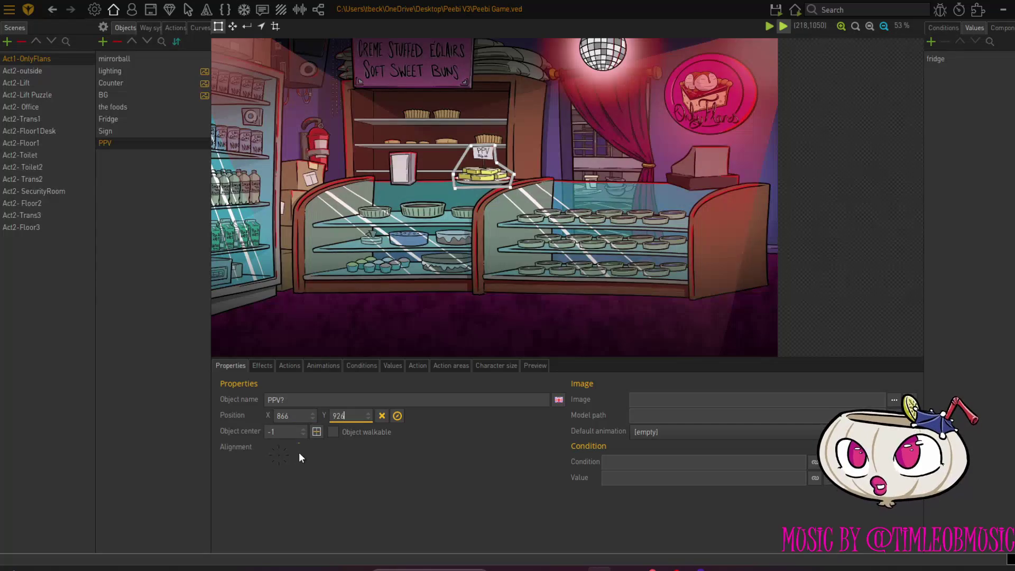
click(290, 448)
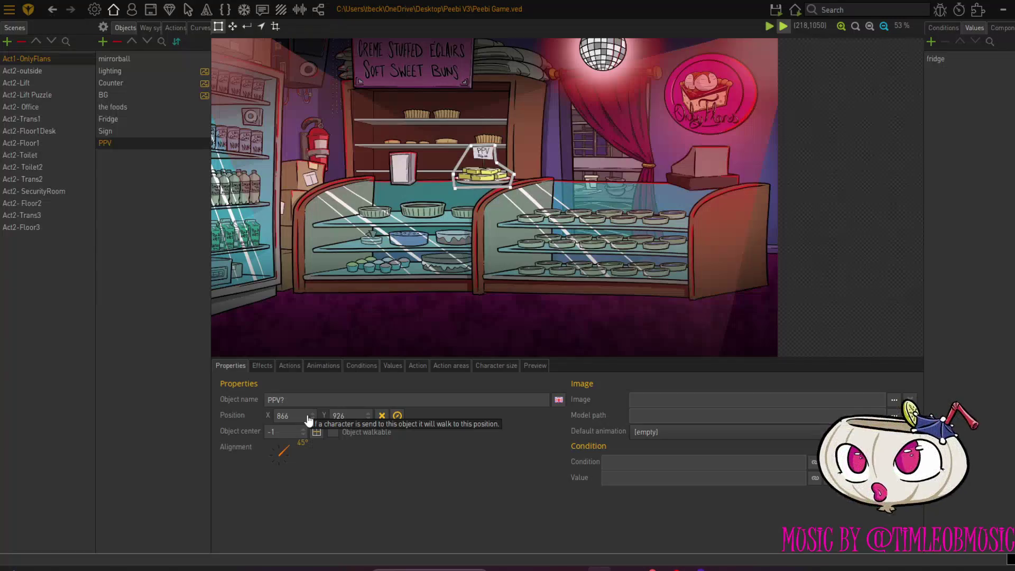
click(282, 365)
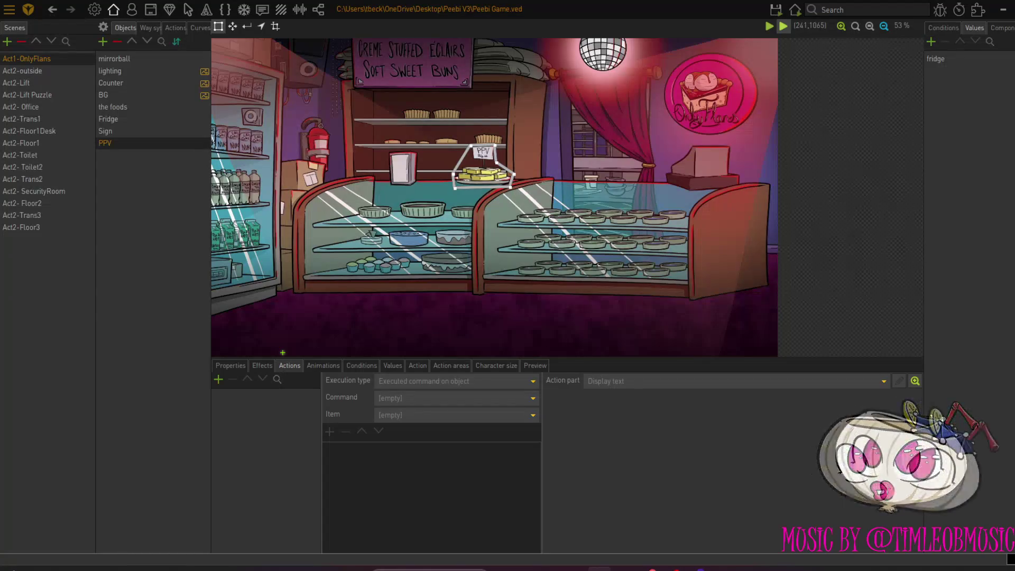
Give PPV a Pointer action and a Look at action
click(220, 379)
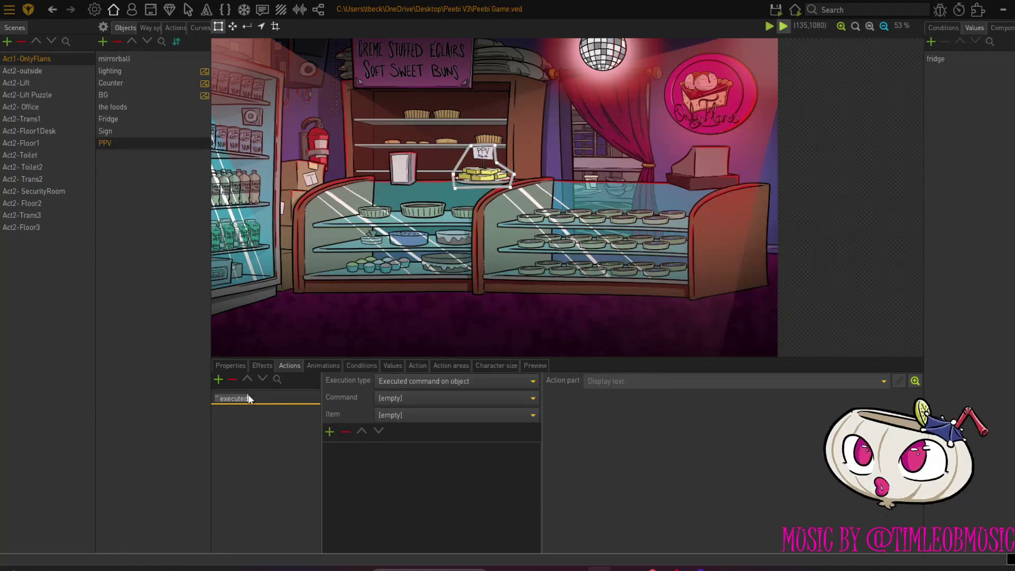
click(445, 380)
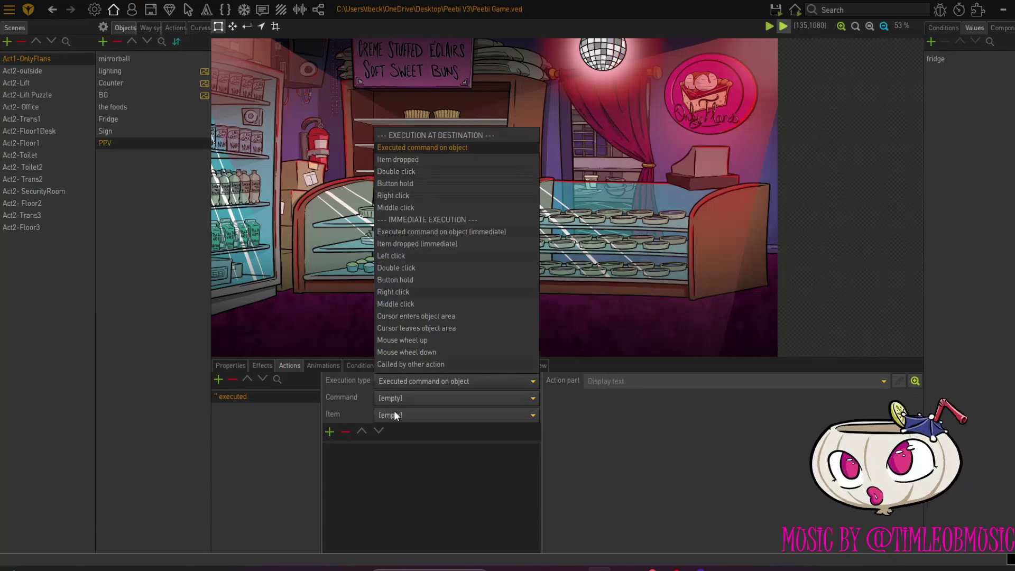
click(405, 398)
click(404, 396)
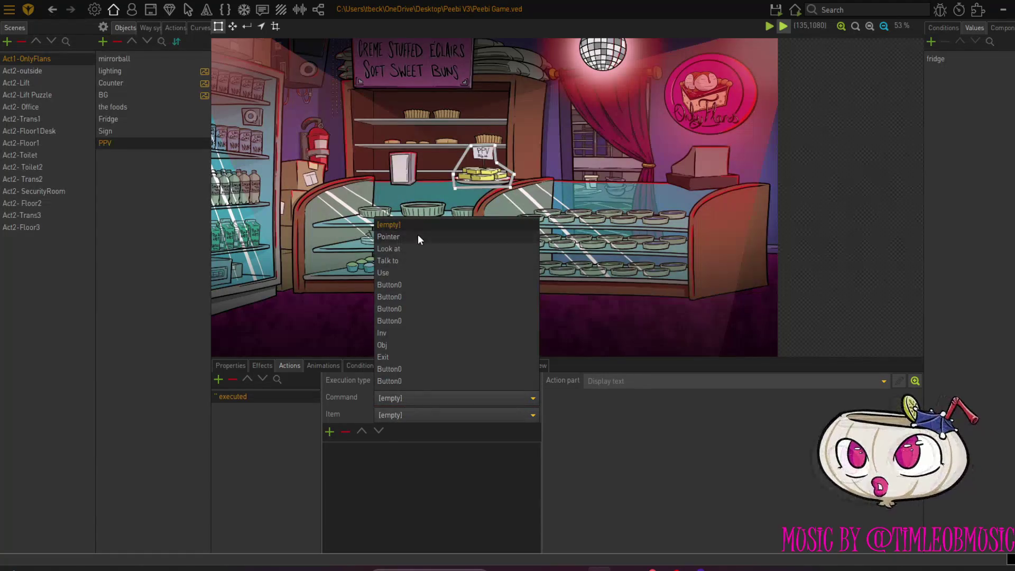
click(418, 236)
click(220, 380)
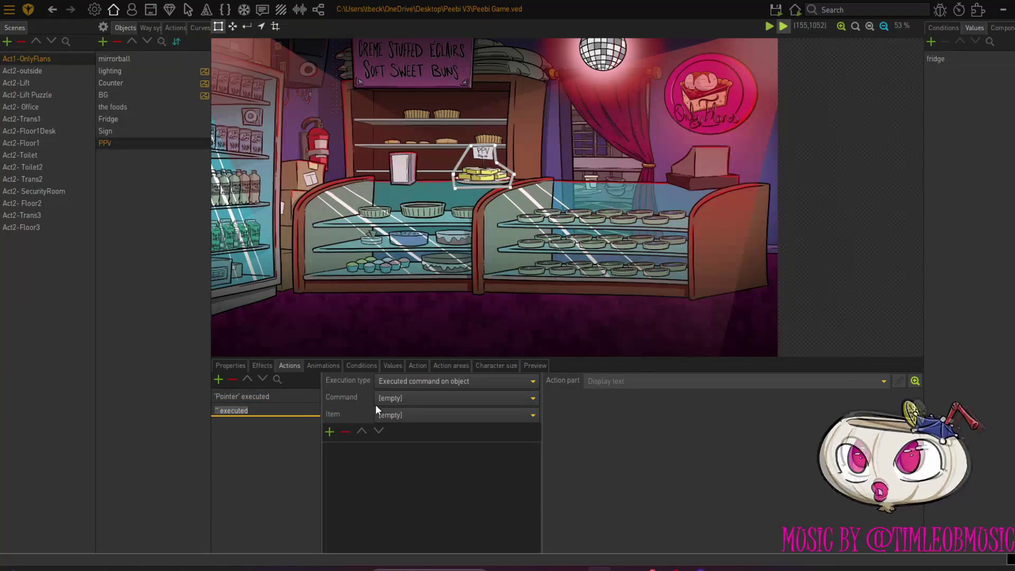
click(411, 396)
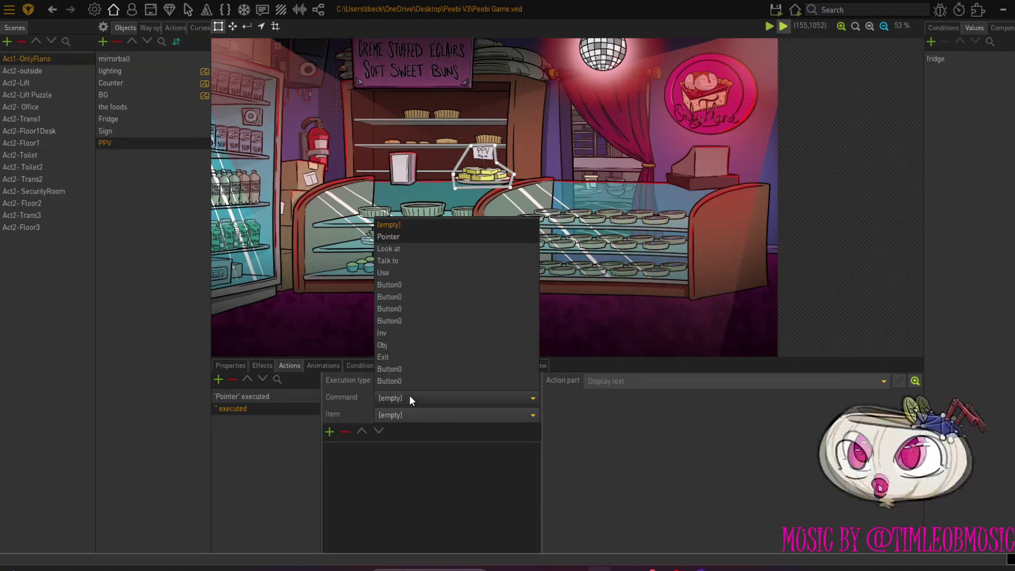
click(410, 248)
On Look at, have the current character say 'That's one delectable vanilla slice.'
click(330, 432)
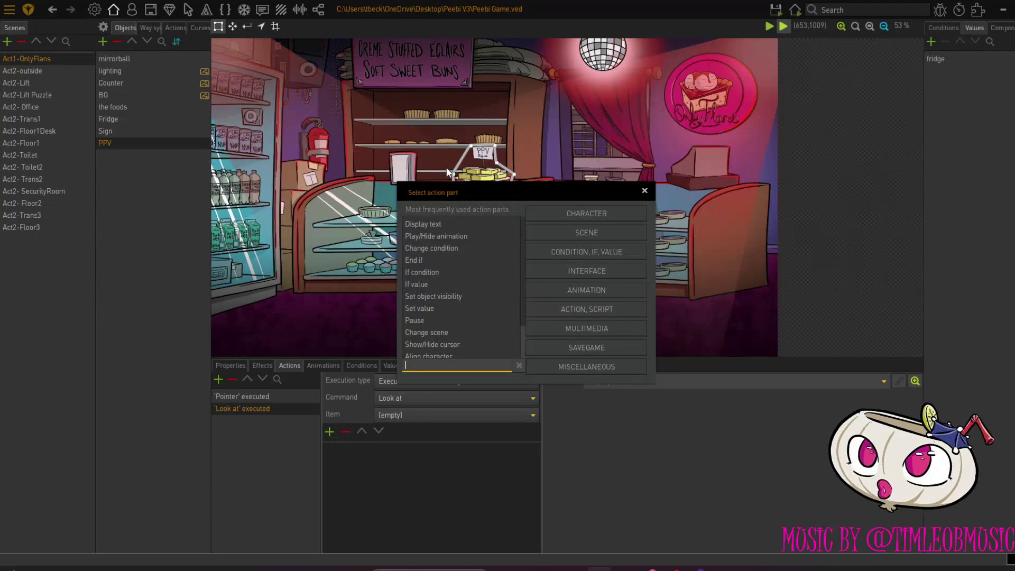
click(442, 224)
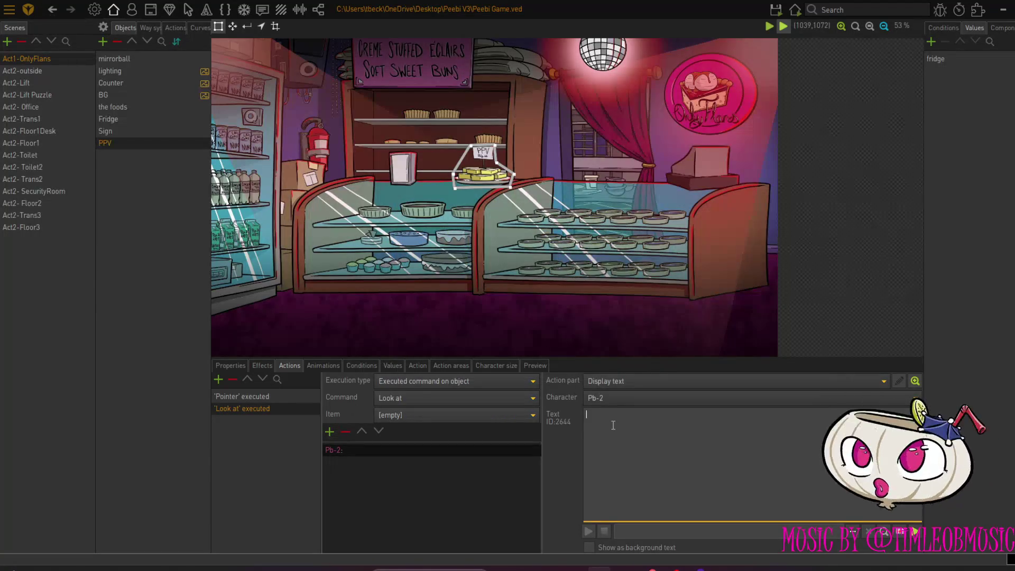
click(622, 396)
click(614, 24)
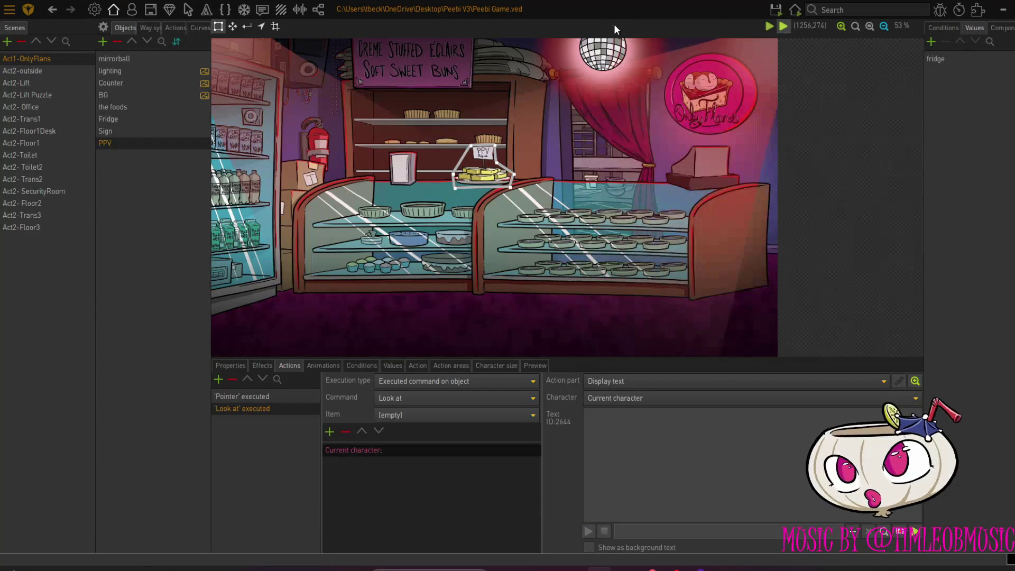
click(616, 427)
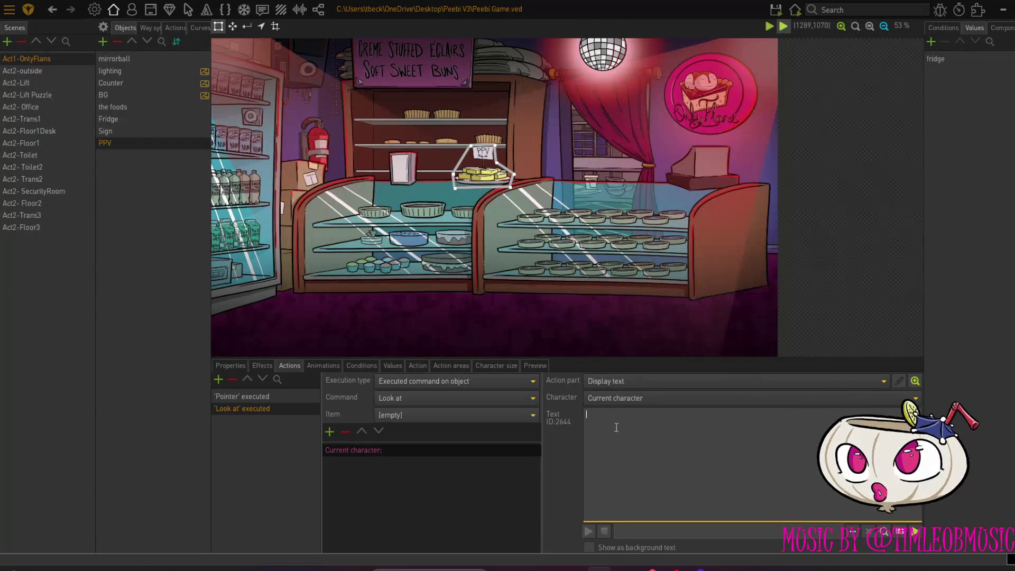
text(That)
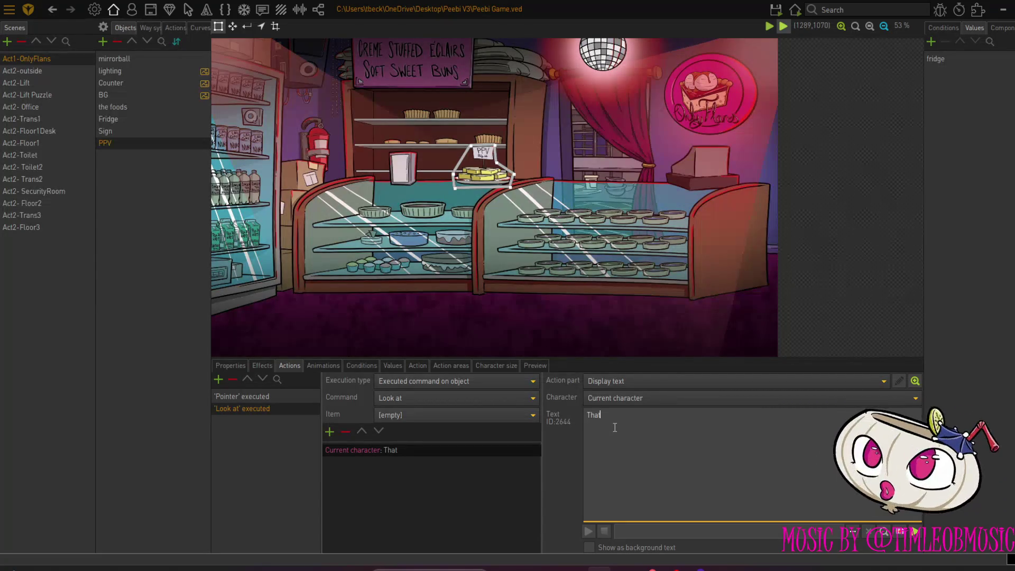
text('s one delica)
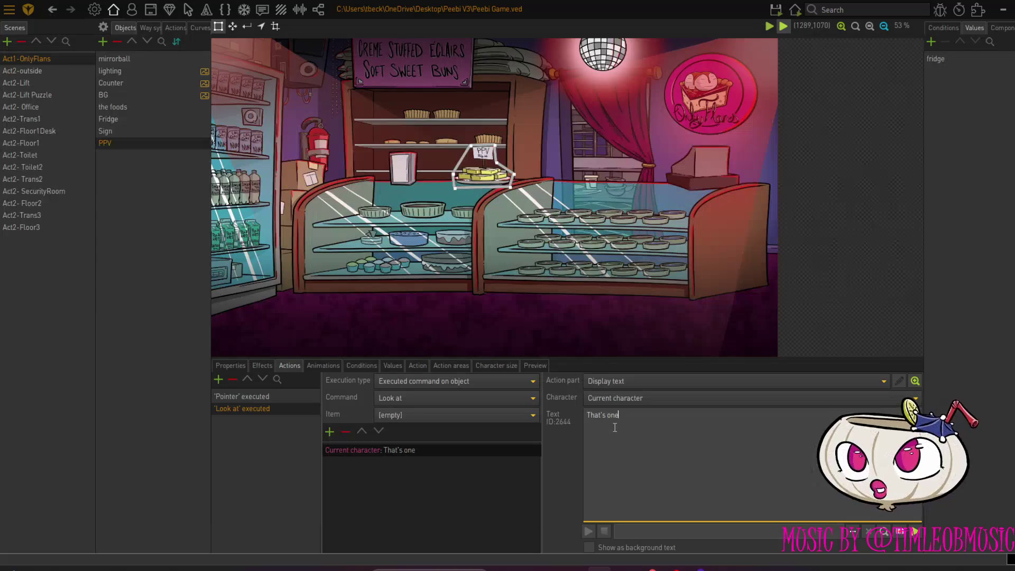
key(BackSpace)
text(elicec)
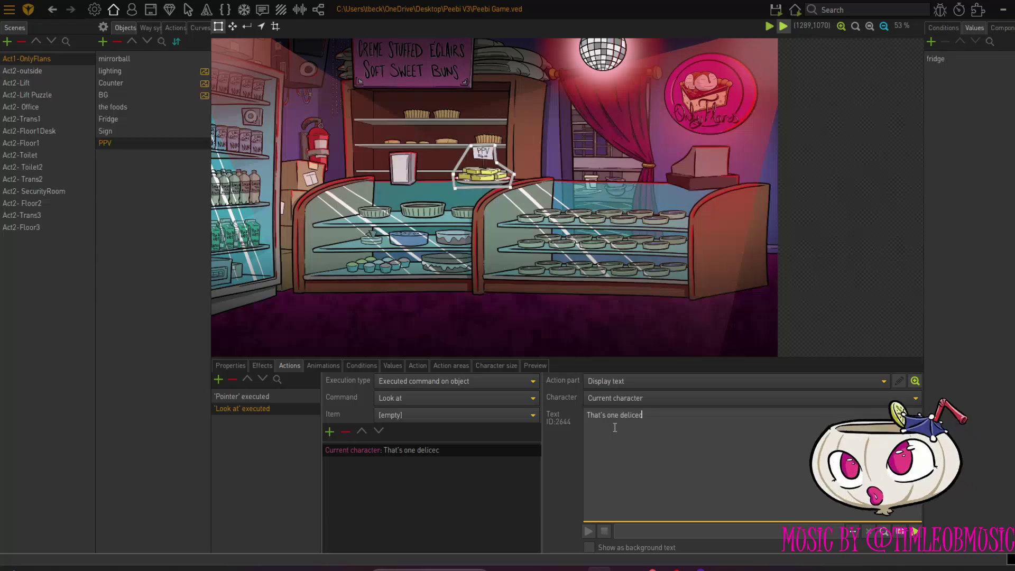
key(BackSpace)
key(BackSpace)
key(BackSpace)
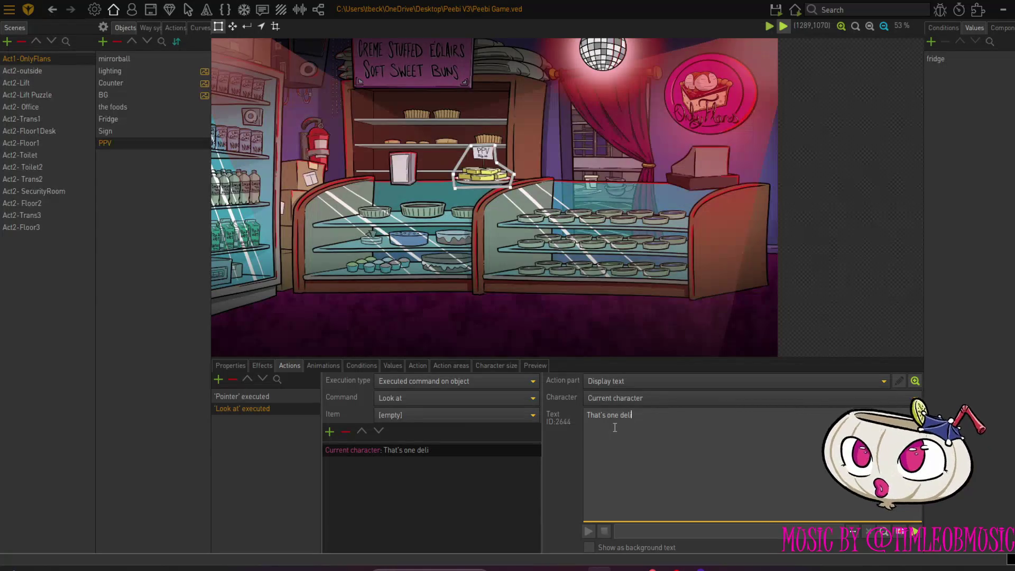
text(ectable)
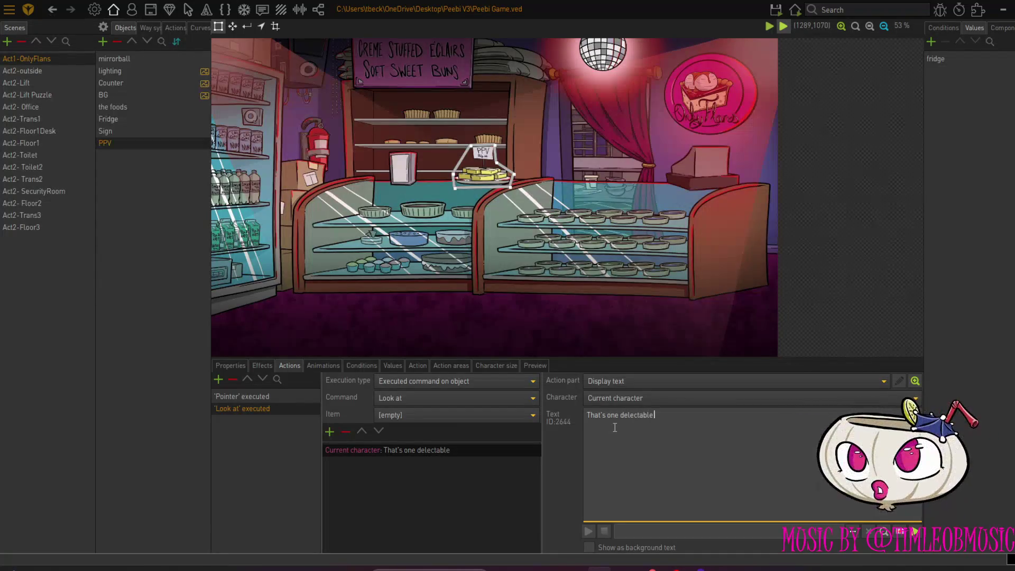
text( vanilla slice)
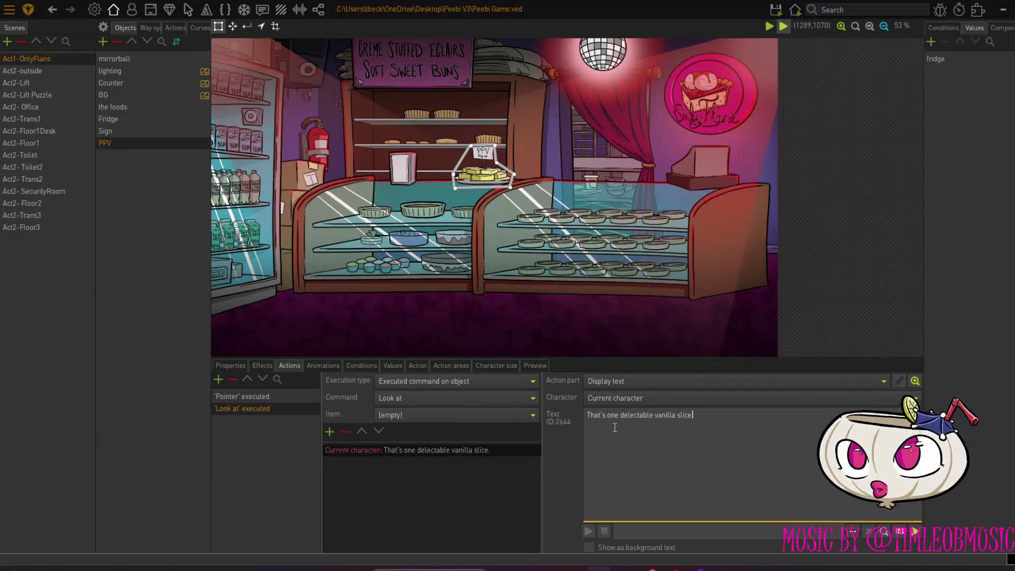
click(329, 432)
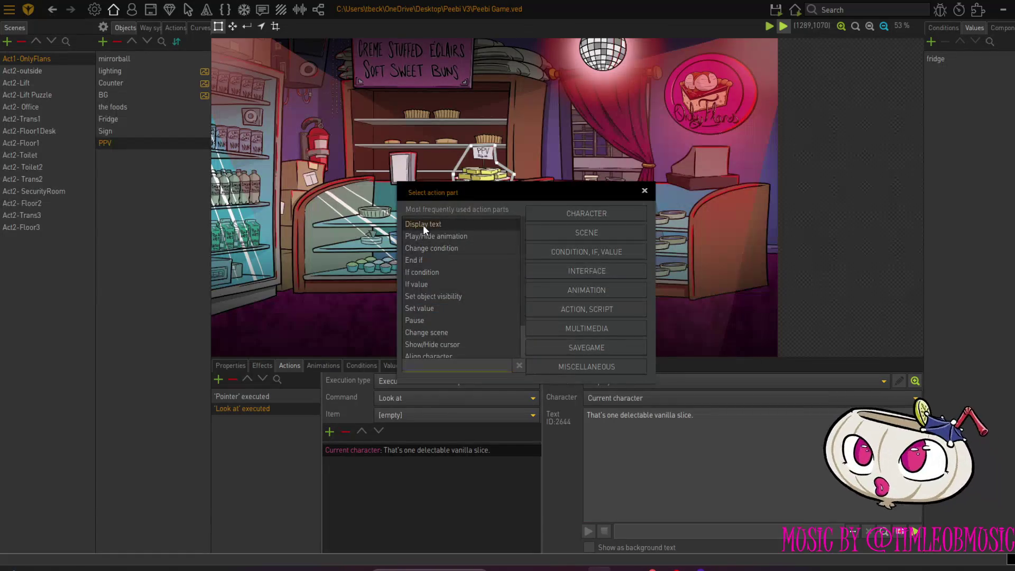
Add a second current-character Look at line: 'I don't get why it's called 'PPV' though.'
click(423, 224)
click(632, 397)
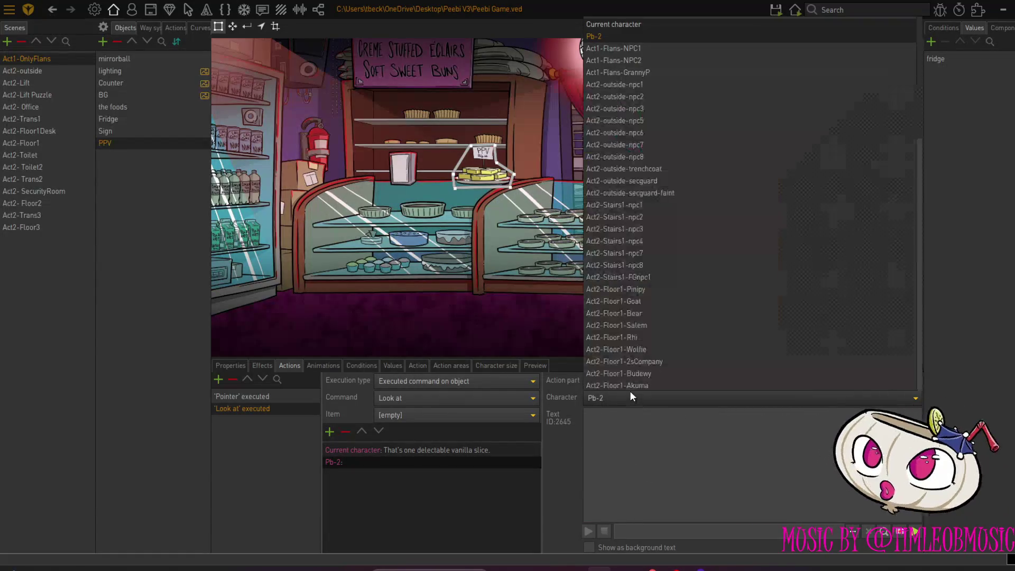
click(617, 24)
click(648, 433)
text(do)
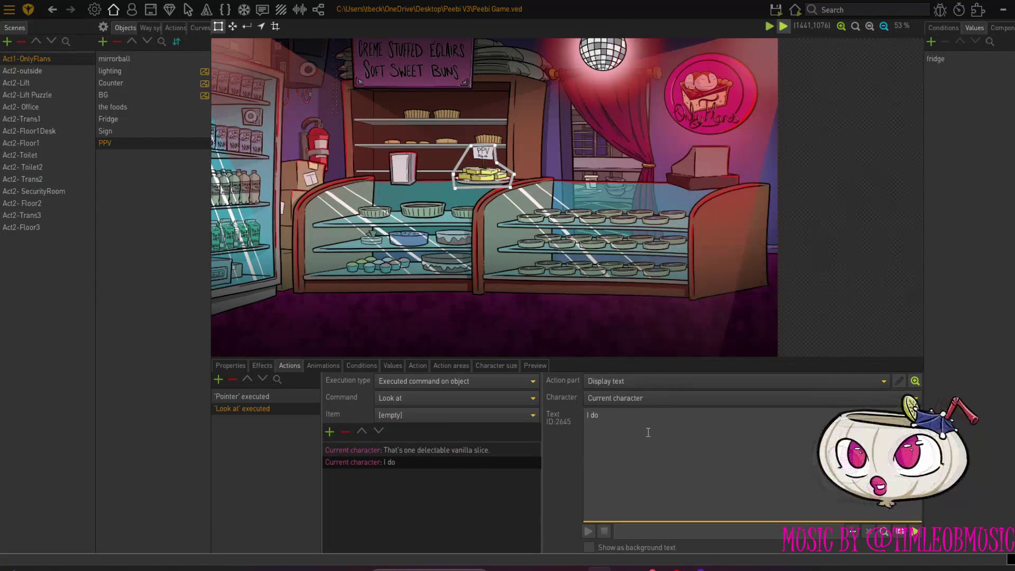
text(n't get wh)
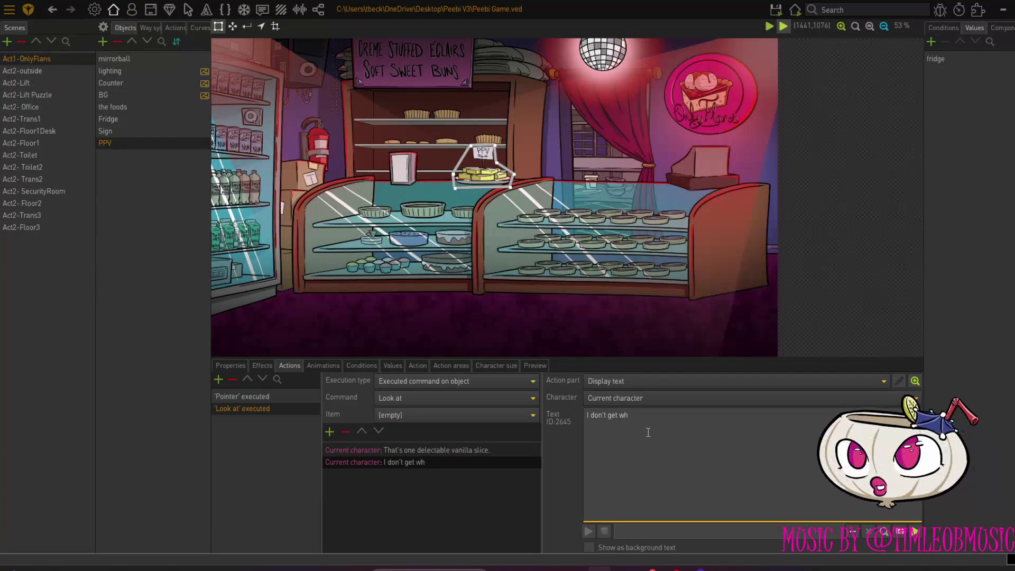
text(y it's called ')
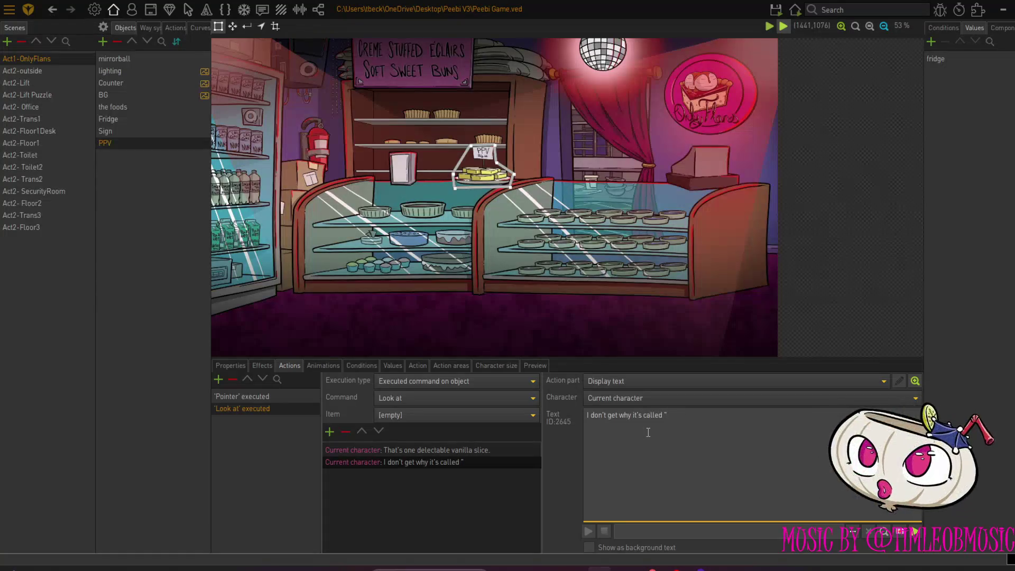
text(PPV' though.)
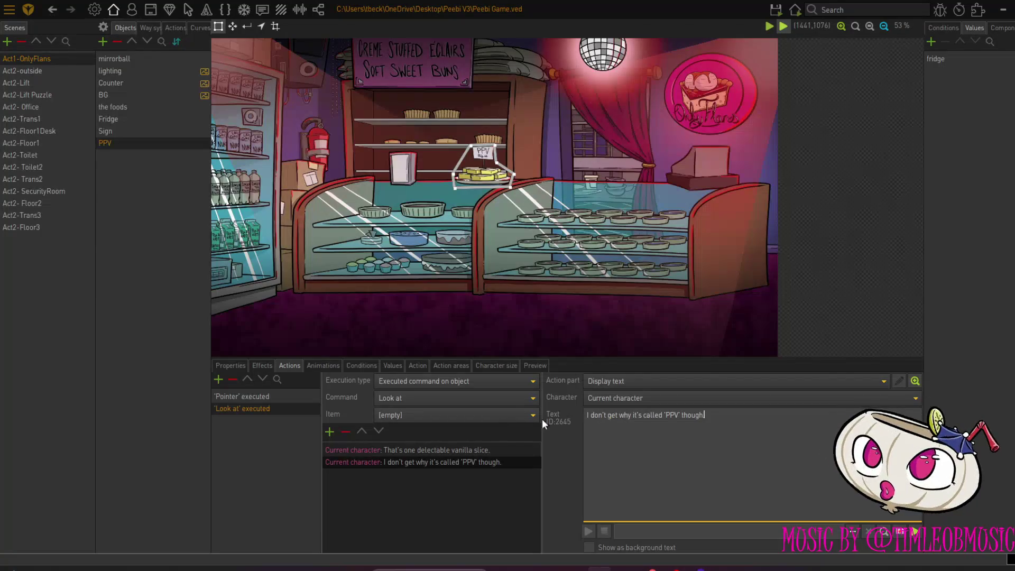
Add a Talk to action to PPV
click(219, 379)
click(471, 397)
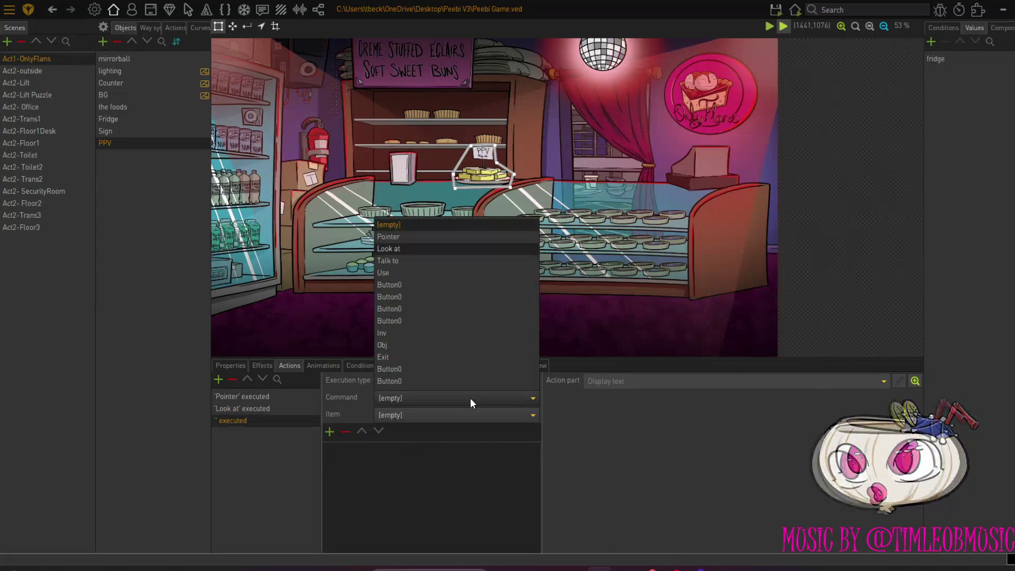
click(426, 265)
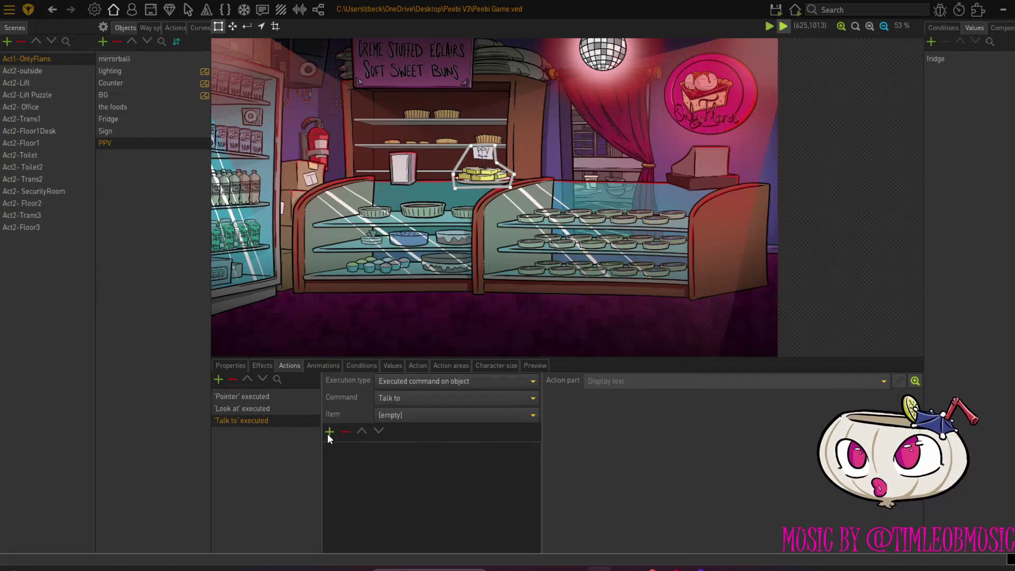
On Talk to, have the current character say their subscription needs extra pay for a taste
click(328, 432)
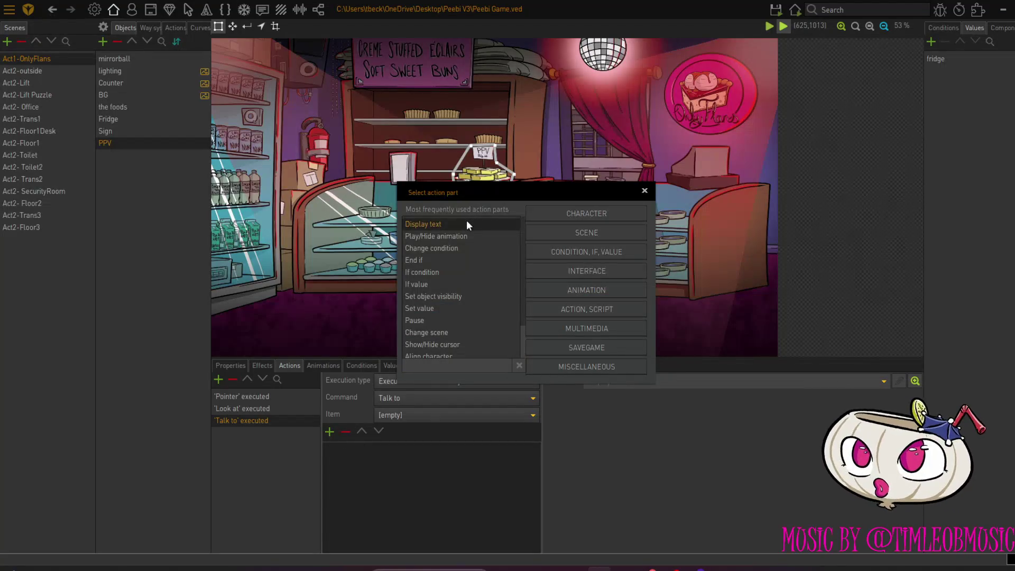
double_click(467, 223)
click(619, 394)
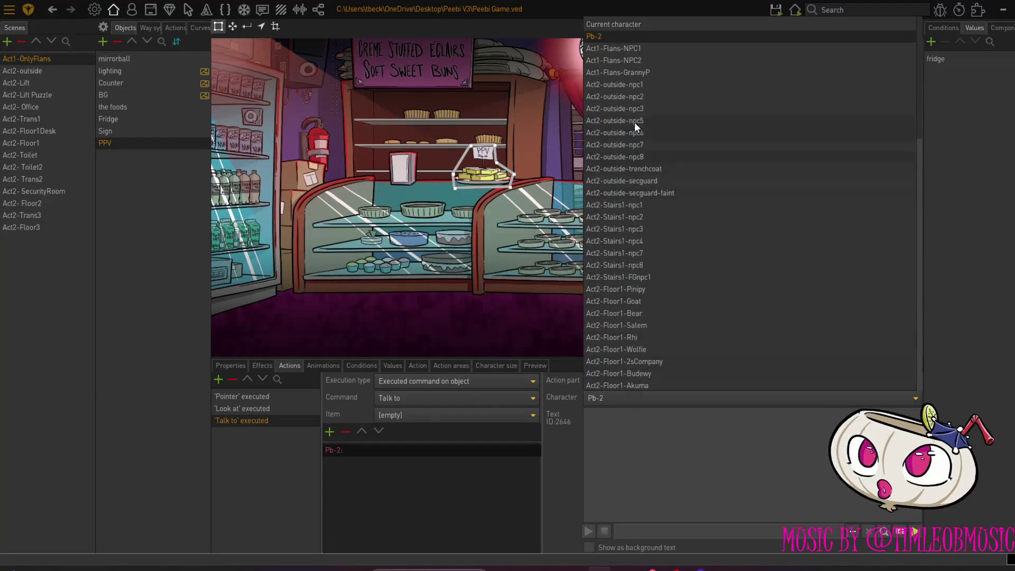
click(643, 25)
click(614, 418)
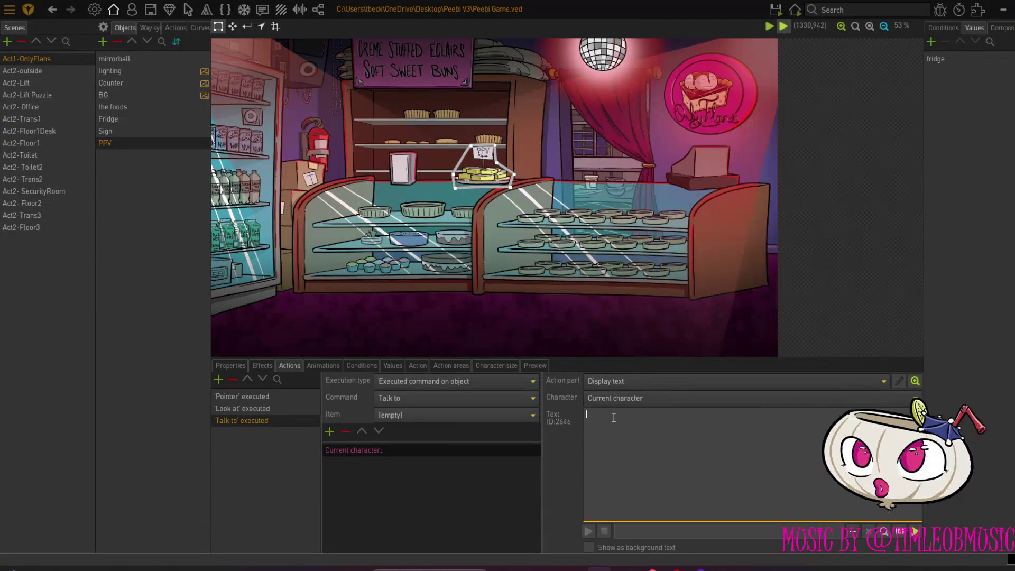
text(I)
text(My c)
text(urrent su)
text(bscri)
text(ption)
text( on)
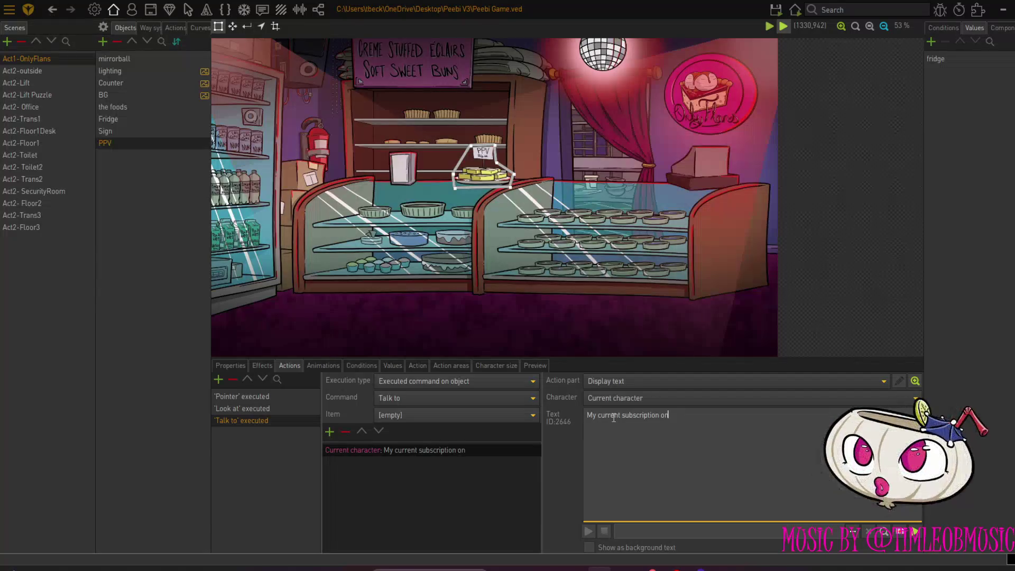
text( lets me ta)
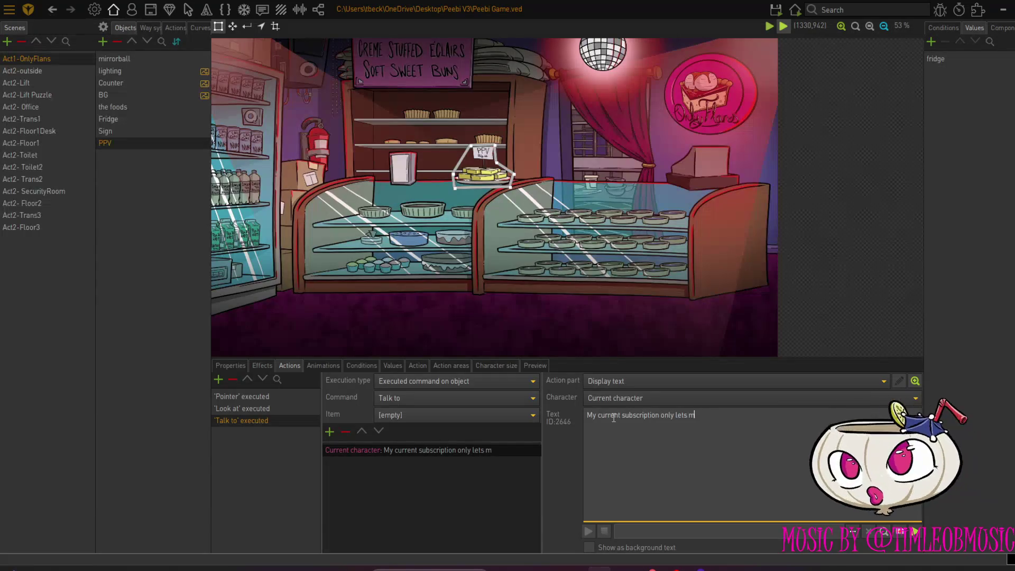
text(lk to the va)
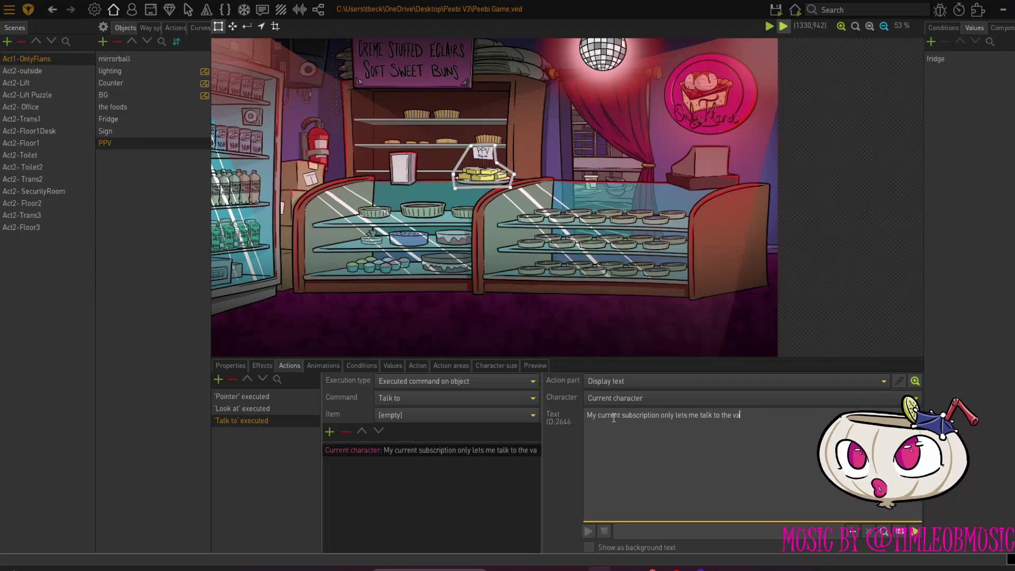
text(lnilla slice.)
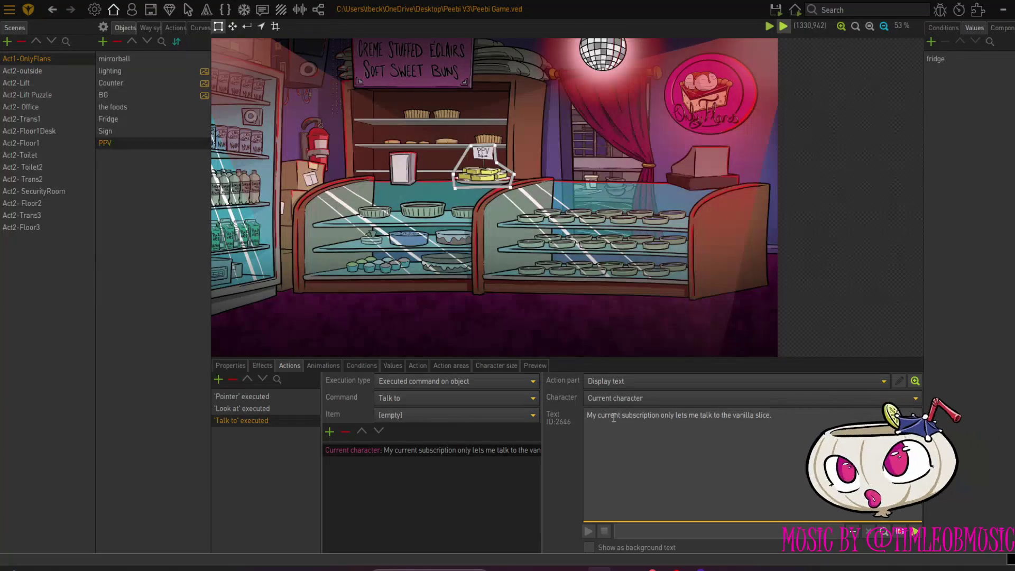
key(BackSpace)
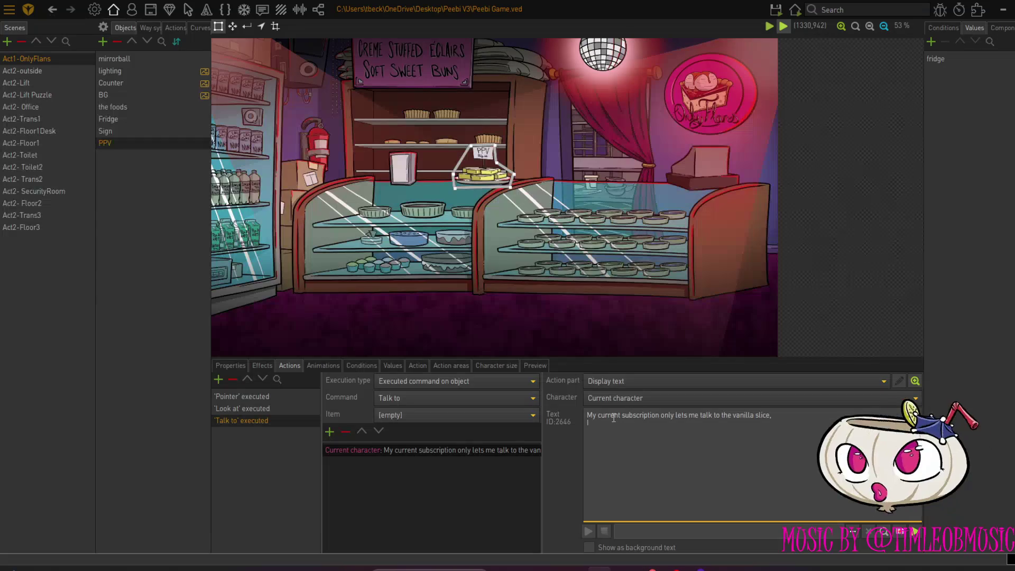
text(I need to p)
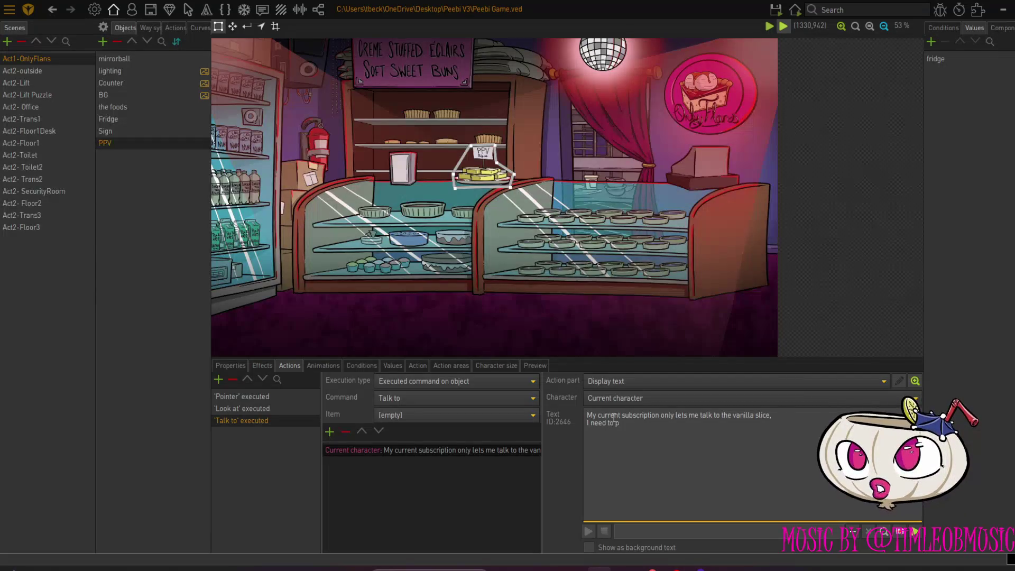
text(ay extra for a tastwe)
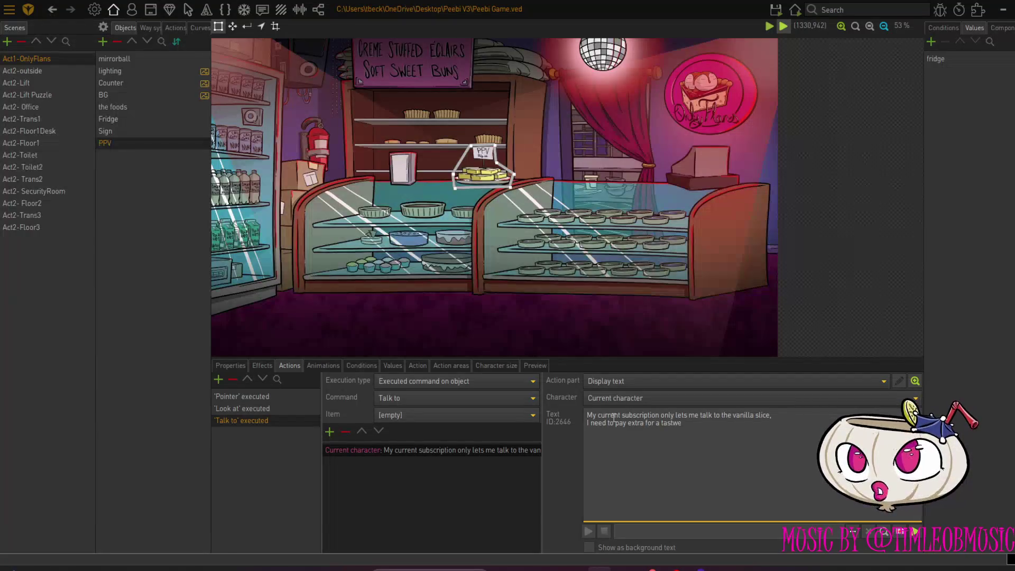
key(BackSpace)
key(BackSpace)
text(e.)
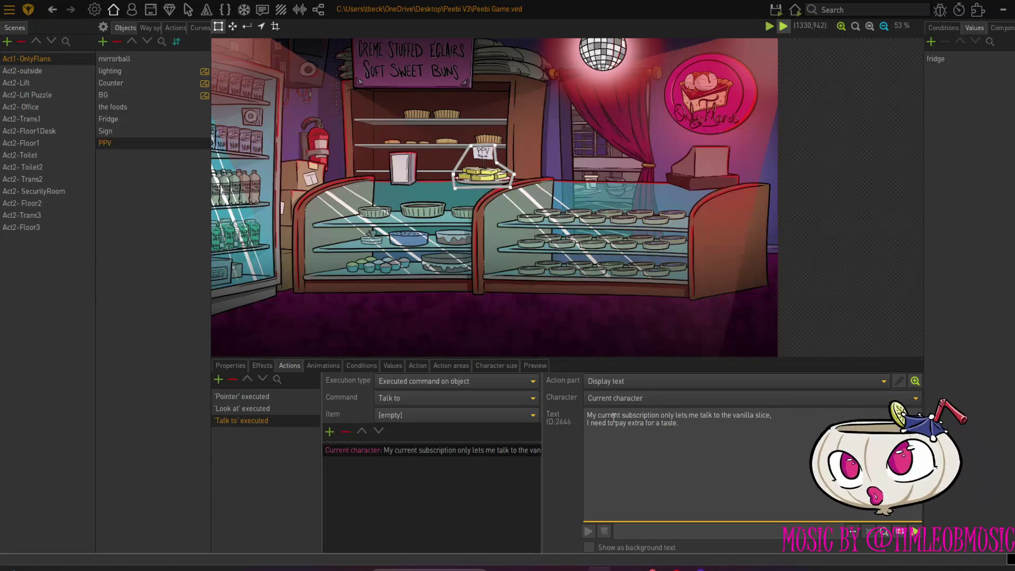